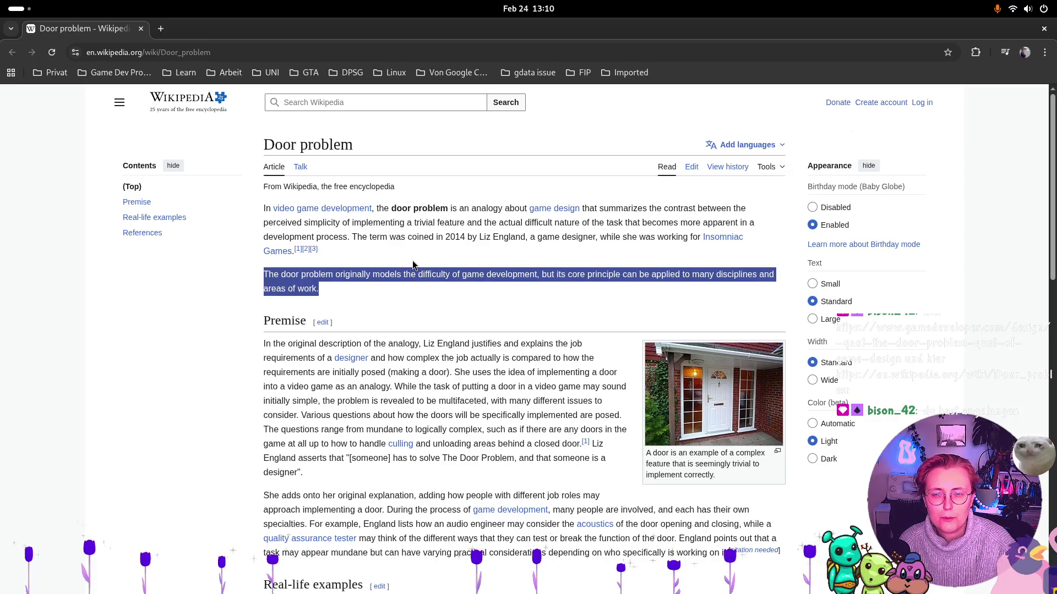
Read the Premise section, highlighting the door-analogy sentence and the mundane-to-complex questions passage
{"action": "left_click", "coordinate": [383, 290]}
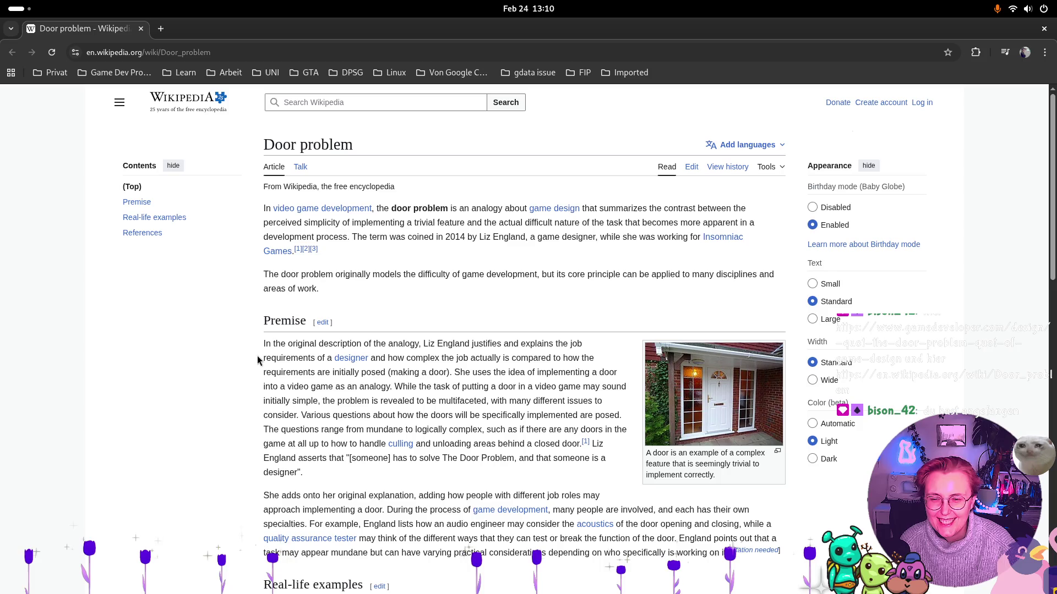
{"action": "mouse_move", "coordinate": [259, 345]}
{"action": "left_mouse_down"}
{"action": "mouse_move", "coordinate": [606, 361]}
{"action": "mouse_move", "coordinate": [603, 373]}
{"action": "mouse_move", "coordinate": [395, 373]}
{"action": "mouse_move", "coordinate": [440, 370]}
{"action": "left_mouse_up"}
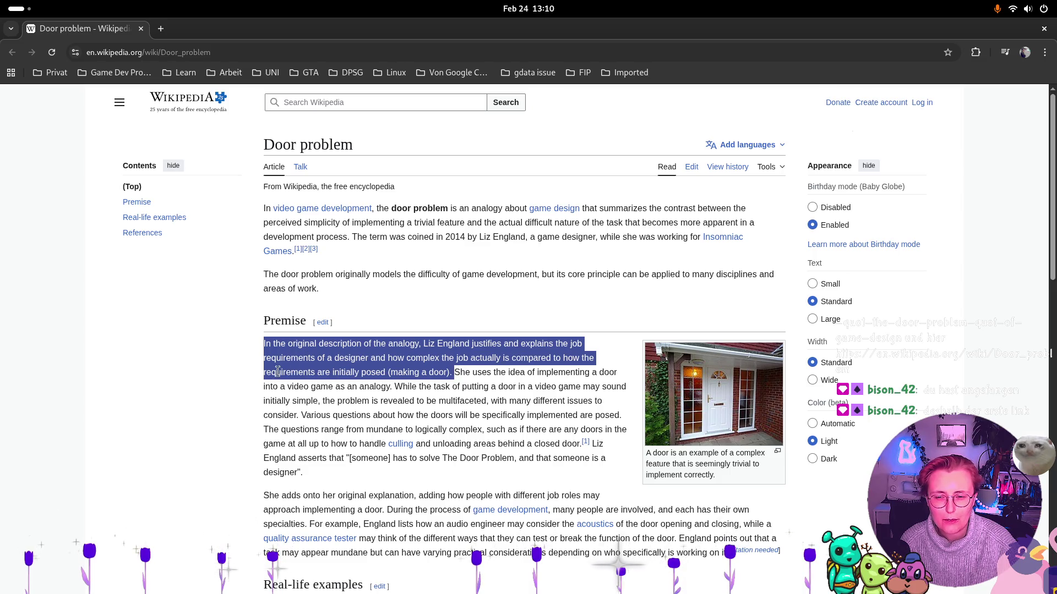
{"action": "left_click", "coordinate": [450, 376]}
{"action": "mouse_move", "coordinate": [453, 374]}
{"action": "left_mouse_down"}
{"action": "mouse_move", "coordinate": [340, 386]}
{"action": "mouse_move", "coordinate": [506, 402]}
{"action": "mouse_move", "coordinate": [625, 389]}
{"action": "mouse_move", "coordinate": [319, 398]}
{"action": "left_mouse_up"}
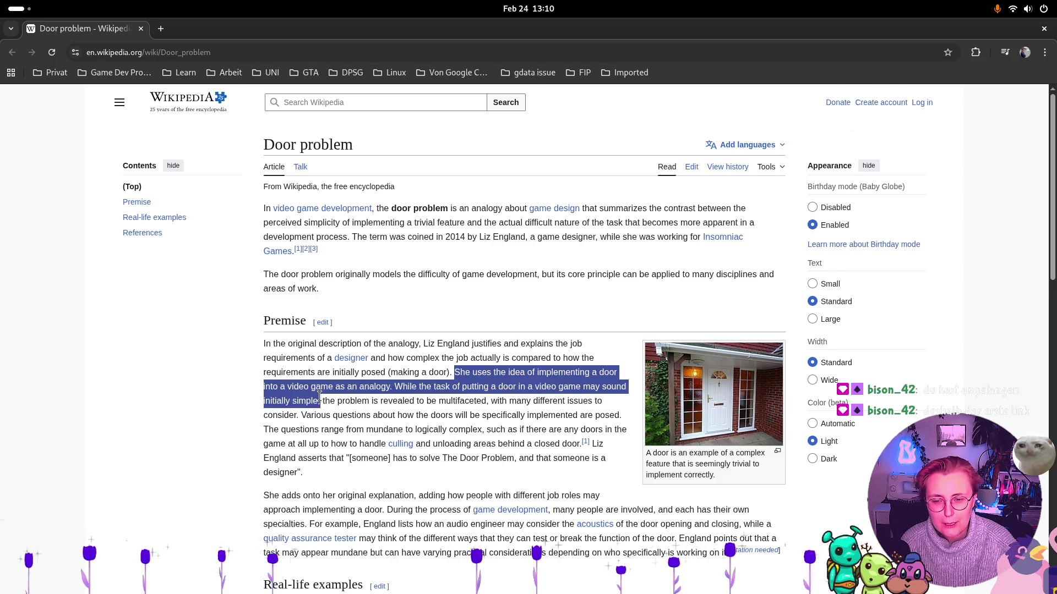
{"action": "left_click", "coordinate": [324, 401]}
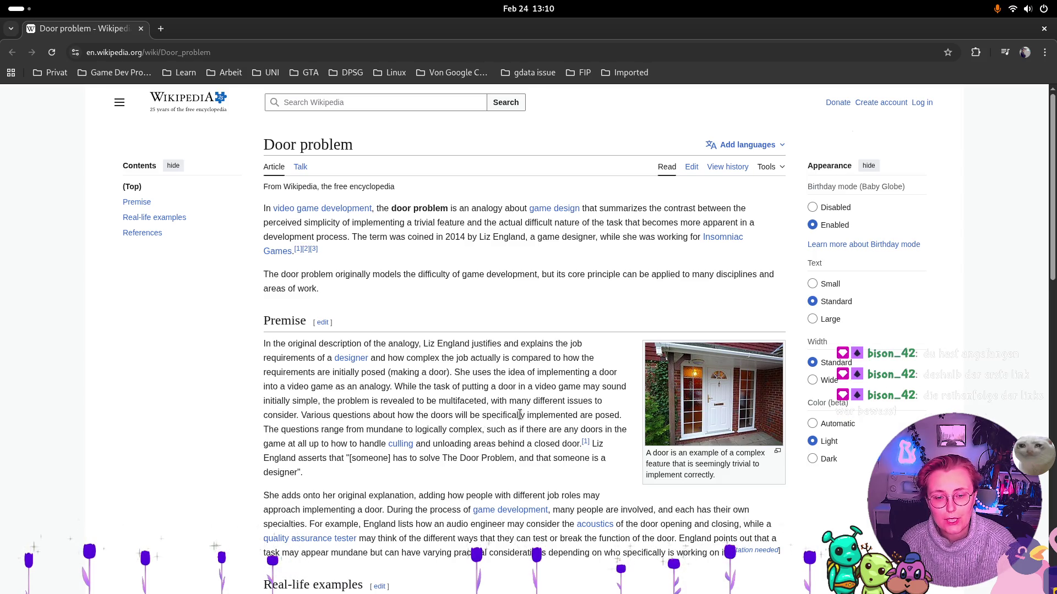
{"action": "mouse_move", "coordinate": [265, 430]}
{"action": "left_mouse_down"}
{"action": "mouse_move", "coordinate": [319, 445]}
{"action": "mouse_move", "coordinate": [432, 447]}
{"action": "mouse_move", "coordinate": [417, 470]}
{"action": "mouse_move", "coordinate": [438, 484]}
{"action": "left_mouse_up"}
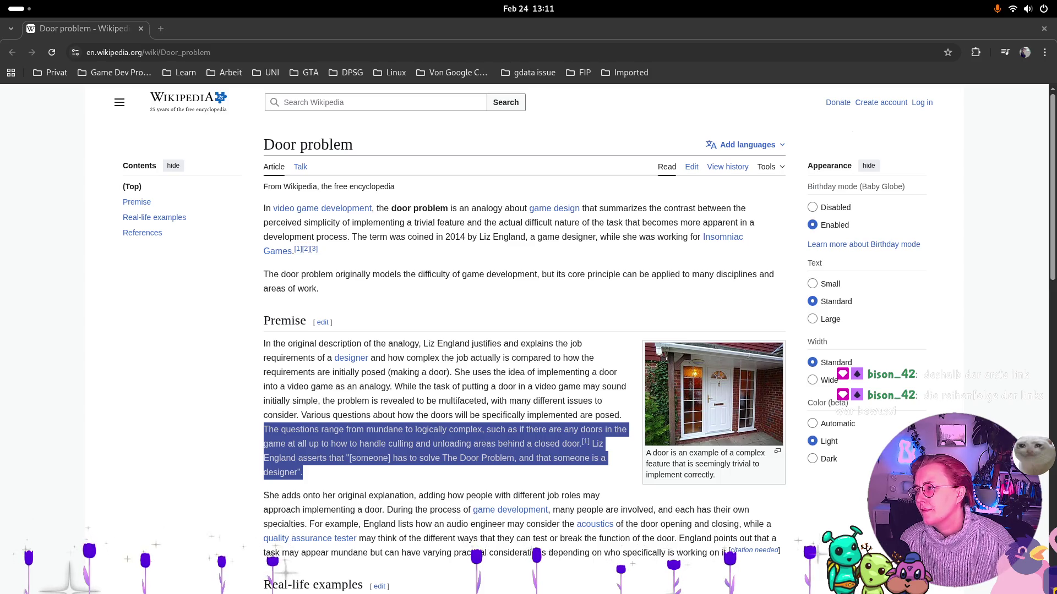
Bring up the Game Developer article and scroll down to its list of door questions
{"action": "key", "text": "alt+Tab"}
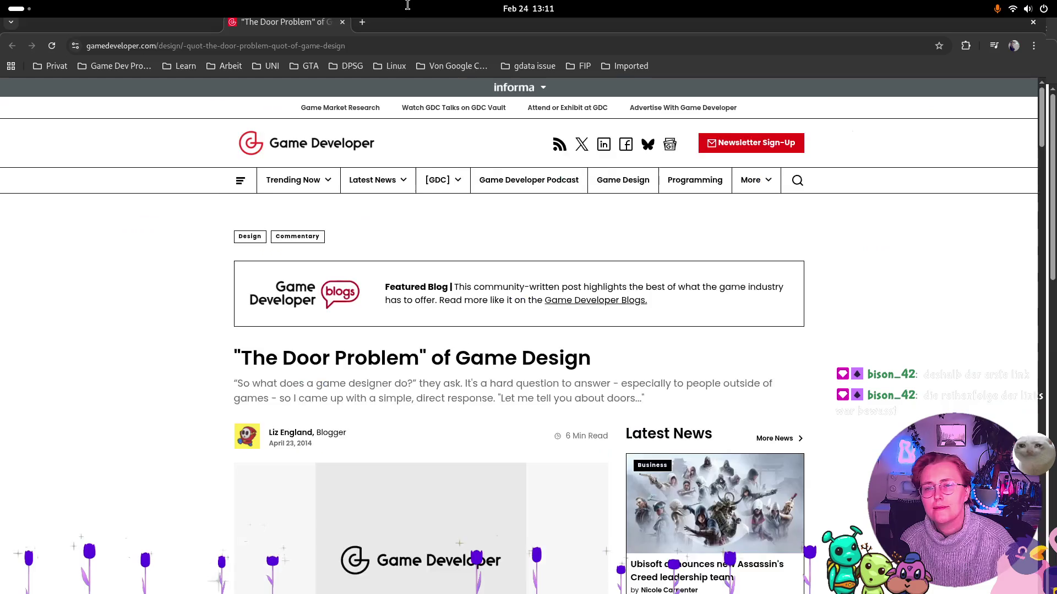
{"action": "key", "text": "alt+Tab"}
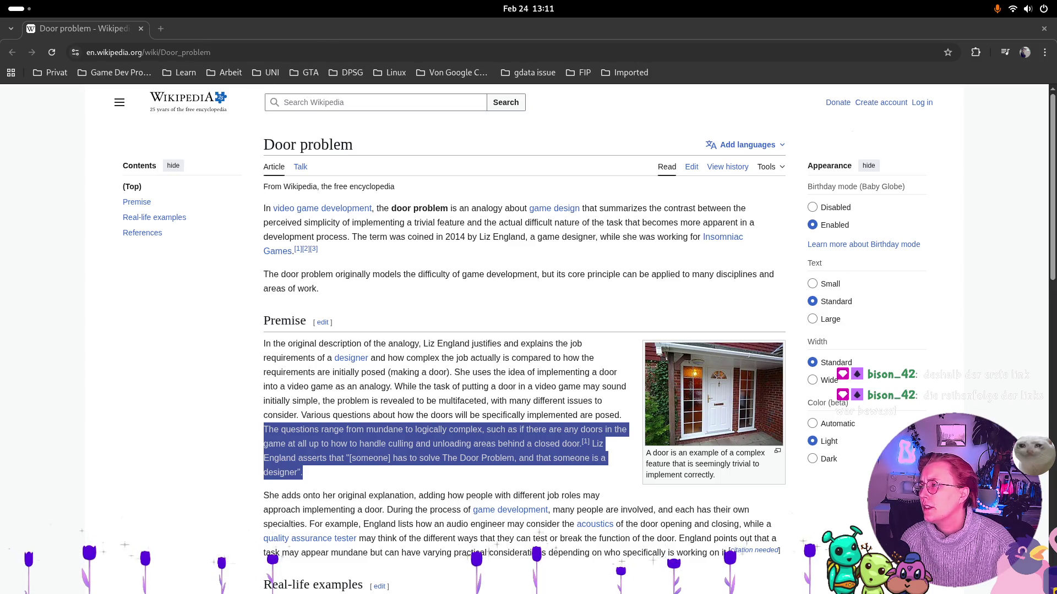
{"action": "key", "text": "alt+Tab"}
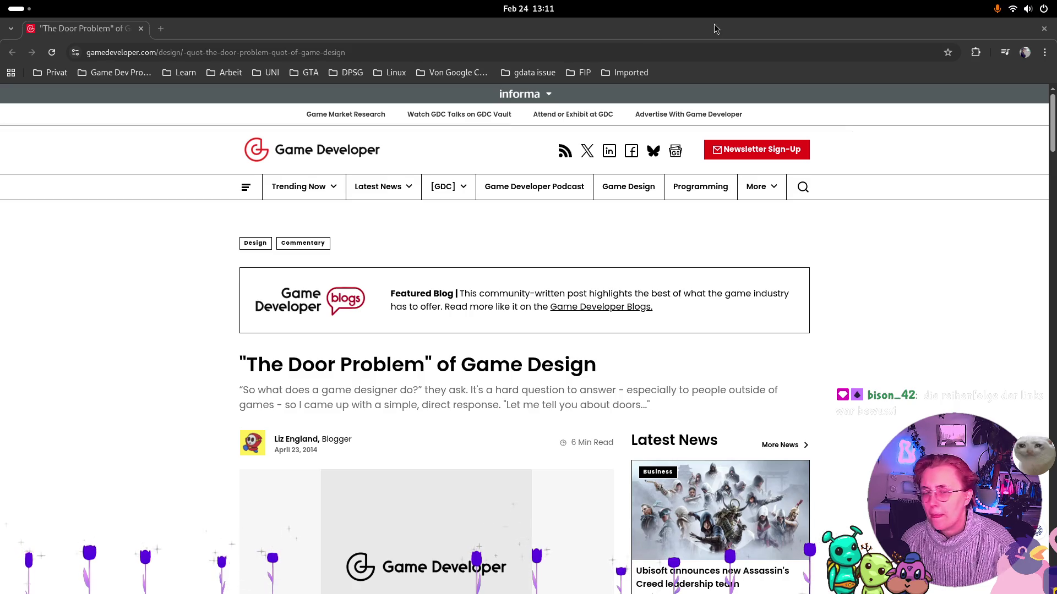
{"action": "scroll", "coordinate": [928, 279], "scroll_direction": "down", "scroll_amount": 1}
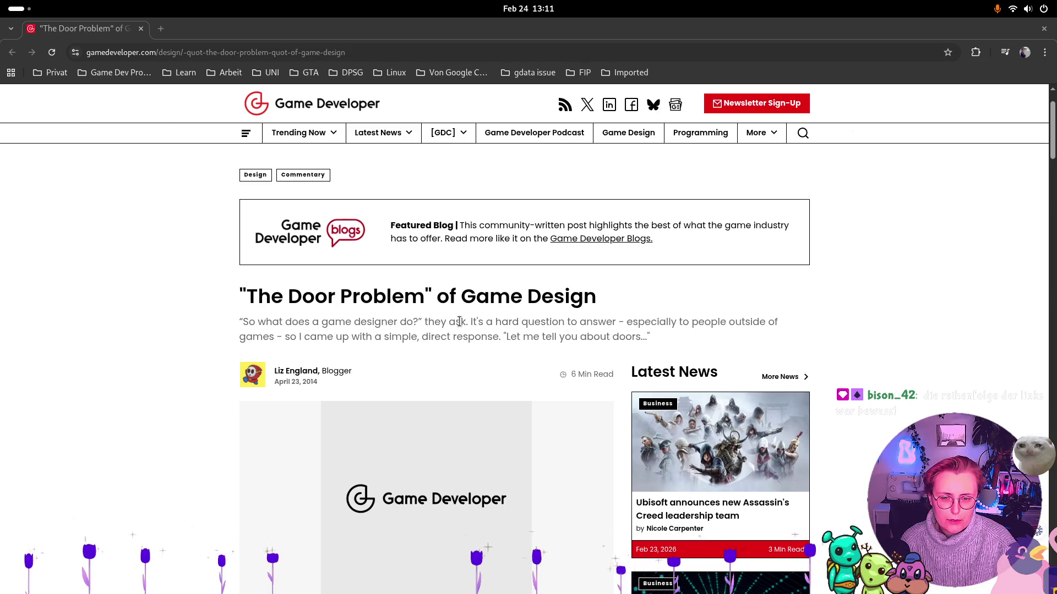
{"action": "scroll", "coordinate": [754, 332], "scroll_direction": "down", "scroll_amount": 5}
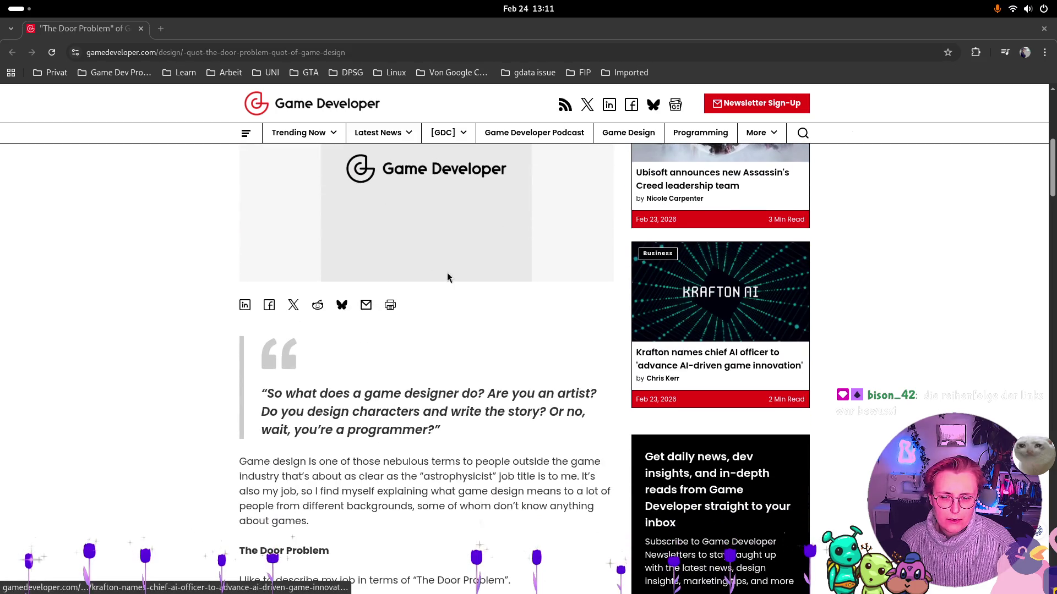
{"action": "scroll", "coordinate": [447, 273], "scroll_direction": "down", "scroll_amount": 2}
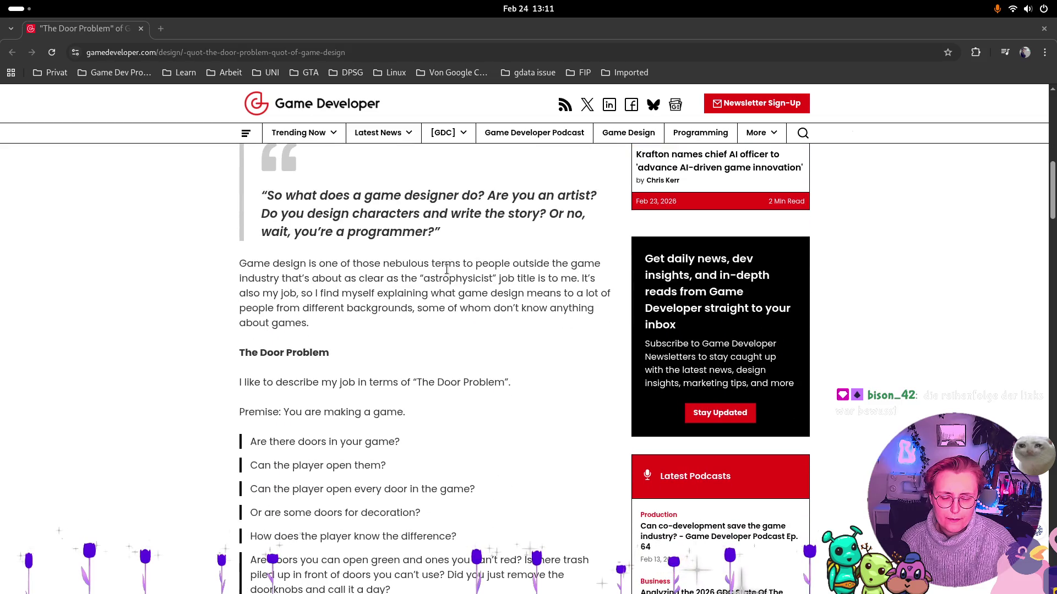
{"action": "scroll", "coordinate": [447, 269], "scroll_direction": "down", "scroll_amount": 2}
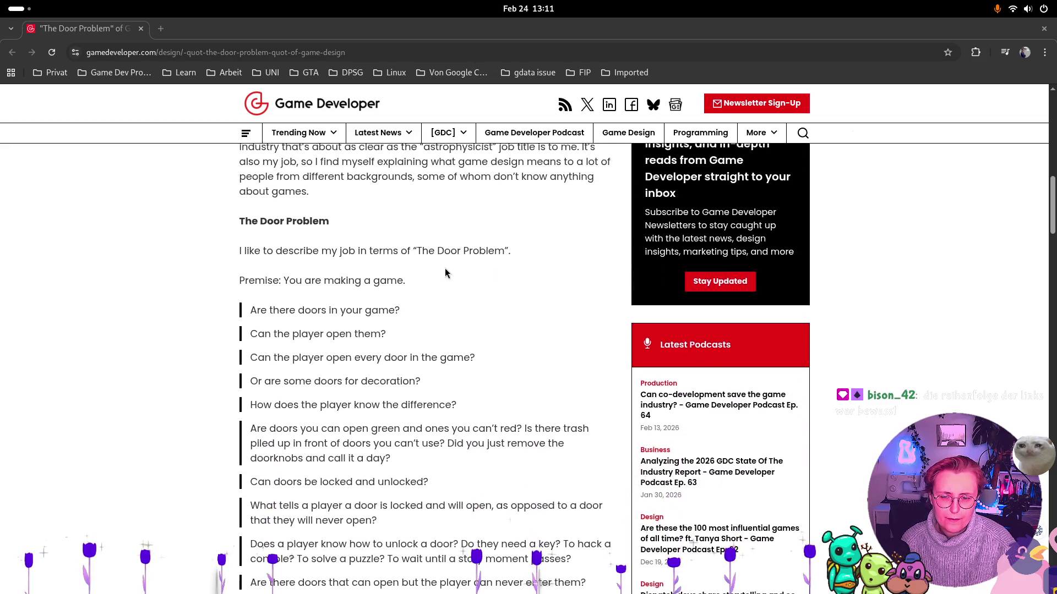
{"action": "scroll", "coordinate": [446, 269], "scroll_direction": "down", "scroll_amount": 1}
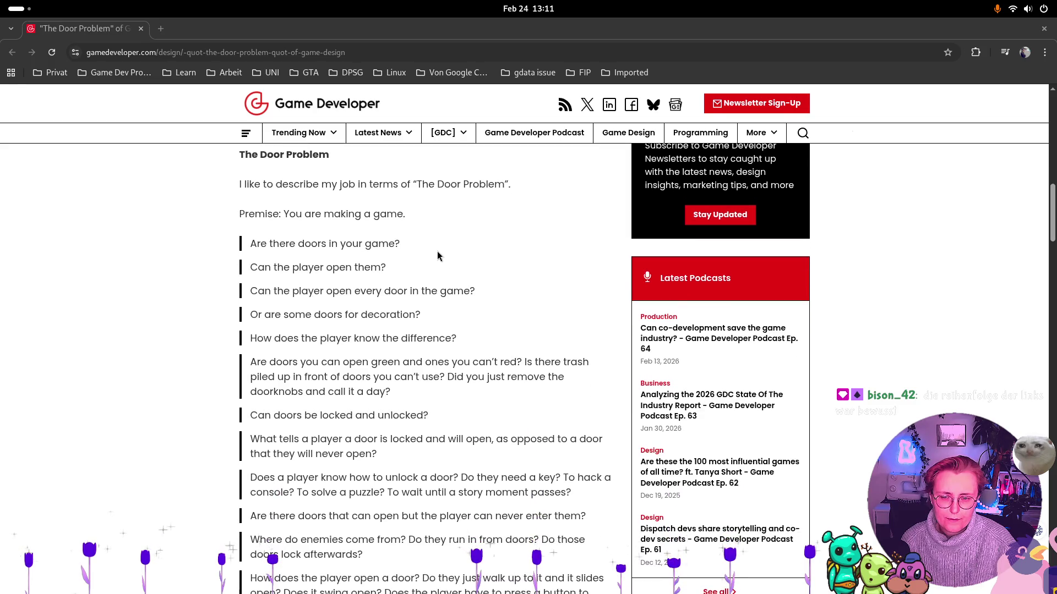
Read the door questions through the one about locking doors, then return to Wikipedia
{"action": "mouse_move", "coordinate": [242, 246]}
{"action": "left_mouse_down"}
{"action": "mouse_move", "coordinate": [464, 264]}
{"action": "mouse_move", "coordinate": [467, 286]}
{"action": "mouse_move", "coordinate": [490, 299]}
{"action": "left_mouse_up"}
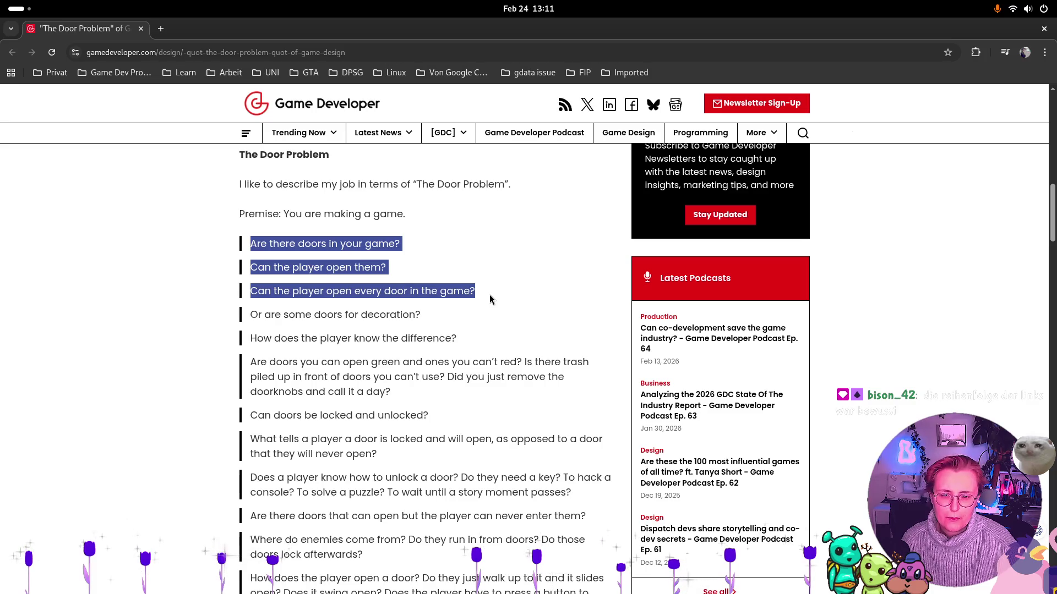
{"action": "left_click", "coordinate": [489, 297]}
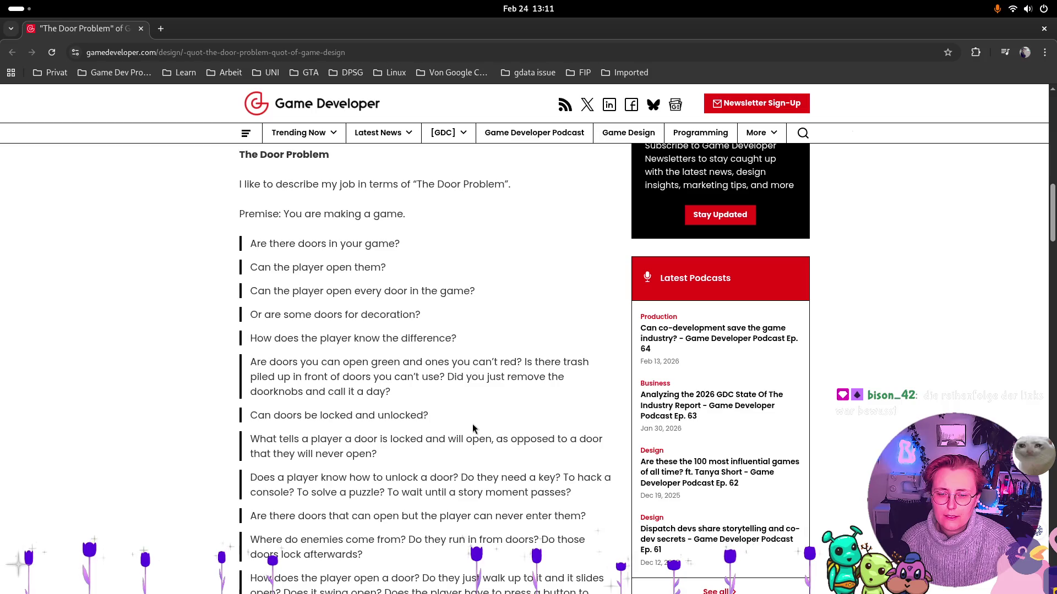
{"action": "left_click_drag", "start_coordinate": [444, 417], "coordinate": [245, 413]}
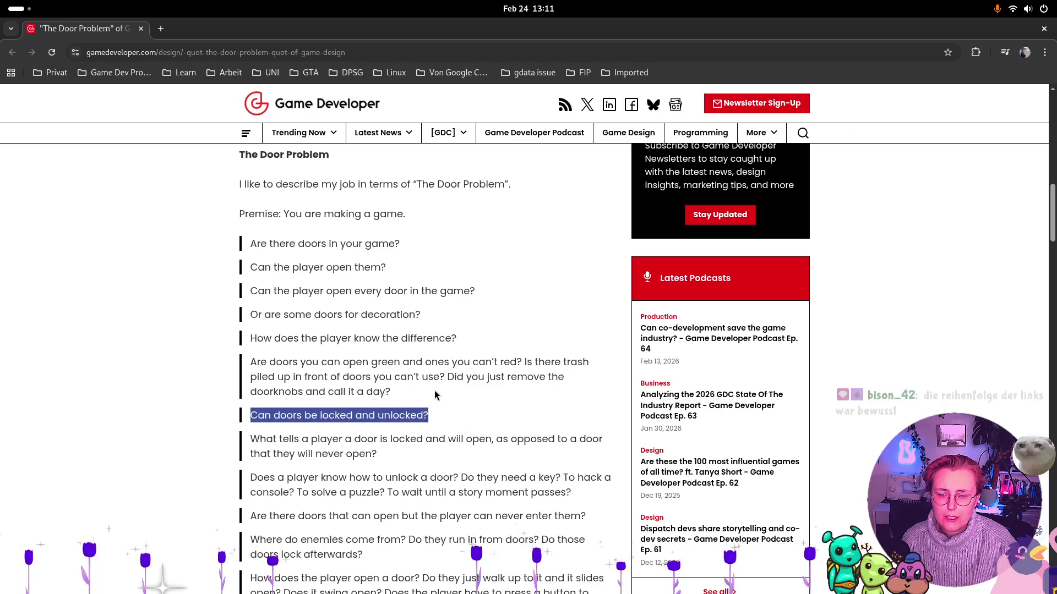
{"action": "mouse_move", "coordinate": [444, 416]}
{"action": "left_mouse_down"}
{"action": "mouse_move", "coordinate": [291, 268]}
{"action": "mouse_move", "coordinate": [244, 241]}
{"action": "left_mouse_up"}
{"action": "scroll", "coordinate": [393, 428], "scroll_direction": "down", "scroll_amount": 5}
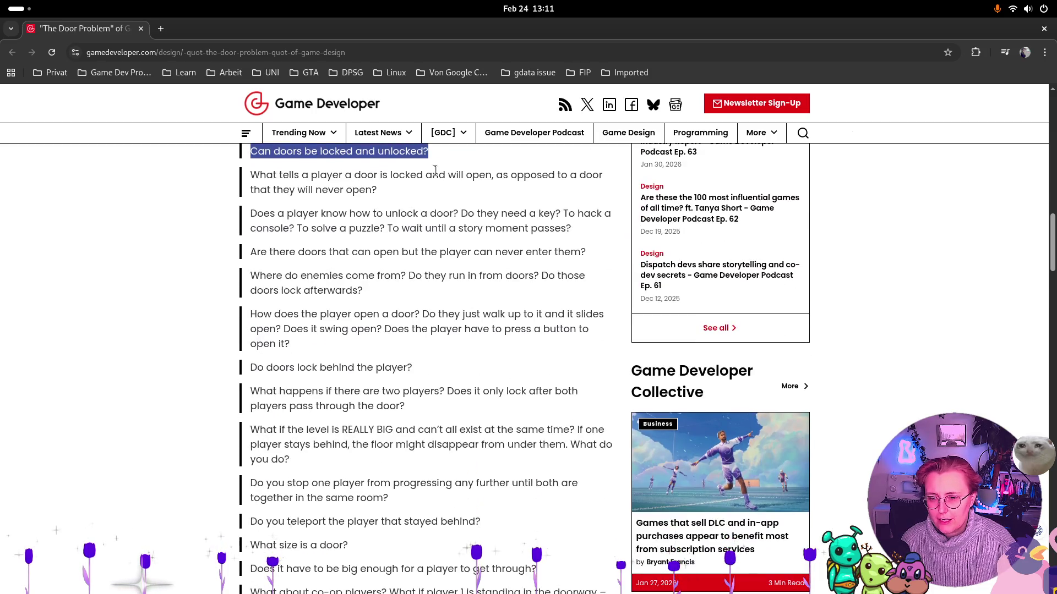
{"action": "left_click", "coordinate": [469, 407]}
{"action": "scroll", "coordinate": [470, 408], "scroll_direction": "down", "scroll_amount": 3}
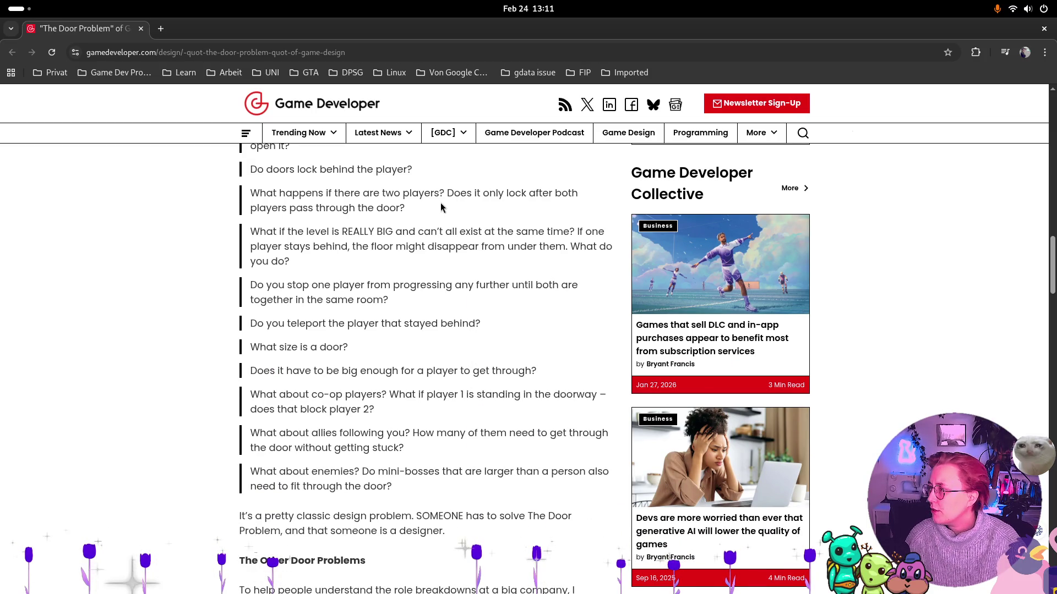
{"action": "key", "text": "alt+Tab"}
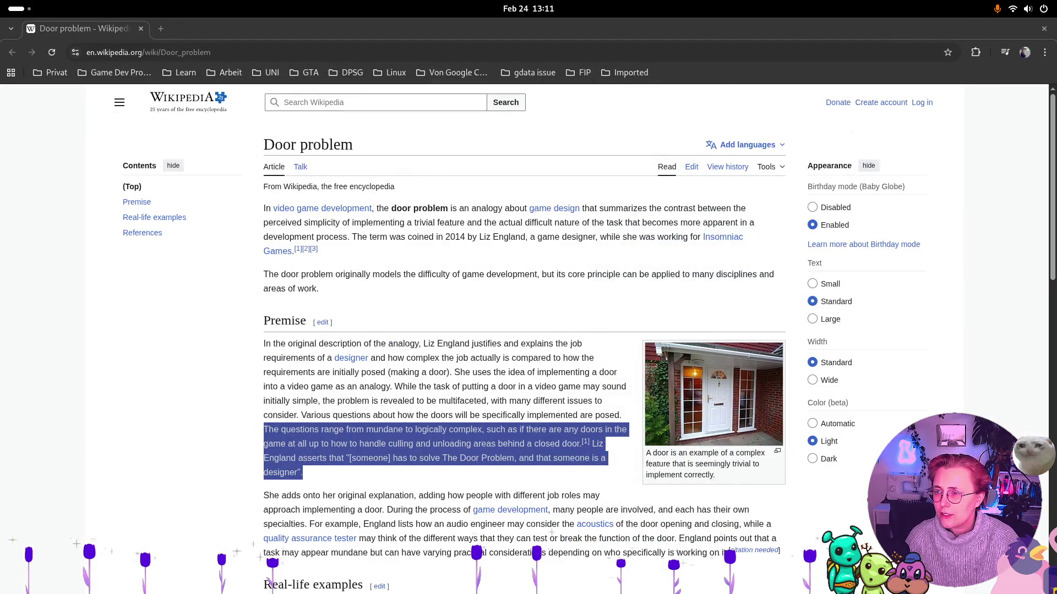
Close the Wikipedia window and switch to the Game Developer 'The Door Problem' article
{"action": "left_click", "coordinate": [1043, 30]}
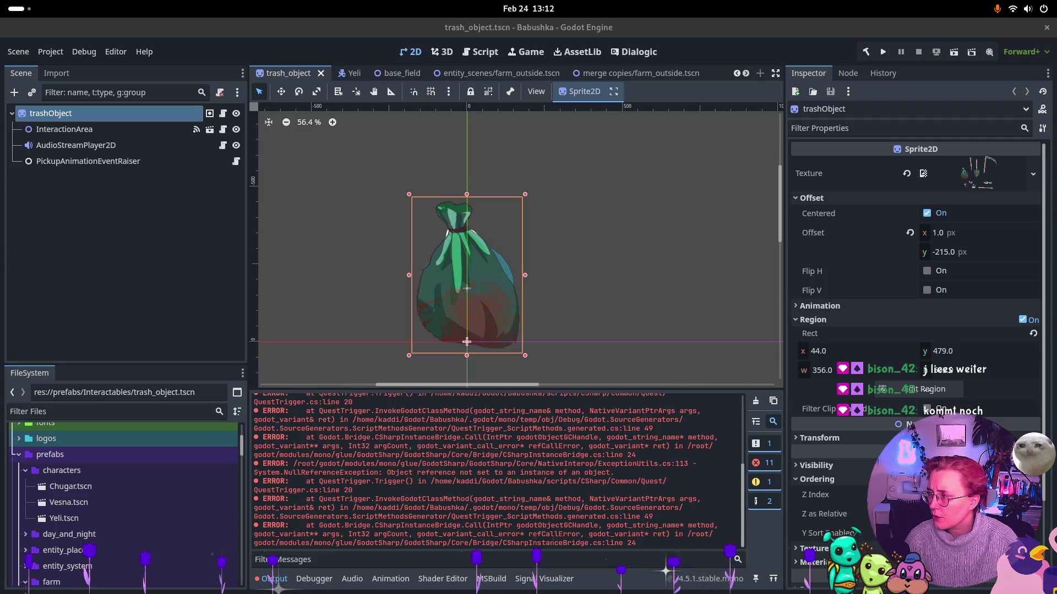
{"action": "key", "text": "alt+Tab"}
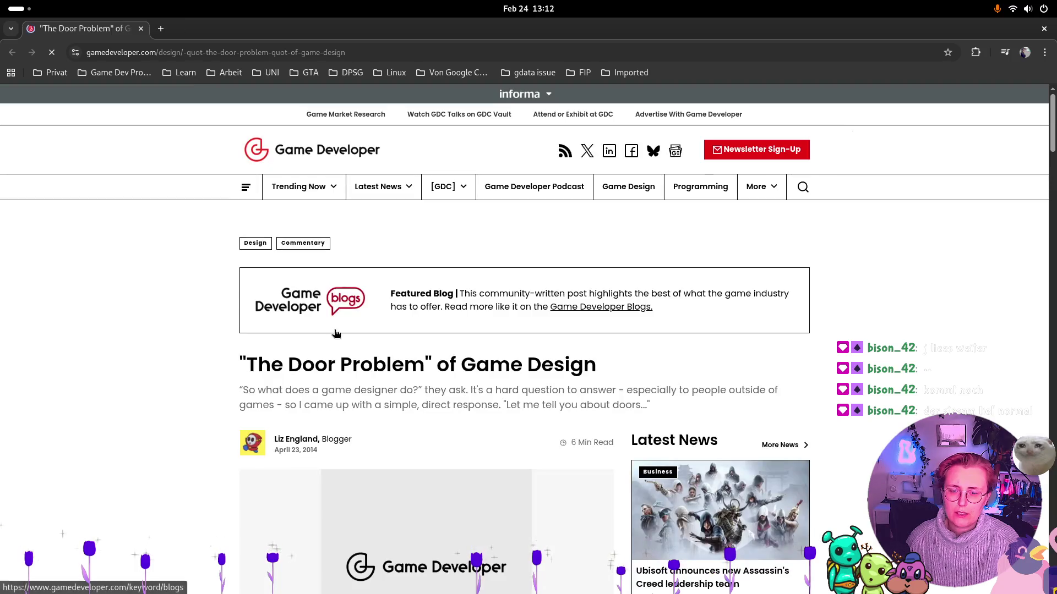
{"action": "scroll", "coordinate": [719, 365], "scroll_direction": "down", "scroll_amount": 3}
{"action": "scroll", "coordinate": [939, 292], "scroll_direction": "down", "scroll_amount": 3}
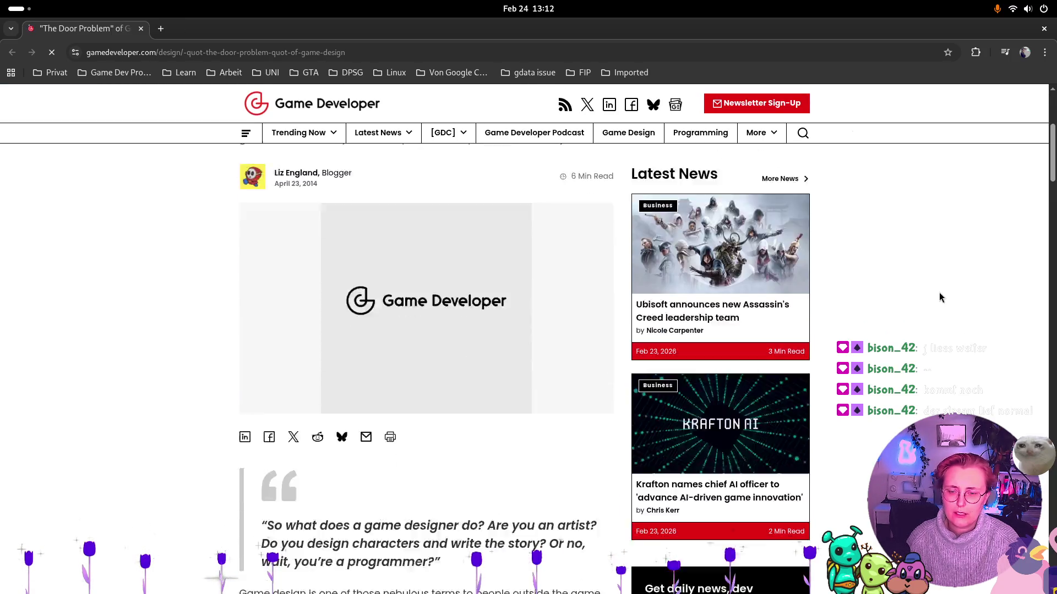
{"action": "scroll", "coordinate": [940, 299], "scroll_direction": "down", "scroll_amount": 10}
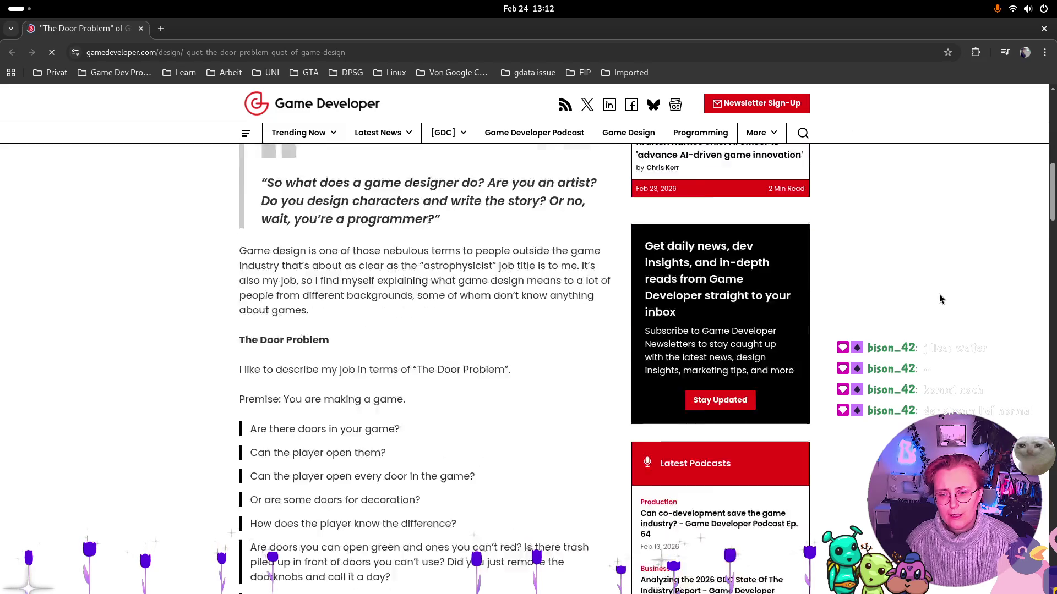
{"action": "scroll", "coordinate": [938, 299], "scroll_direction": "down", "scroll_amount": 3}
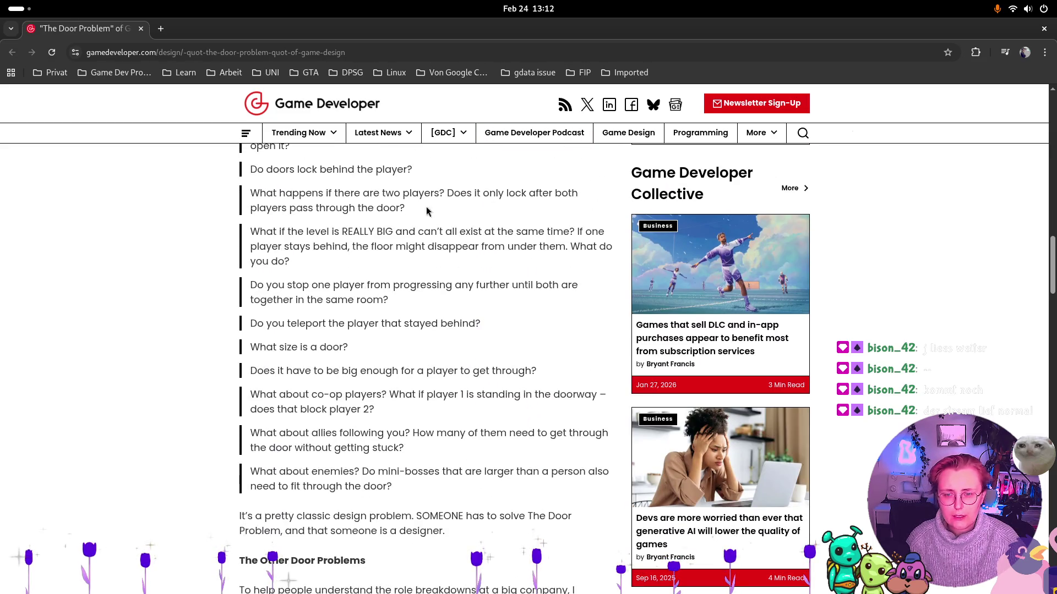
{"action": "scroll", "coordinate": [407, 308], "scroll_direction": "up", "scroll_amount": 3}
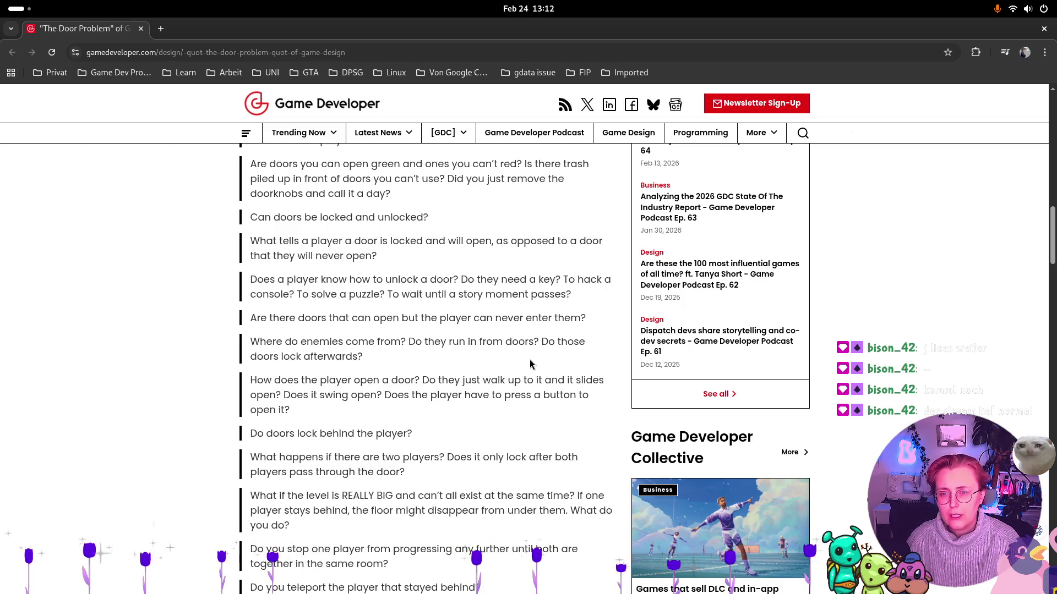
{"action": "scroll", "coordinate": [530, 366], "scroll_direction": "down", "scroll_amount": 9}
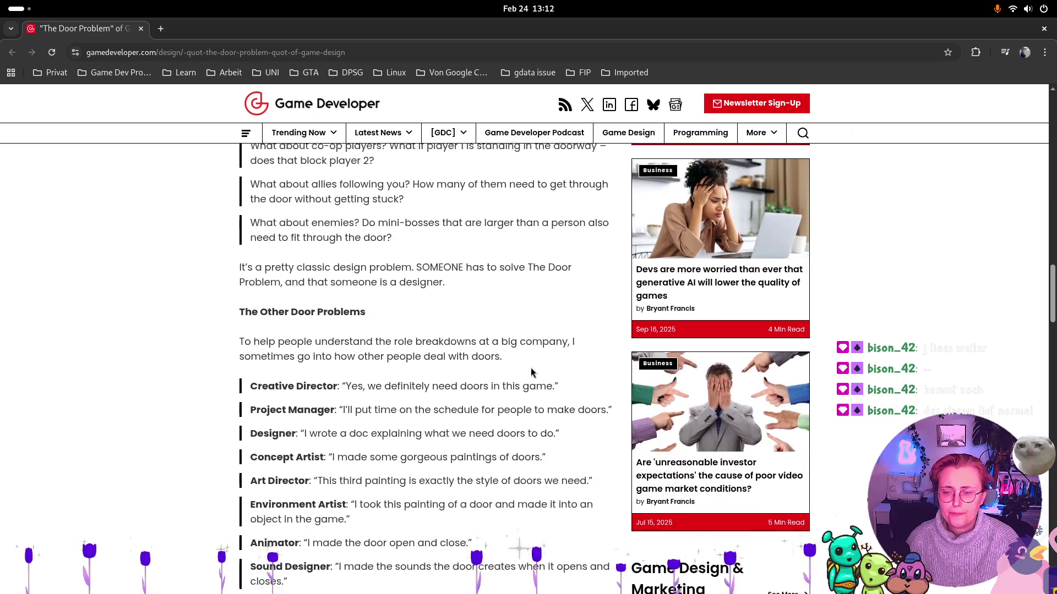
{"action": "scroll", "coordinate": [531, 373], "scroll_direction": "down", "scroll_amount": 2}
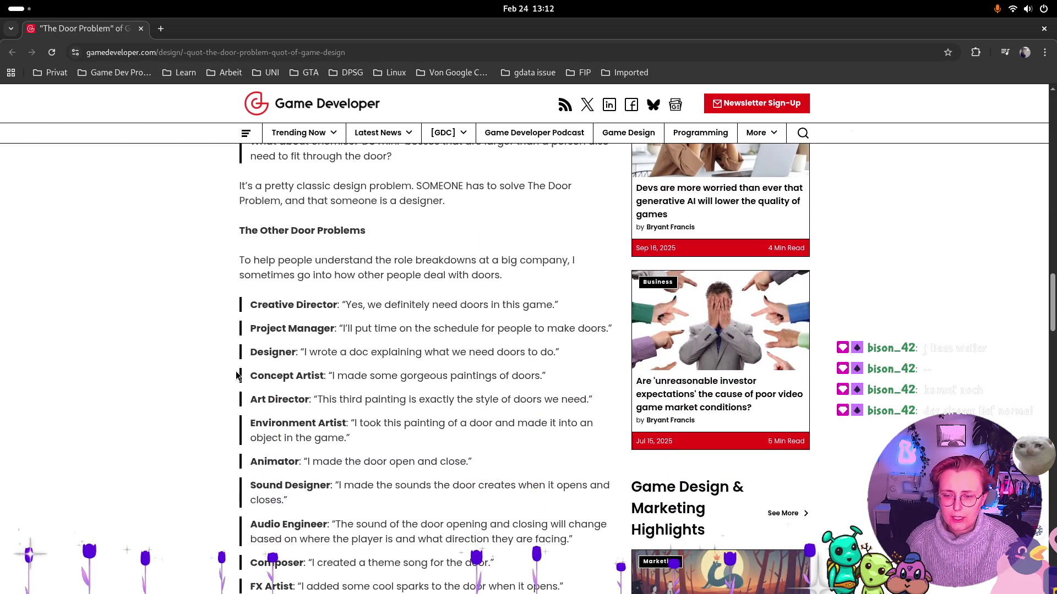
{"action": "scroll", "coordinate": [272, 389], "scroll_direction": "down", "scroll_amount": 7}
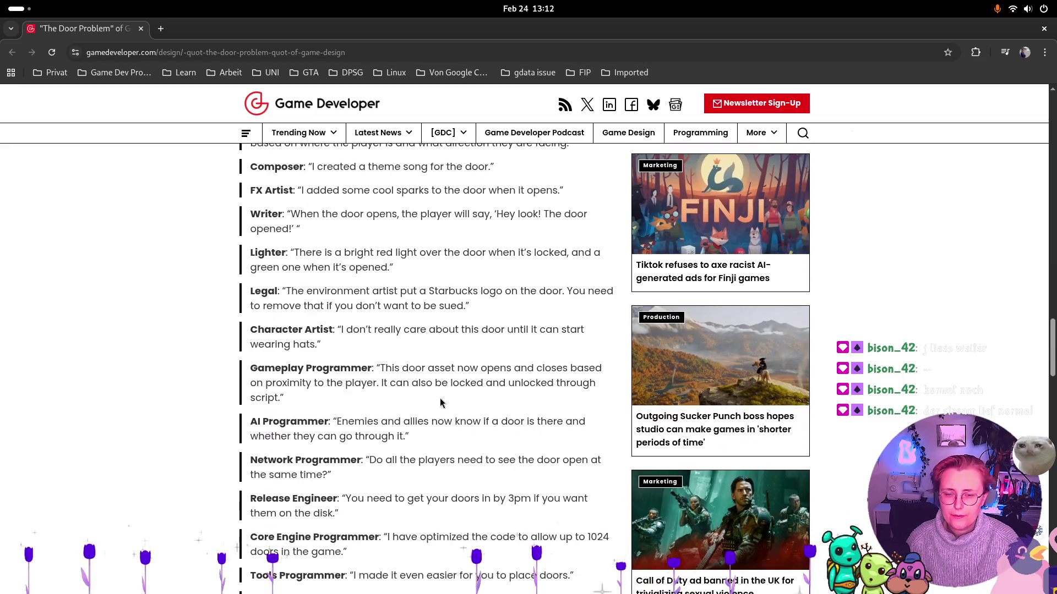
{"action": "scroll", "coordinate": [440, 402], "scroll_direction": "down", "scroll_amount": 14}
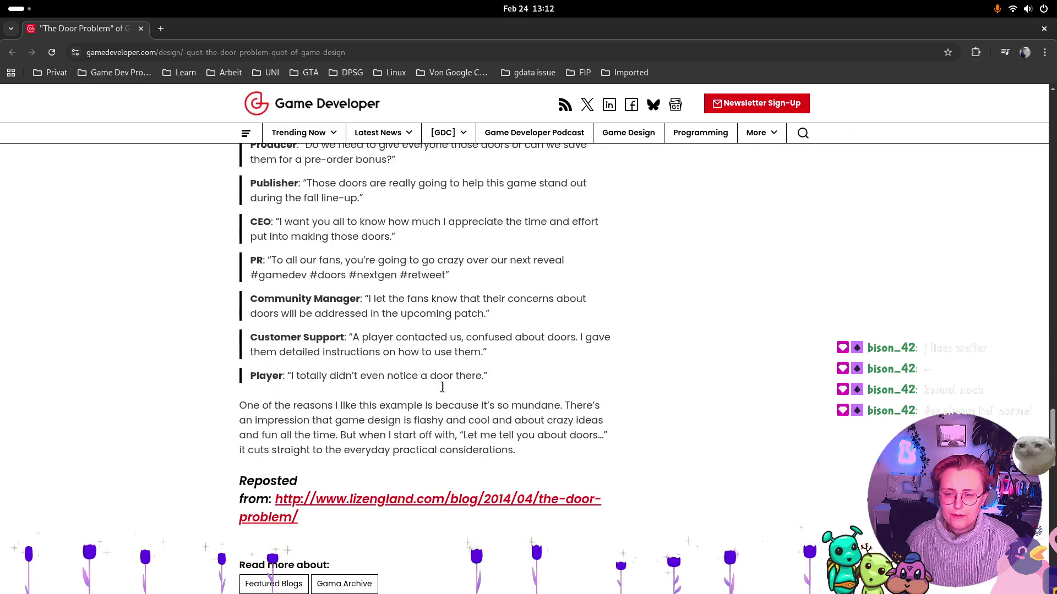
{"action": "scroll", "coordinate": [442, 388], "scroll_direction": "down", "scroll_amount": 2}
{"action": "scroll", "coordinate": [443, 388], "scroll_direction": "up", "scroll_amount": 10}
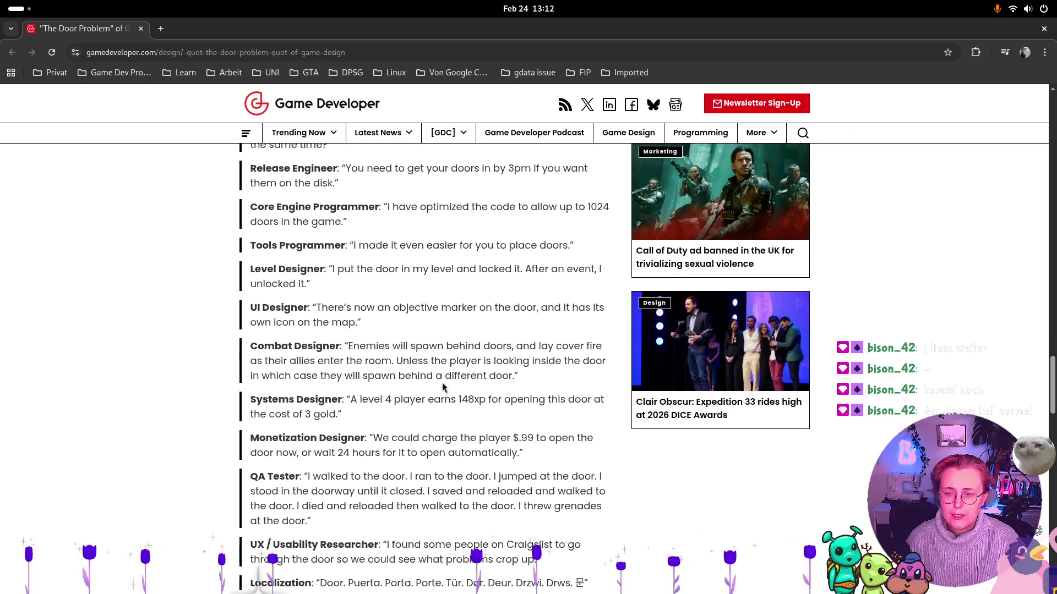
{"action": "scroll", "coordinate": [443, 387], "scroll_direction": "up", "scroll_amount": 7}
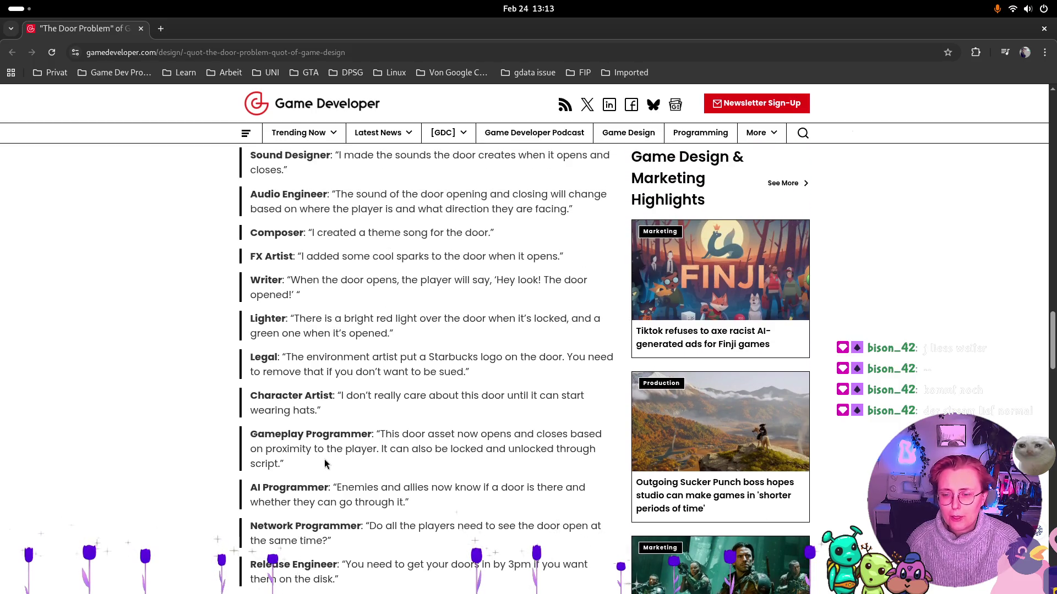
{"action": "mouse_move", "coordinate": [284, 465]}
{"action": "left_mouse_down"}
{"action": "mouse_move", "coordinate": [250, 443]}
{"action": "mouse_move", "coordinate": [377, 432]}
{"action": "left_mouse_up"}
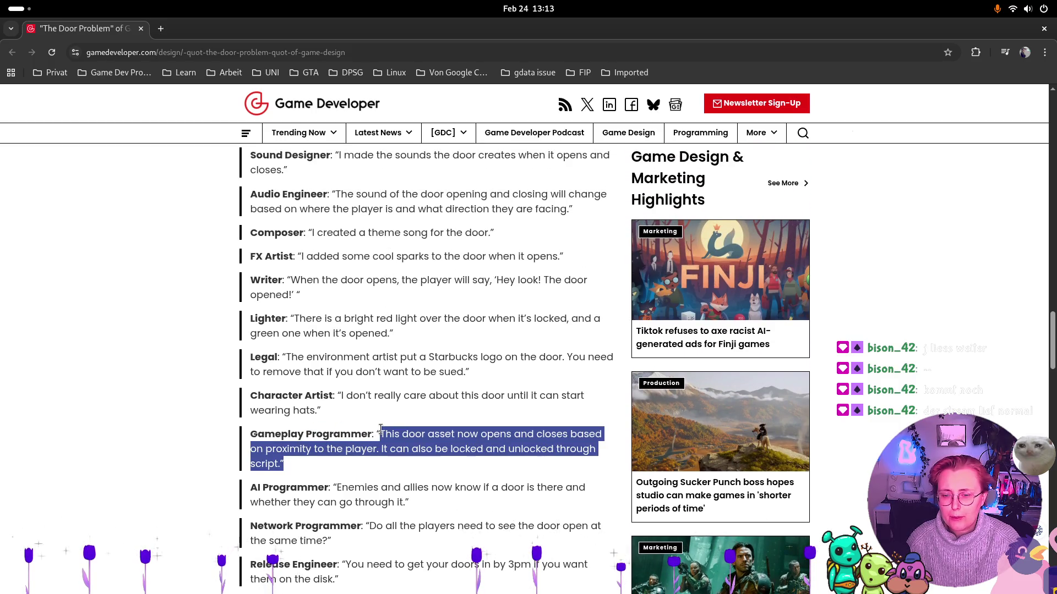
{"action": "left_click", "coordinate": [414, 474]}
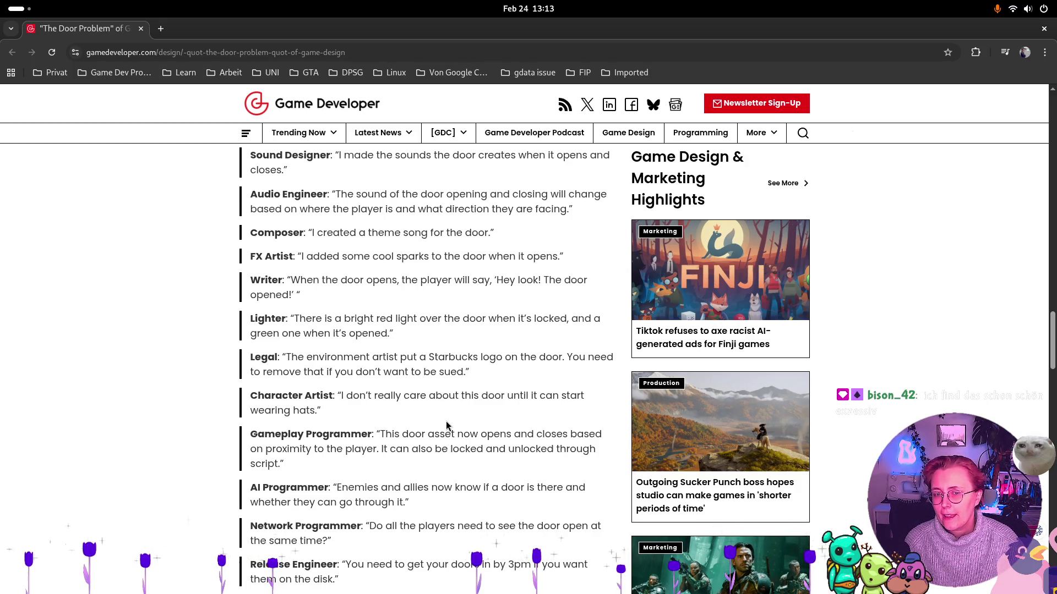
Open Godot's merge copies/farm_outside.tscn and zoom out to view the fence and trees
{"action": "key", "text": "super"}
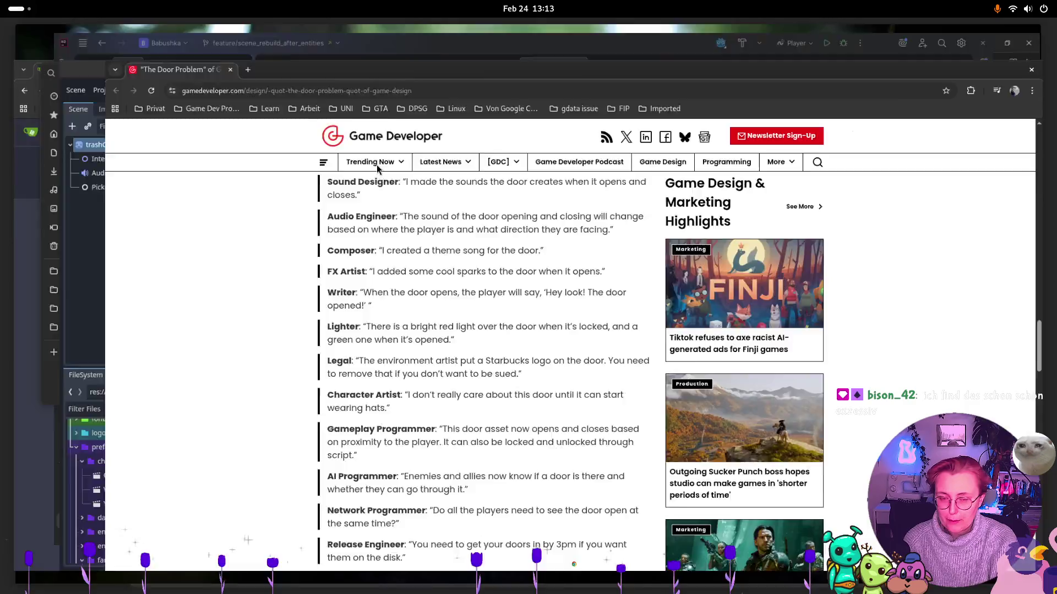
{"action": "left_click", "coordinate": [550, 374]}
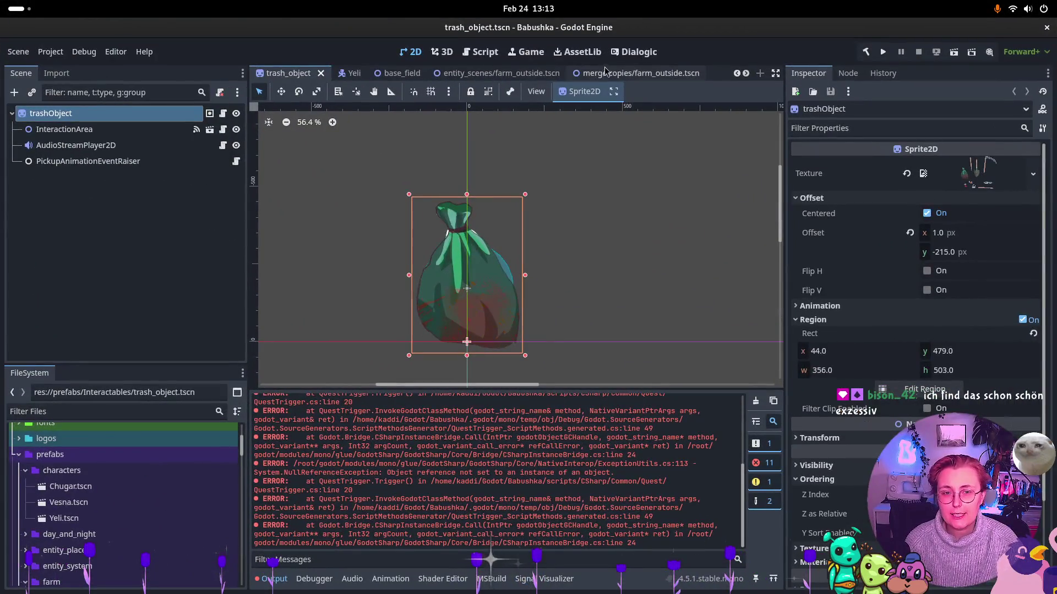
{"action": "left_click", "coordinate": [633, 74]}
{"action": "scroll", "coordinate": [659, 210], "scroll_direction": "down", "scroll_amount": 5}
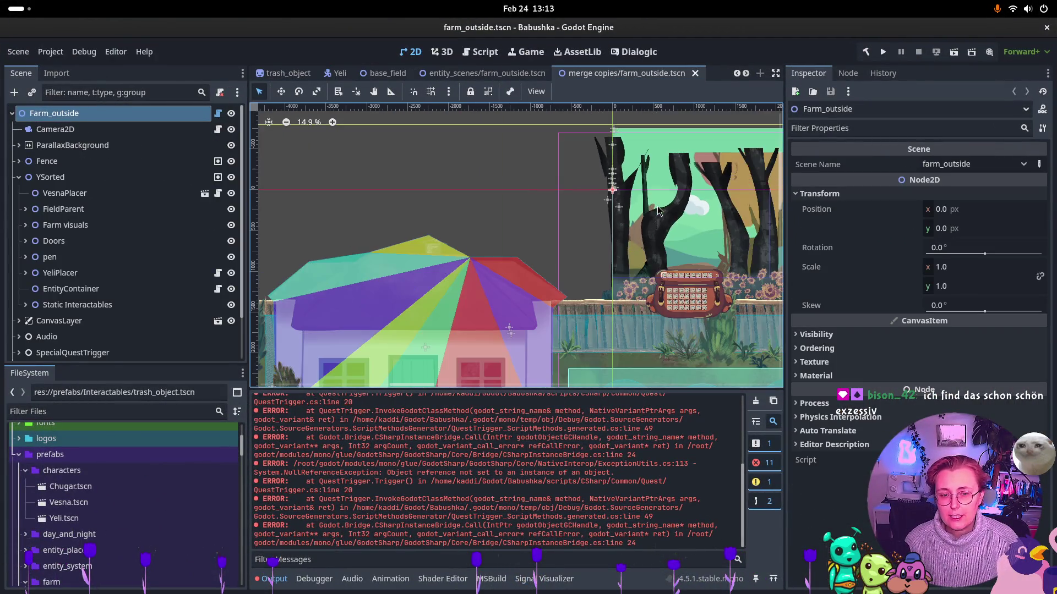
{"action": "scroll", "coordinate": [686, 249], "scroll_direction": "right", "scroll_amount": 10}
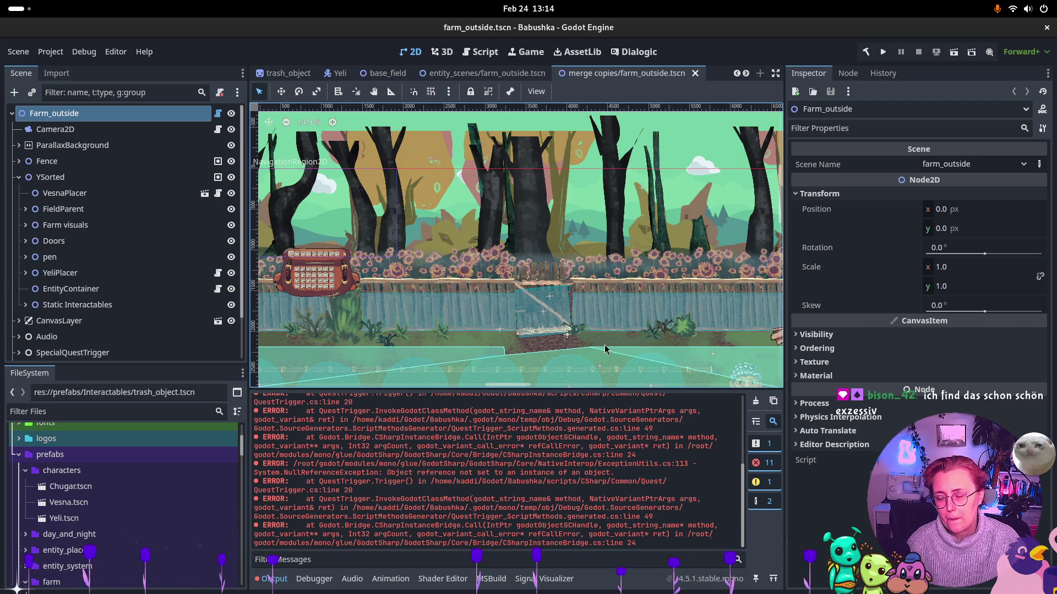
{"action": "key", "text": "super"}
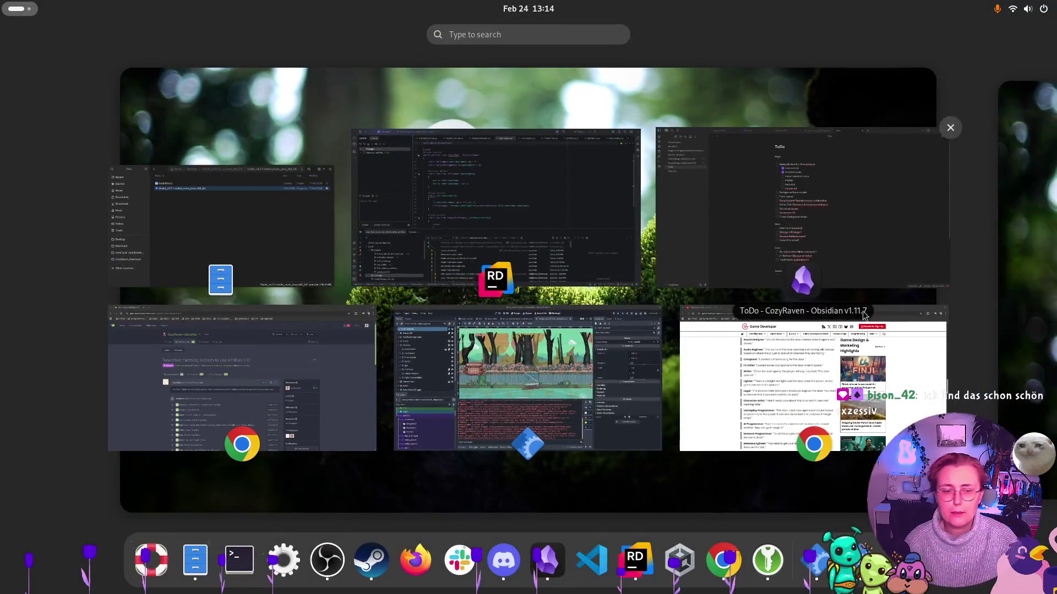
Bring back the Door Problem article and reread the Core Engine Programmer quote
{"action": "left_click", "coordinate": [735, 396]}
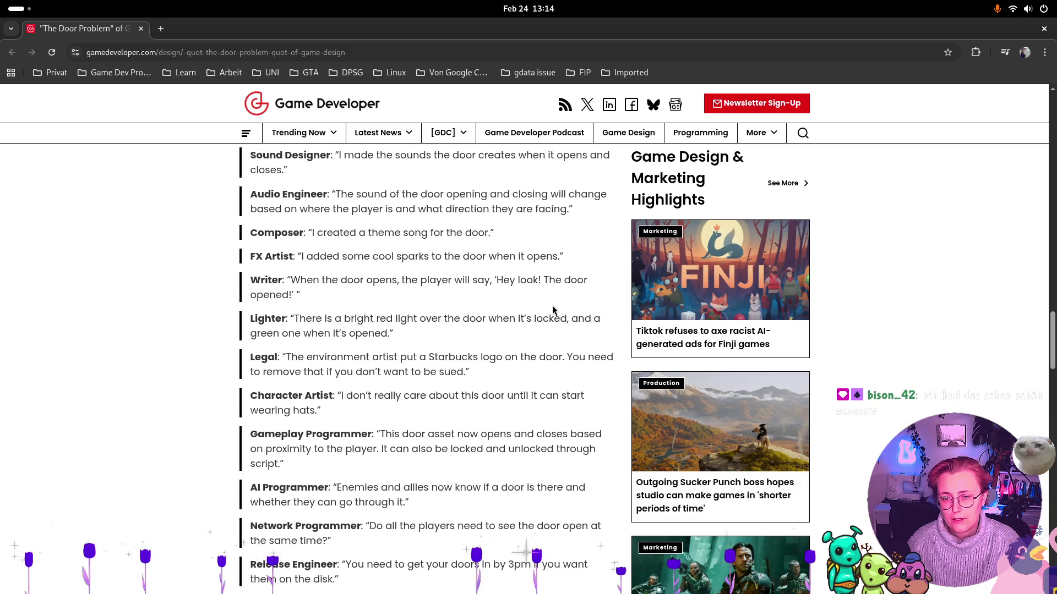
{"action": "scroll", "coordinate": [553, 306], "scroll_direction": "down", "scroll_amount": 8}
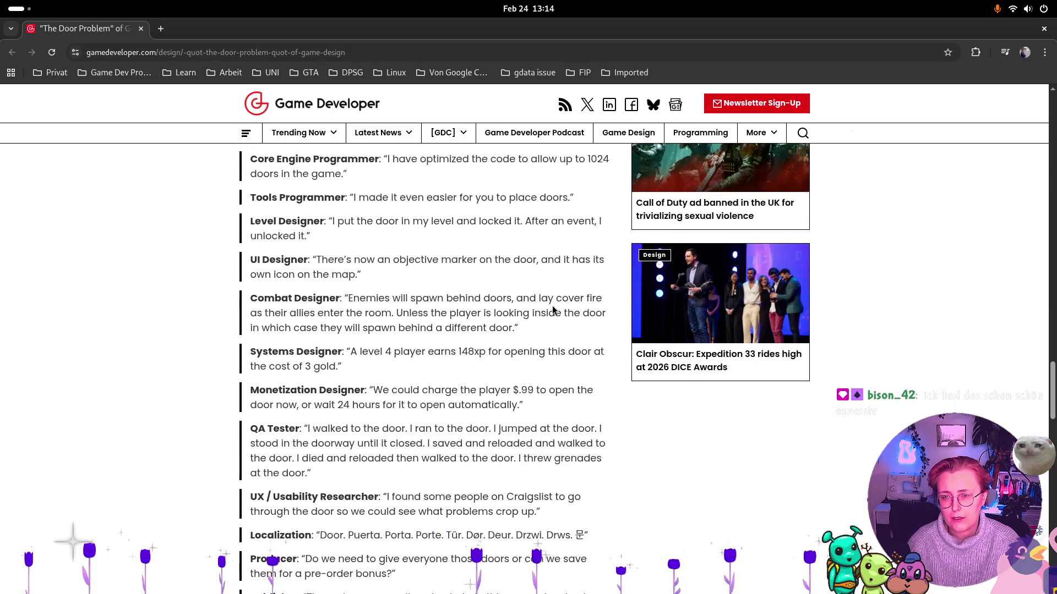
{"action": "scroll", "coordinate": [524, 284], "scroll_direction": "up", "scroll_amount": 1}
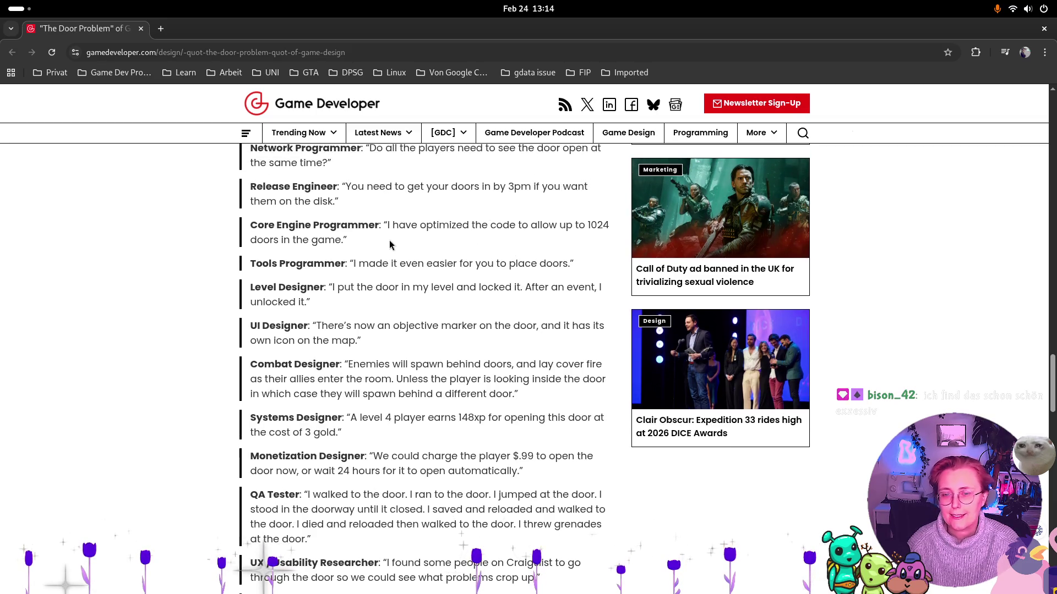
{"action": "triple_click", "coordinate": [388, 220]}
{"action": "left_click_drag", "start_coordinate": [388, 221], "coordinate": [347, 240]}
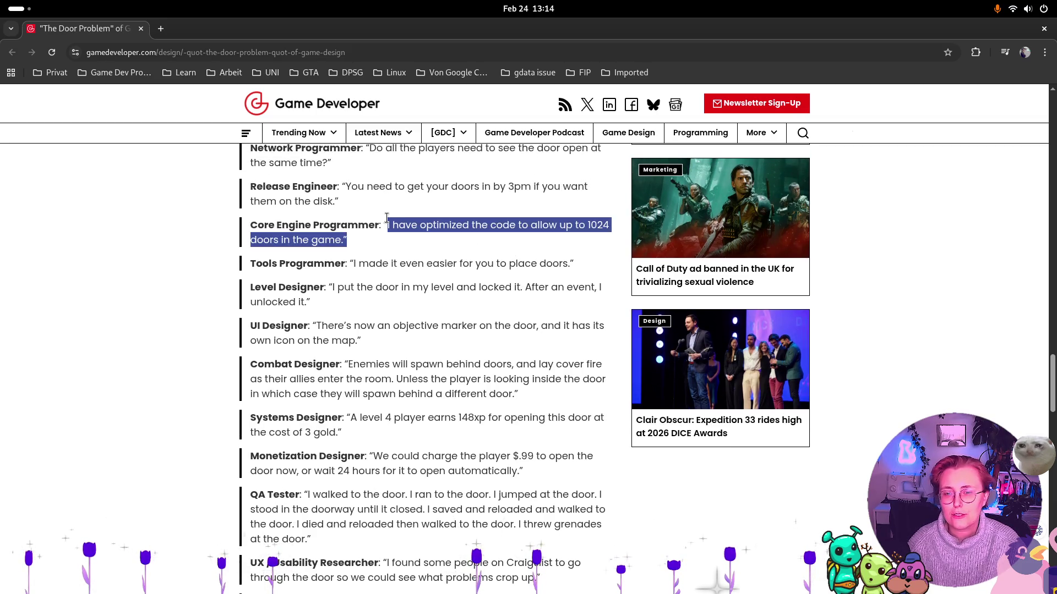
{"action": "left_click", "coordinate": [447, 257]}
Scroll up to reread the Gameplay Programmer quote and earlier role quotes
{"action": "scroll", "coordinate": [455, 272], "scroll_direction": "up", "scroll_amount": 1}
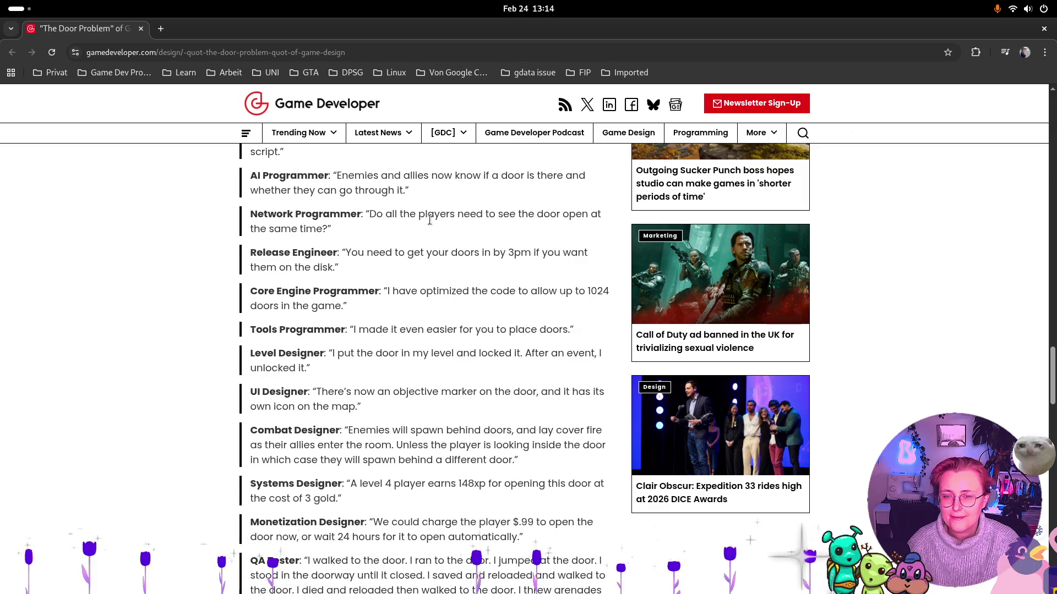
{"action": "scroll", "coordinate": [438, 227], "scroll_direction": "up", "scroll_amount": 1}
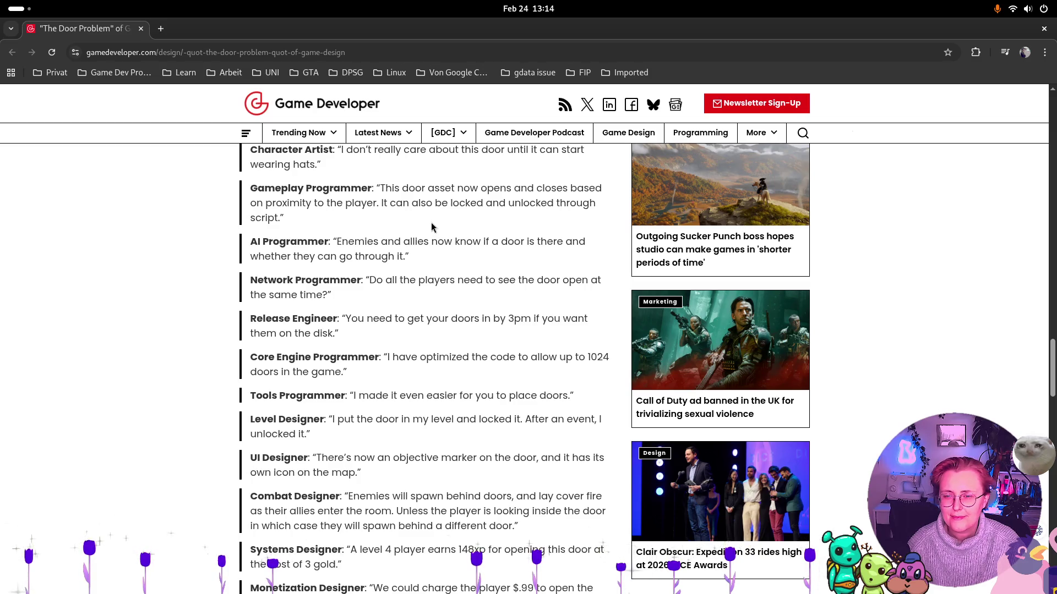
{"action": "scroll", "coordinate": [438, 254], "scroll_direction": "up", "scroll_amount": 1}
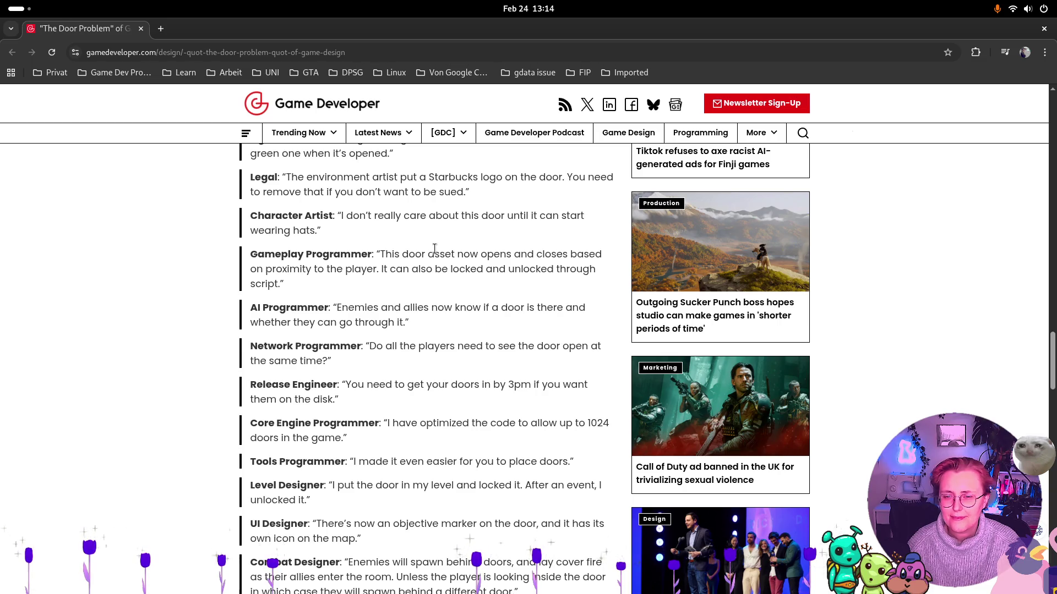
{"action": "left_click_drag", "start_coordinate": [329, 286], "coordinate": [383, 256]}
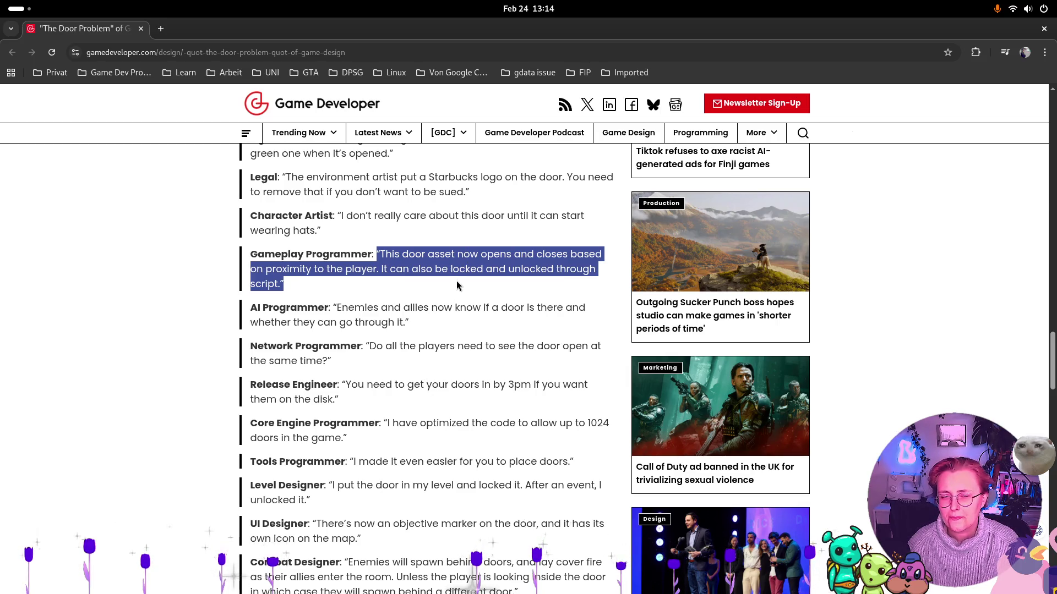
{"action": "left_click", "coordinate": [460, 295]}
{"action": "scroll", "coordinate": [469, 293], "scroll_direction": "up", "scroll_amount": 3}
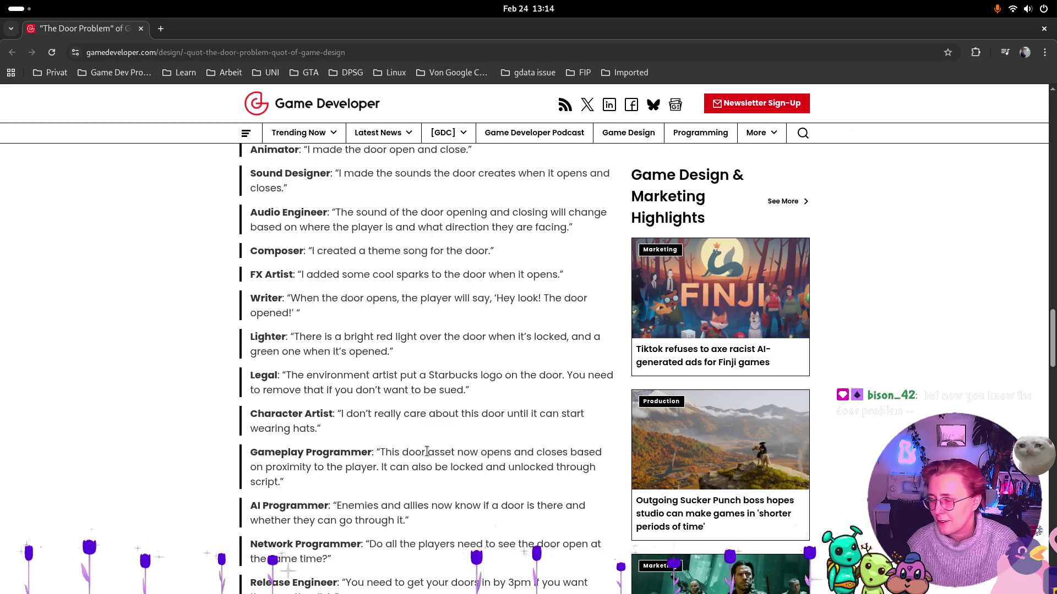
{"action": "scroll", "coordinate": [427, 451], "scroll_direction": "up", "scroll_amount": 2}
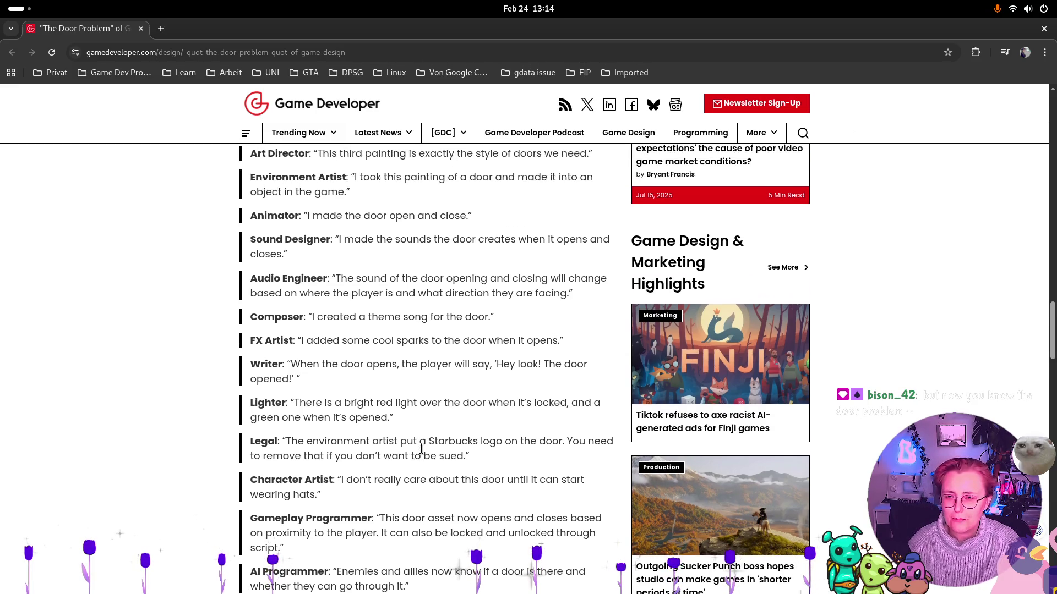
{"action": "scroll", "coordinate": [422, 454], "scroll_direction": "up", "scroll_amount": 2}
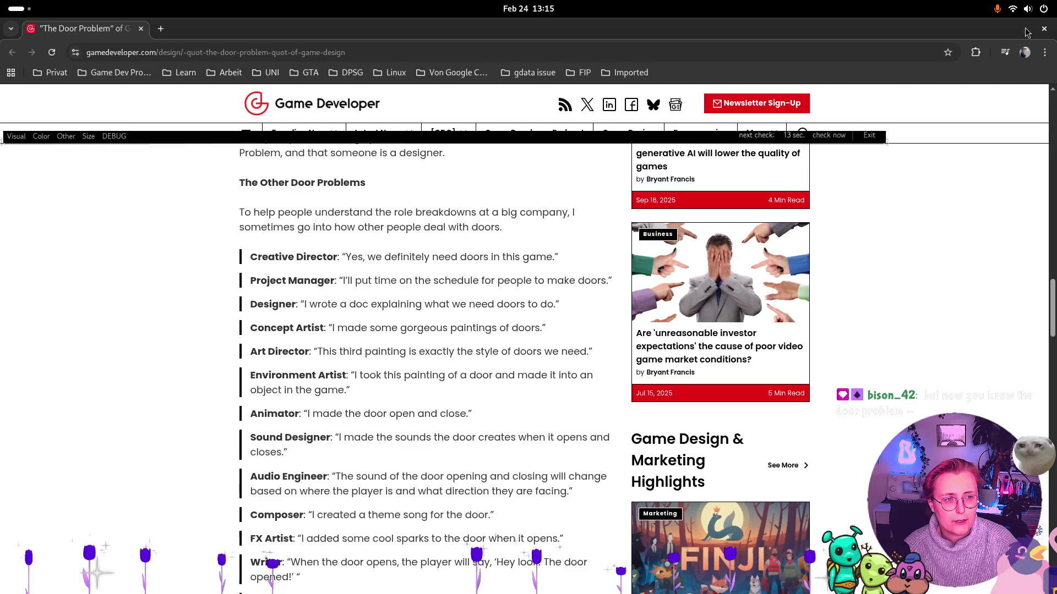
Close the browser to return to Godot and scroll the FileSystem dock
{"action": "left_click", "coordinate": [1044, 28]}
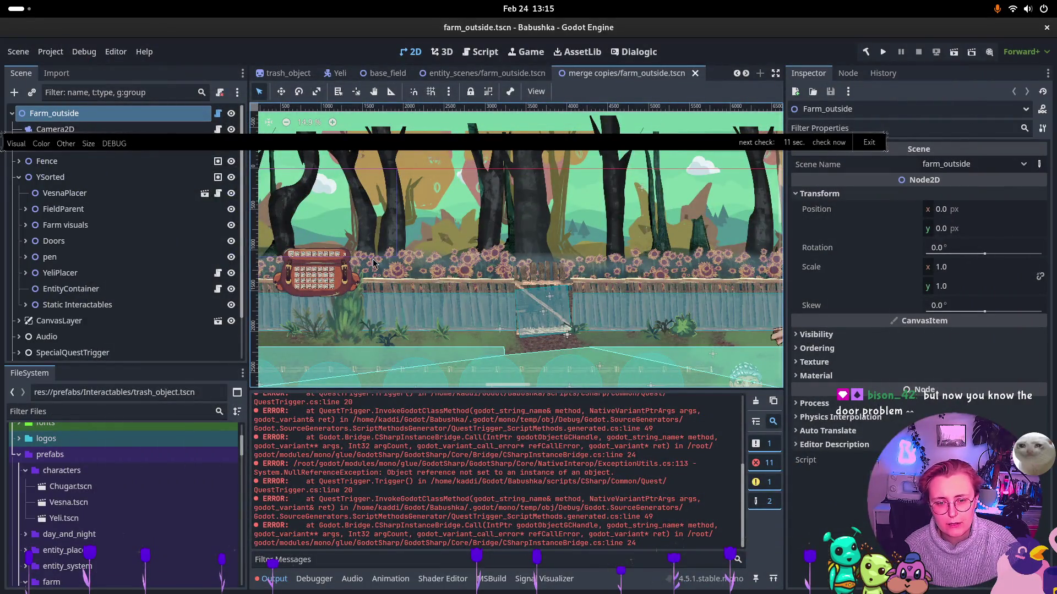
{"action": "scroll", "coordinate": [658, 273], "scroll_direction": "down", "scroll_amount": 1}
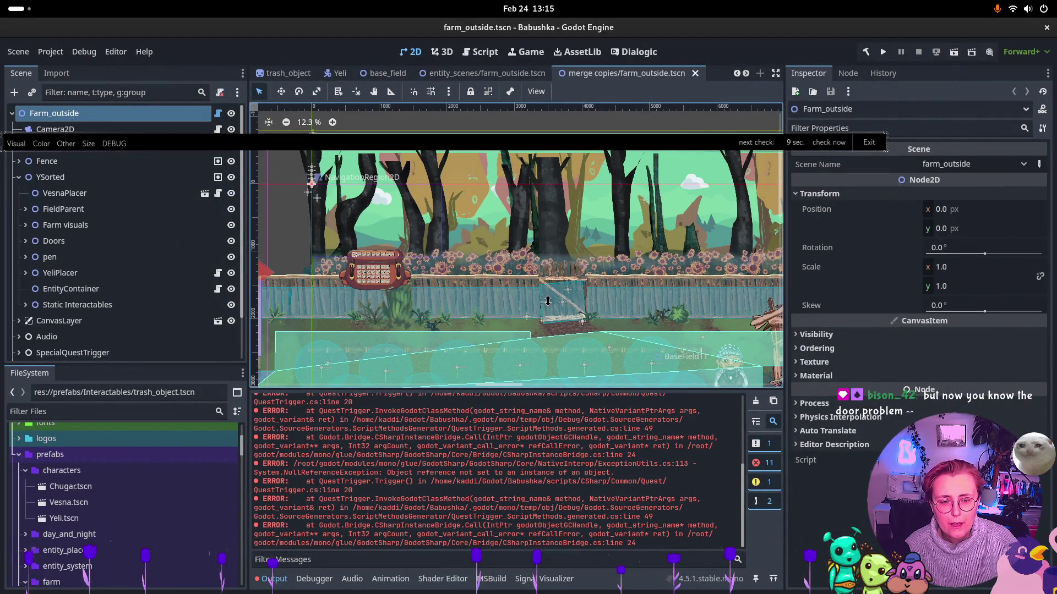
{"action": "scroll", "coordinate": [591, 469], "scroll_direction": "up", "scroll_amount": 10}
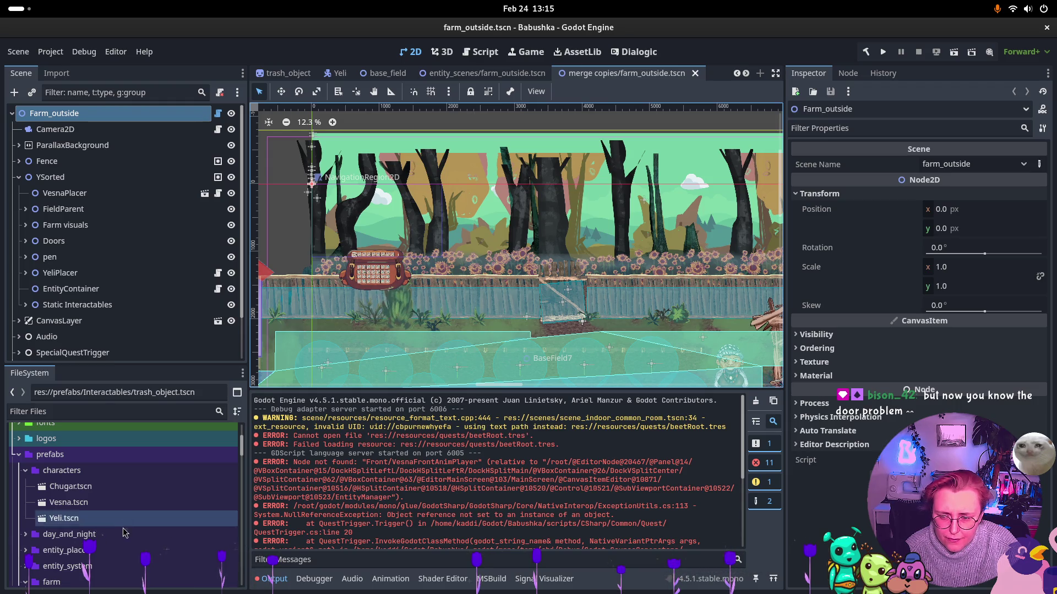
{"action": "scroll", "coordinate": [91, 495], "scroll_direction": "down", "scroll_amount": 5}
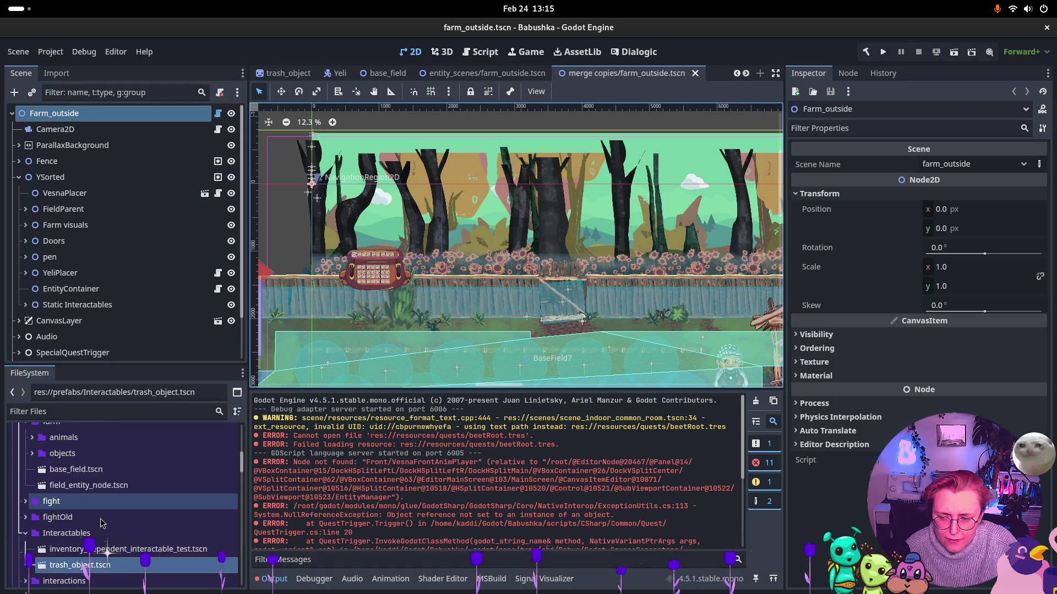
{"action": "scroll", "coordinate": [101, 523], "scroll_direction": "down", "scroll_amount": 5}
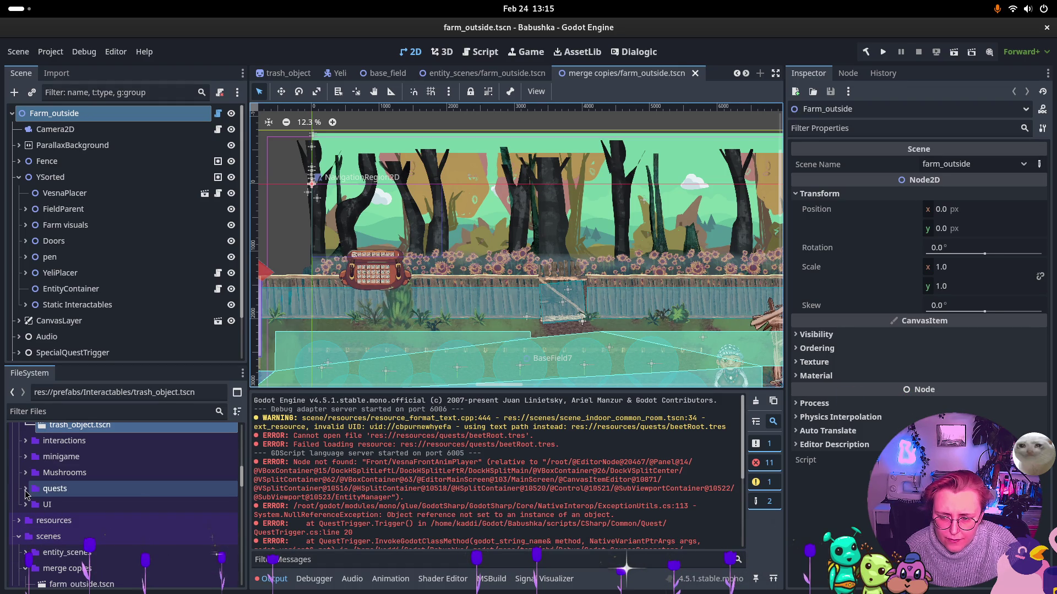
Expand the resources > quests > test folders in the FileSystem dock
{"action": "left_click", "coordinate": [24, 489]}
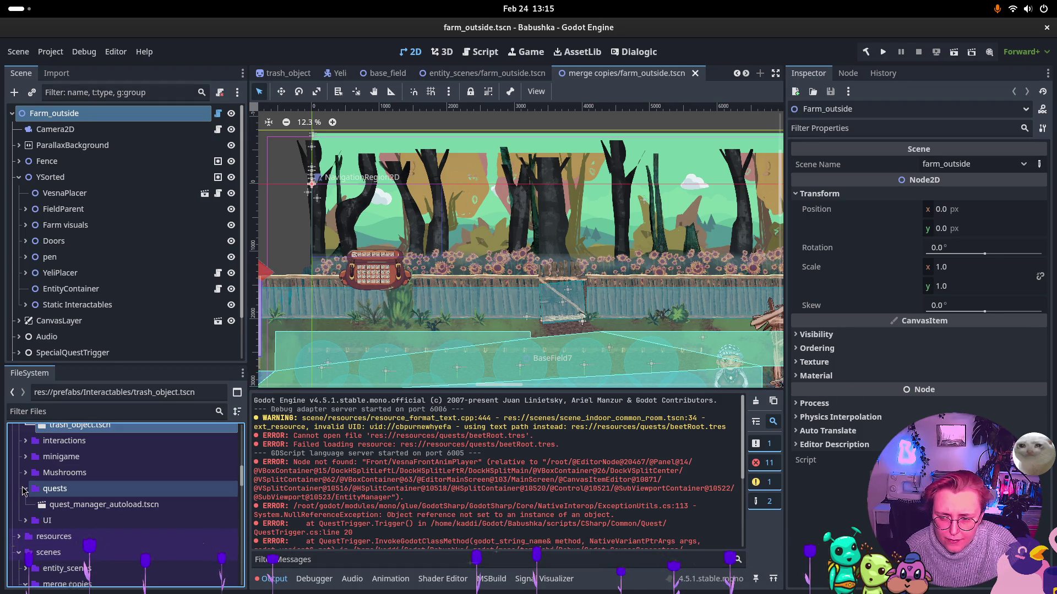
{"action": "left_click", "coordinate": [24, 489]}
{"action": "scroll", "coordinate": [20, 499], "scroll_direction": "down", "scroll_amount": 1}
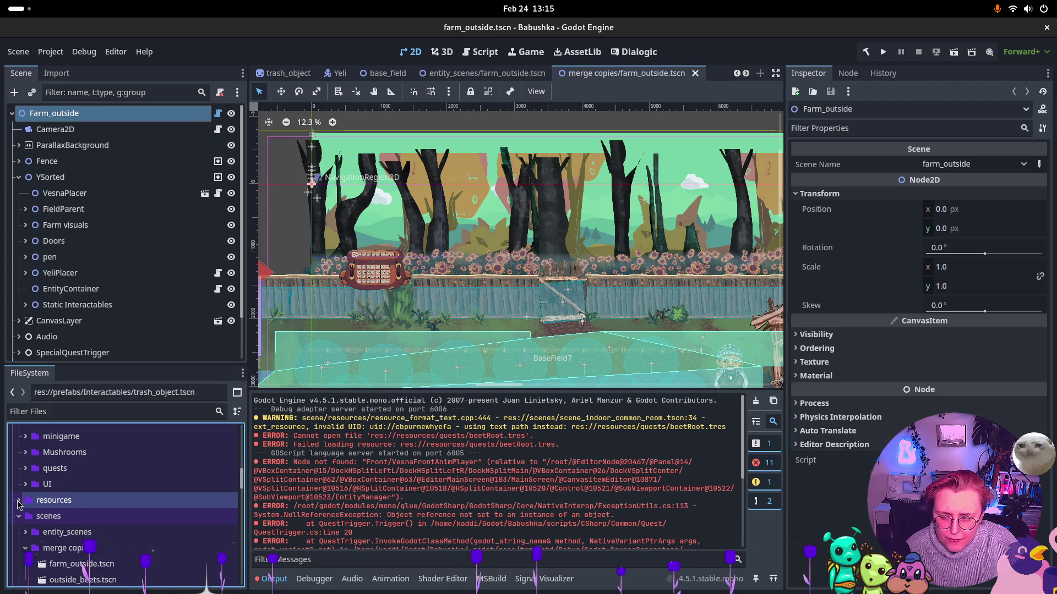
{"action": "left_click", "coordinate": [18, 504]}
{"action": "scroll", "coordinate": [22, 503], "scroll_direction": "down", "scroll_amount": 2}
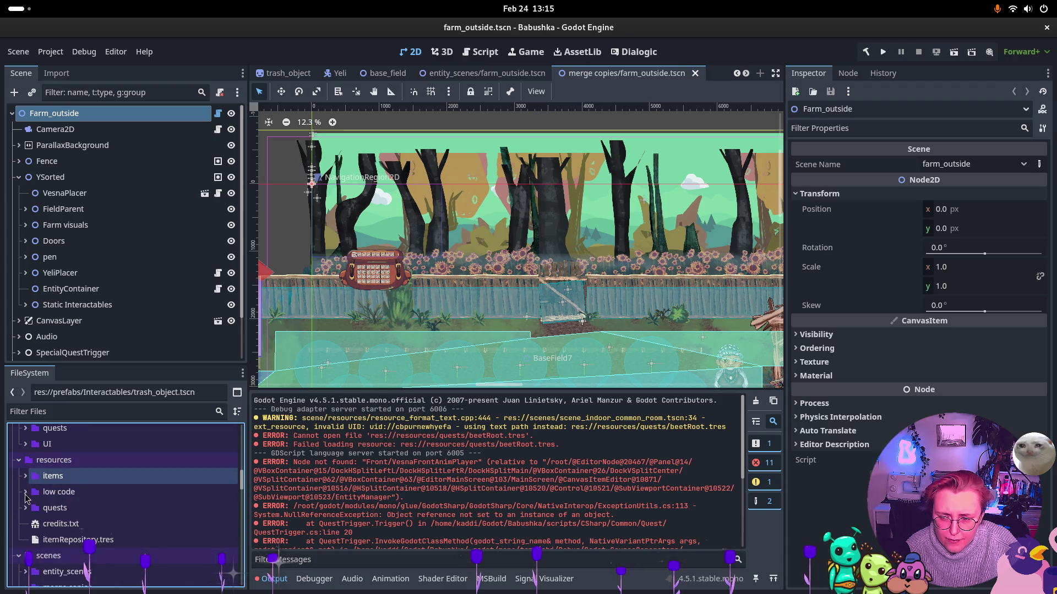
{"action": "left_click", "coordinate": [26, 508]}
{"action": "left_click", "coordinate": [33, 523]}
{"action": "left_click", "coordinate": [32, 524]}
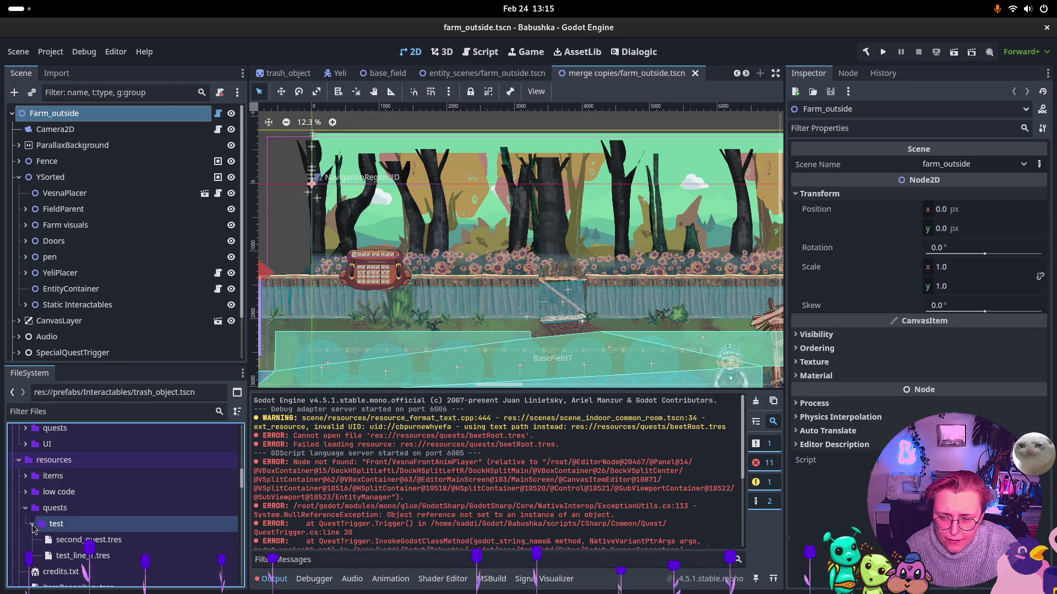
{"action": "scroll", "coordinate": [32, 527], "scroll_direction": "down", "scroll_amount": 1}
Inspect second_quest.tres and test_line_1.tres, then collapse the quests folder
{"action": "left_click", "coordinate": [86, 517]}
{"action": "left_click", "coordinate": [75, 537]}
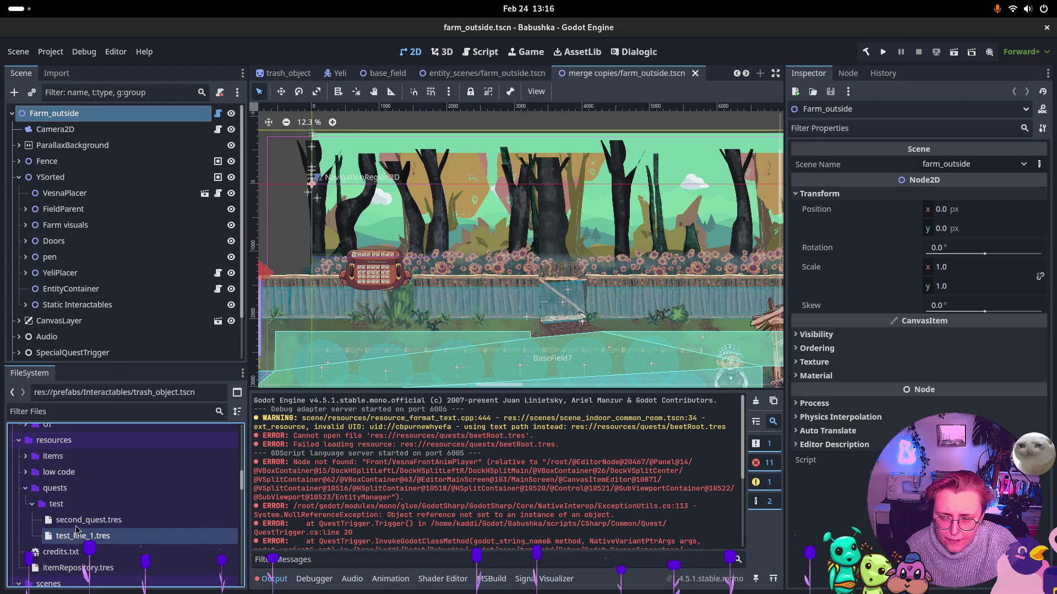
{"action": "left_click", "coordinate": [77, 521]}
{"action": "left_click", "coordinate": [80, 537]}
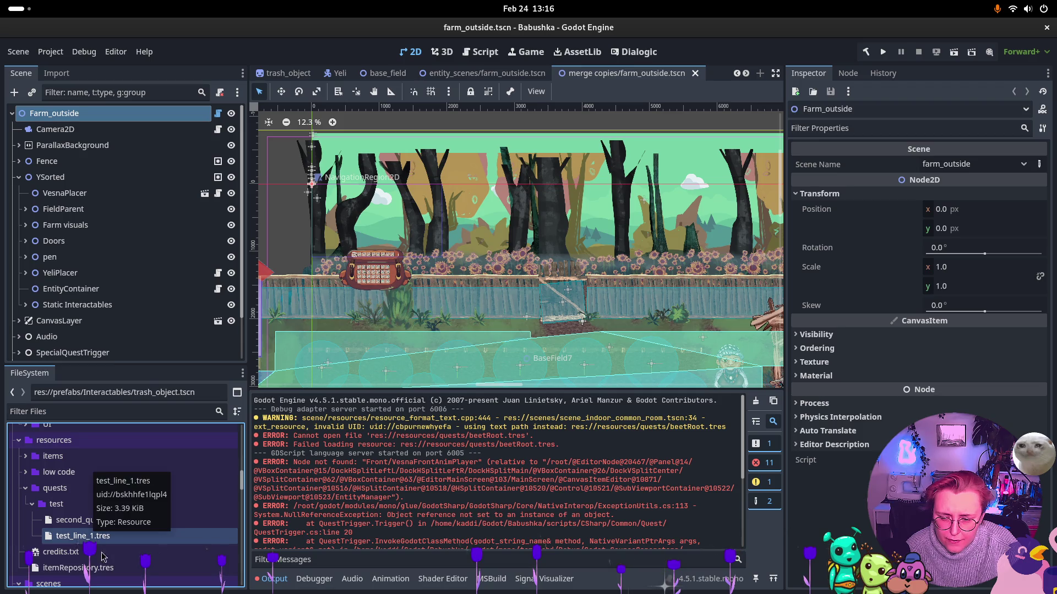
{"action": "left_click", "coordinate": [94, 567]}
{"action": "left_click", "coordinate": [82, 536]}
{"action": "left_click", "coordinate": [32, 488]}
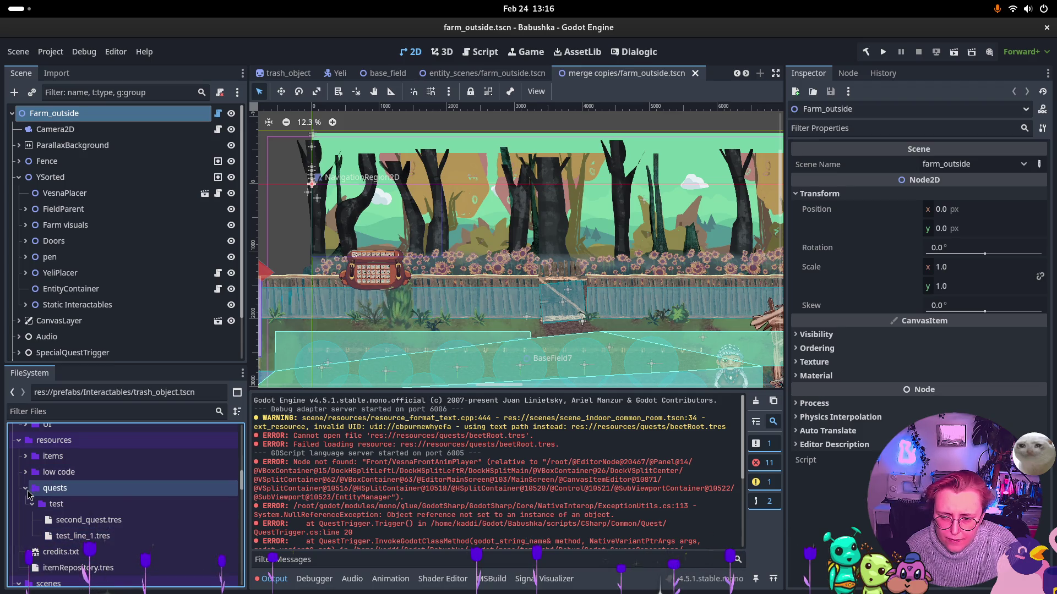
{"action": "left_click", "coordinate": [28, 490]}
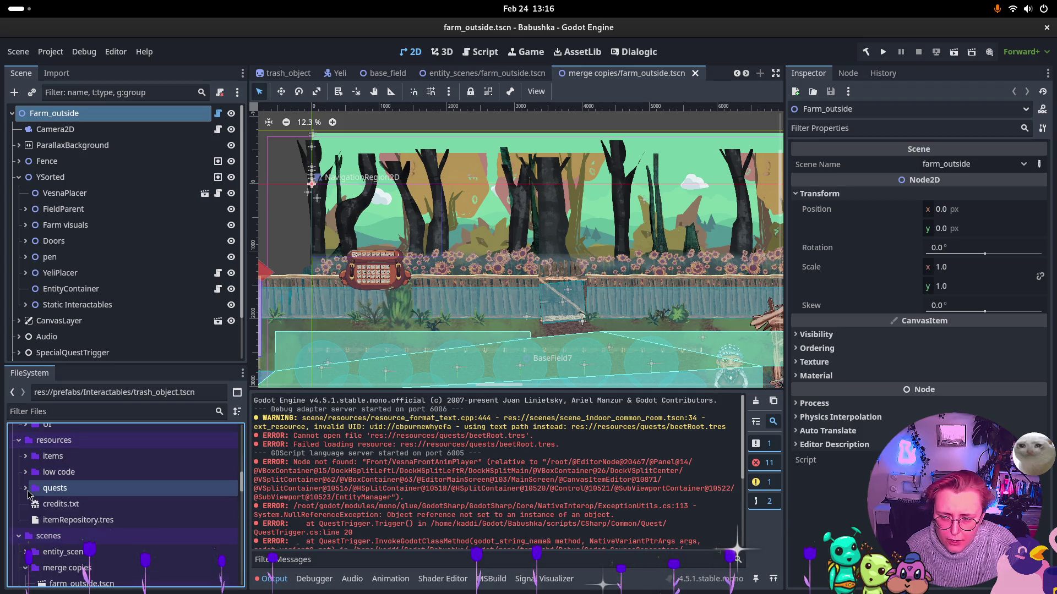
{"action": "left_click", "coordinate": [501, 441]}
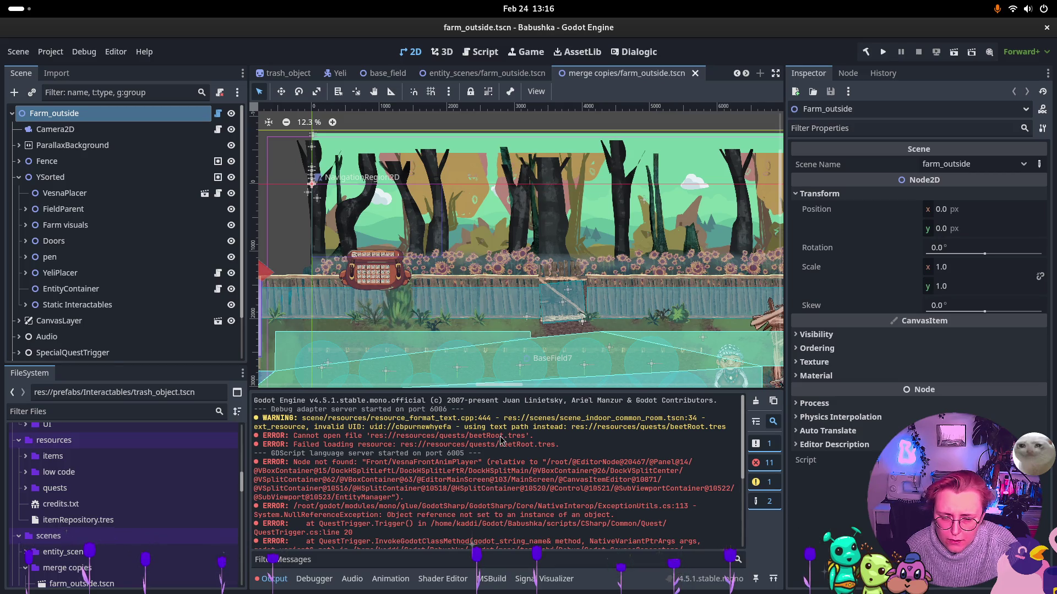
Check the beetRoot.tres load errors in Output and Debugger, then scroll the viewport to the well
{"action": "scroll", "coordinate": [656, 451], "scroll_direction": "down", "scroll_amount": 2}
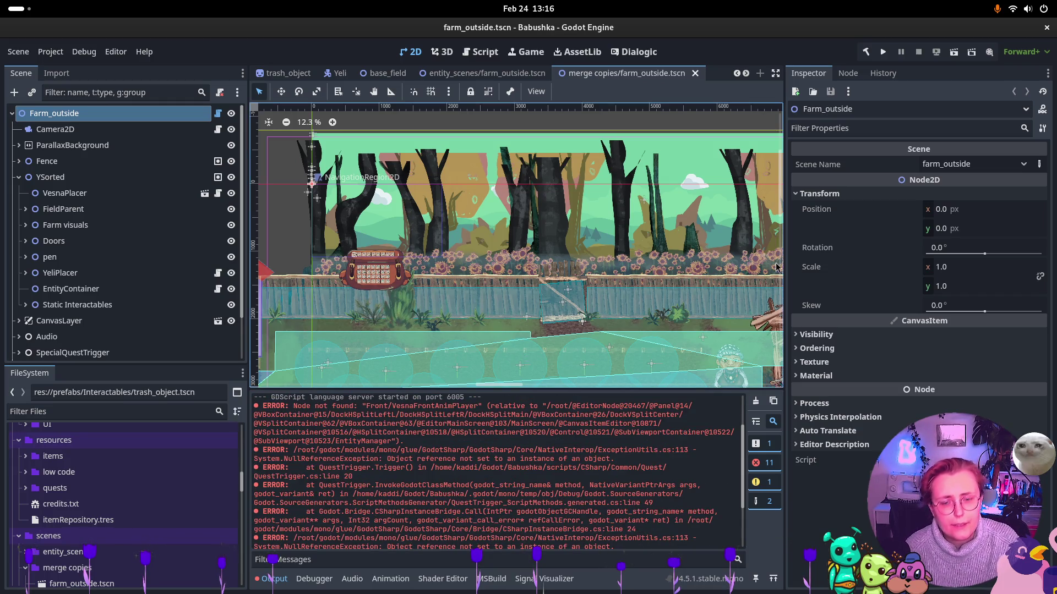
{"action": "scroll", "coordinate": [578, 433], "scroll_direction": "up", "scroll_amount": 2}
{"action": "scroll", "coordinate": [578, 433], "scroll_direction": "down", "scroll_amount": 2}
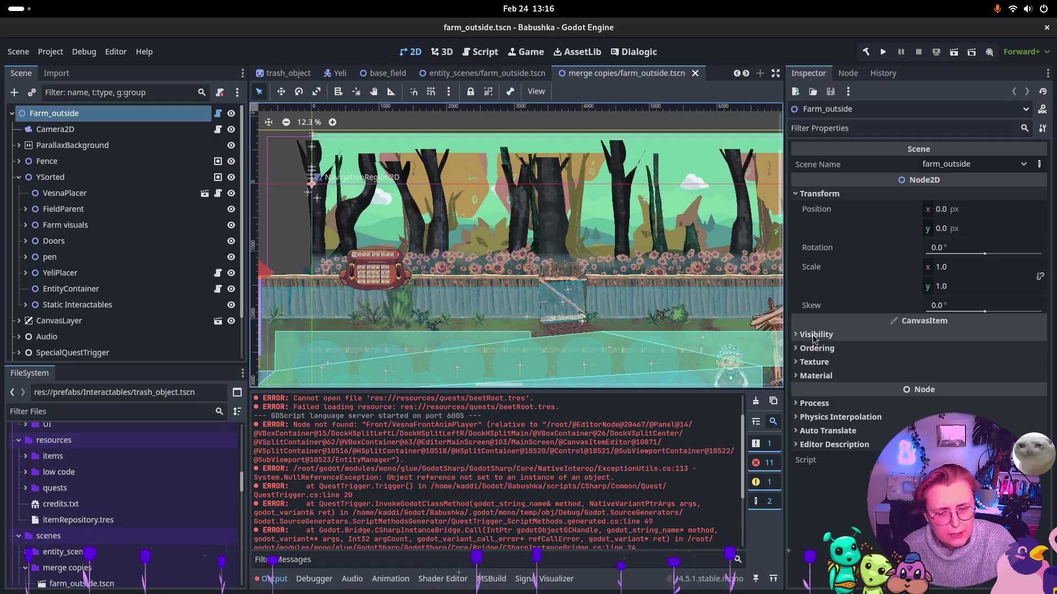
{"action": "double_click", "coordinate": [501, 406]}
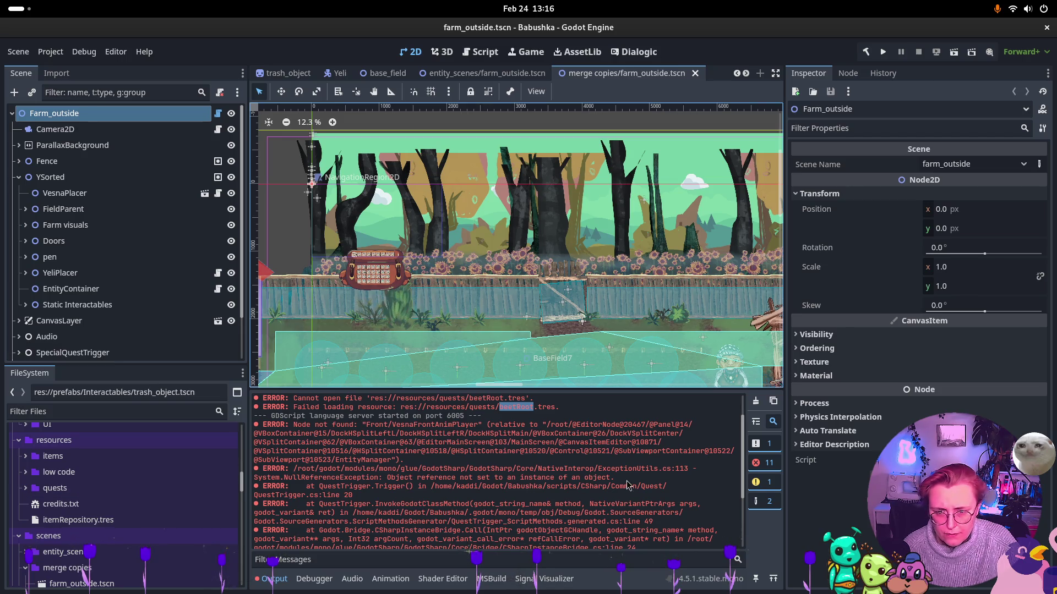
{"action": "left_click", "coordinate": [314, 579]}
{"action": "left_click", "coordinate": [273, 585]}
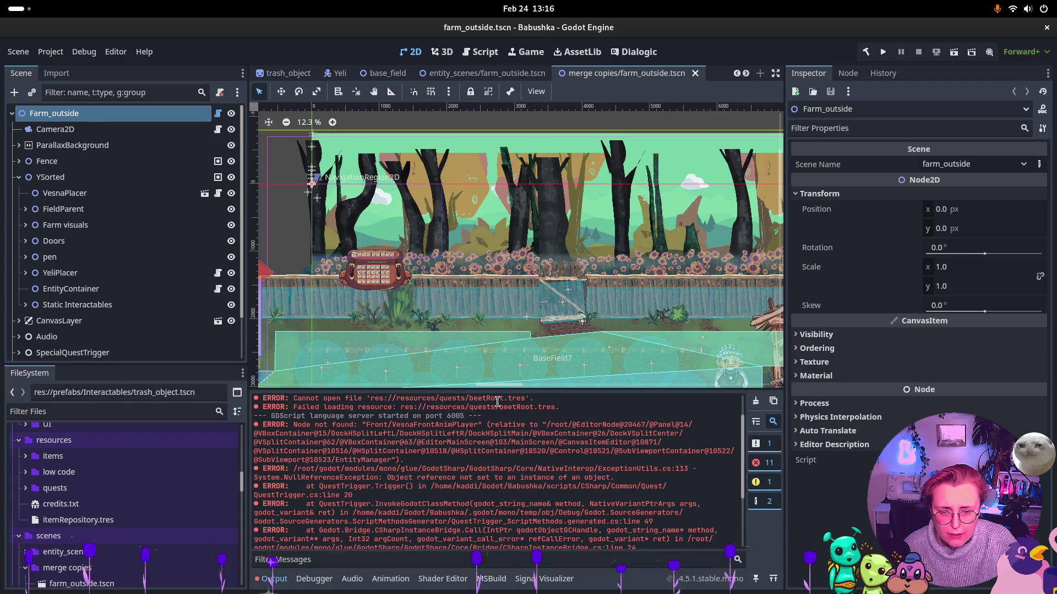
{"action": "left_click_drag", "start_coordinate": [469, 398], "coordinate": [499, 407]}
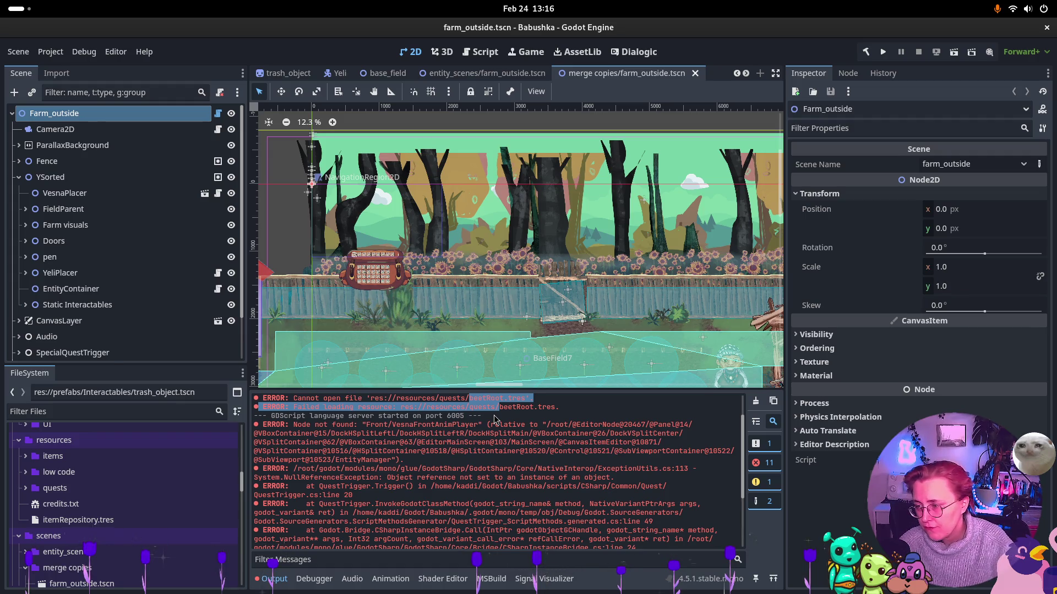
{"action": "scroll", "coordinate": [688, 252], "scroll_direction": "right", "scroll_amount": 5}
{"action": "scroll", "coordinate": [687, 252], "scroll_direction": "down", "scroll_amount": 2}
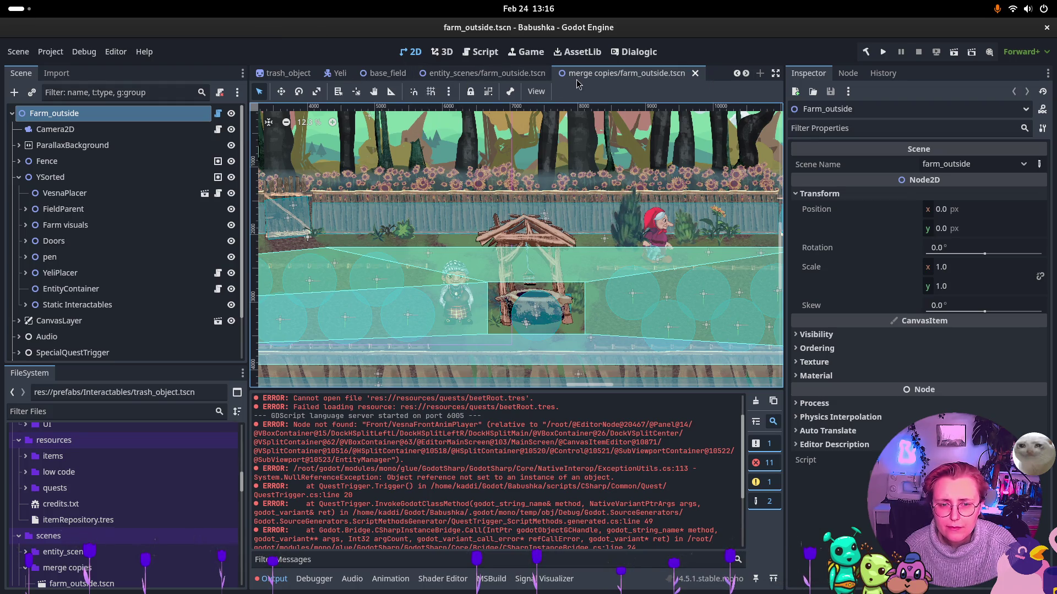
Close the Yeli, base_field and entity_manager scene tabs and switch to duck.tscn
{"action": "scroll", "coordinate": [703, 280], "scroll_direction": "right", "scroll_amount": 5}
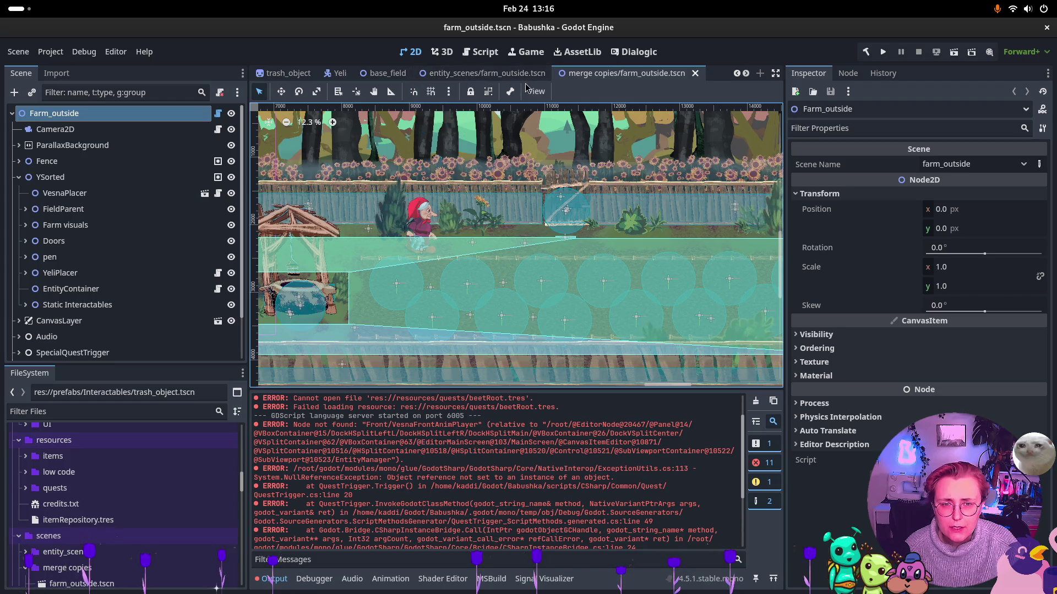
{"action": "scroll", "coordinate": [561, 77], "scroll_direction": "up", "scroll_amount": 3}
{"action": "scroll", "coordinate": [561, 77], "scroll_direction": "up", "scroll_amount": 1}
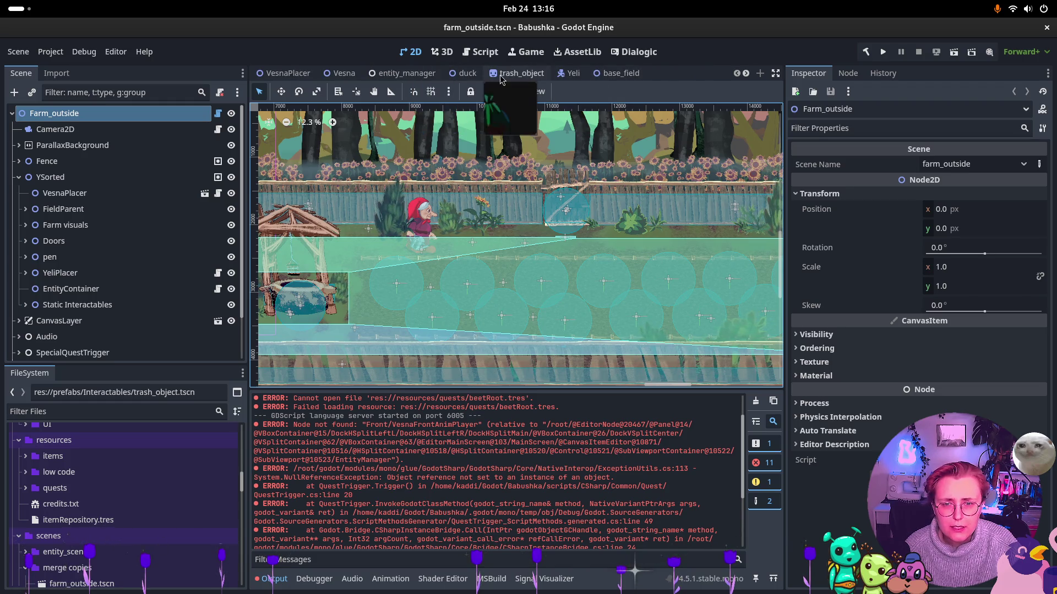
{"action": "left_click", "coordinate": [586, 78]}
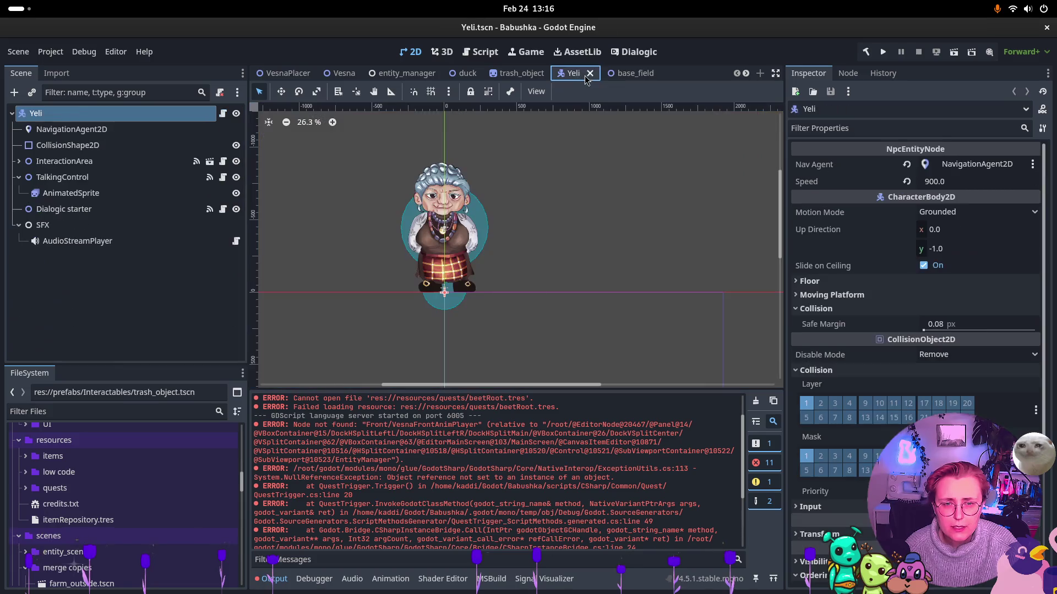
{"action": "left_click", "coordinate": [591, 73]}
{"action": "left_click", "coordinate": [600, 74]}
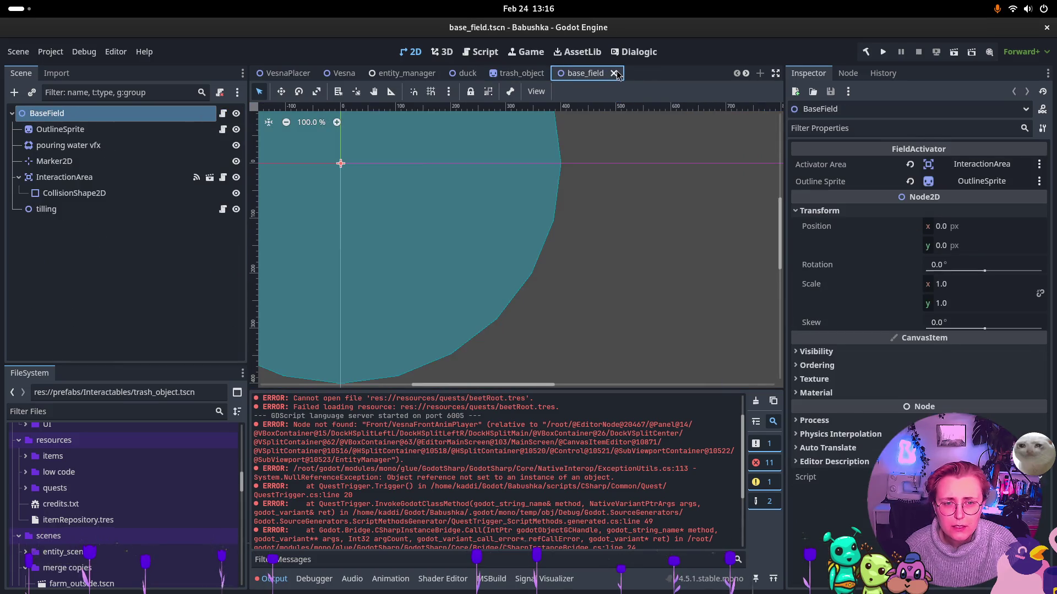
{"action": "left_click", "coordinate": [620, 73]}
{"action": "left_click", "coordinate": [443, 75]}
{"action": "left_click", "coordinate": [445, 75]}
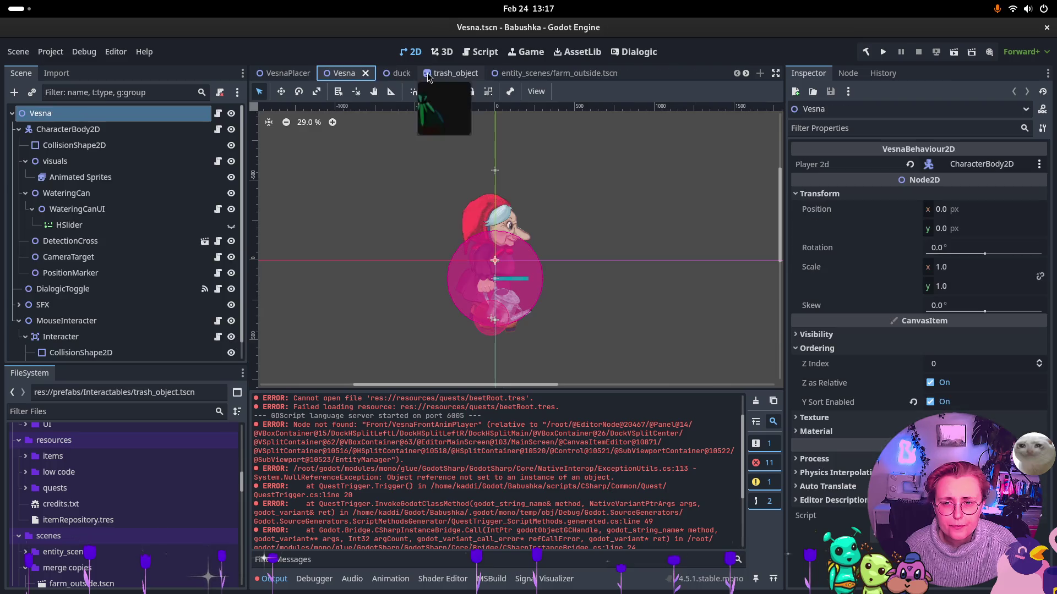
{"action": "left_click", "coordinate": [398, 74]}
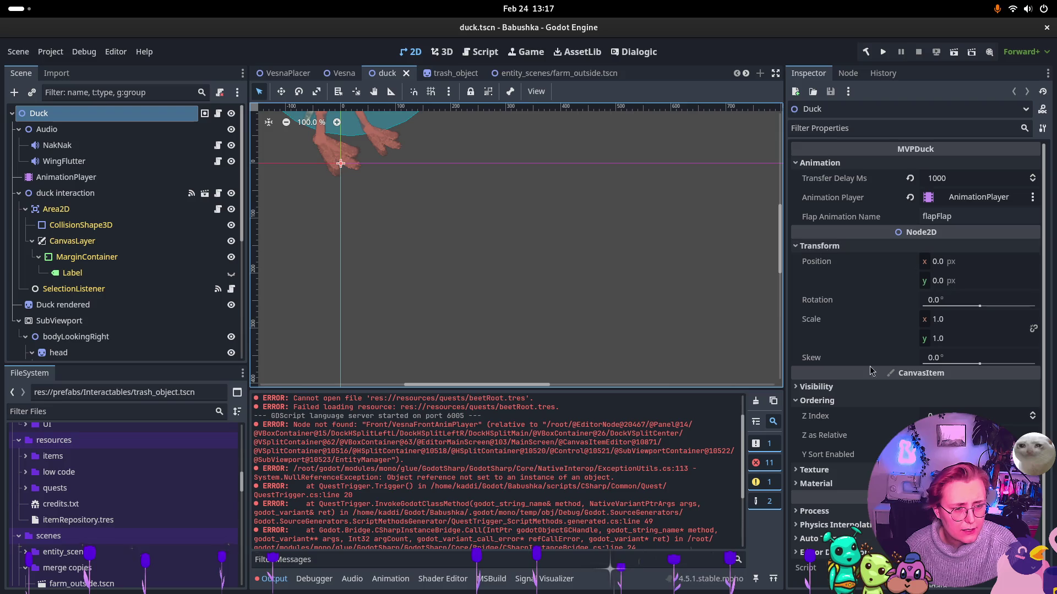
Enable Y Sort under Ordering on the Duck rendered sprite, save duck.tscn, then go to trash_object
{"action": "left_click", "coordinate": [19, 194]}
{"action": "left_click", "coordinate": [75, 212]}
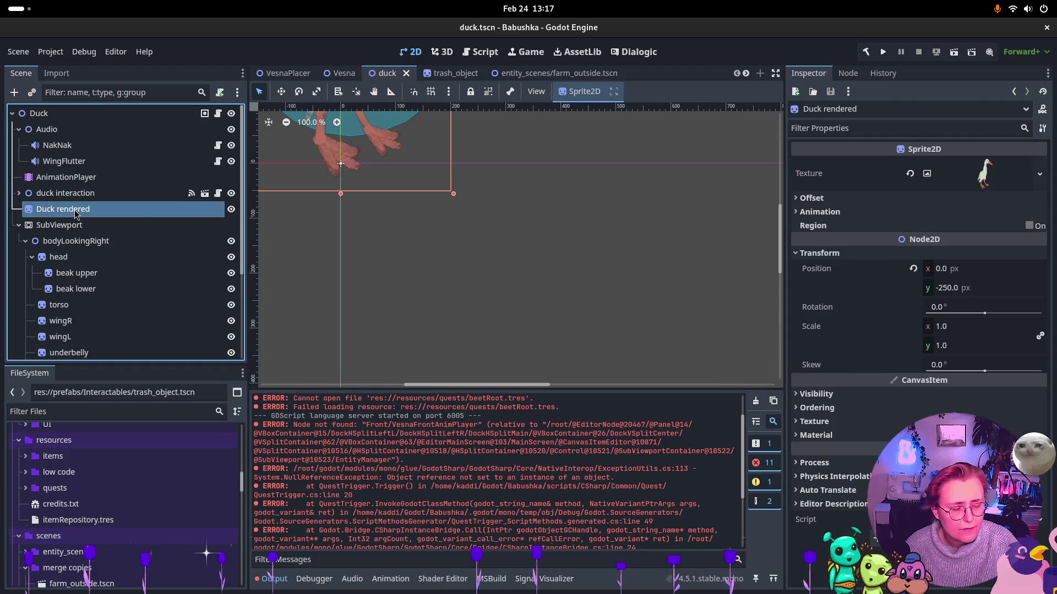
{"action": "left_click", "coordinate": [817, 408]}
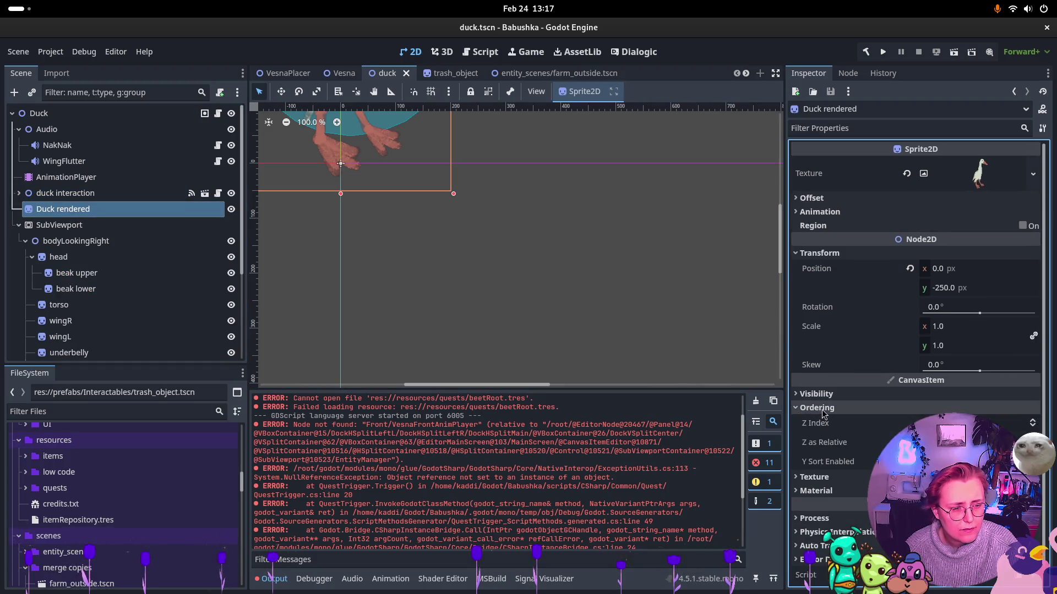
{"action": "left_click", "coordinate": [822, 410]}
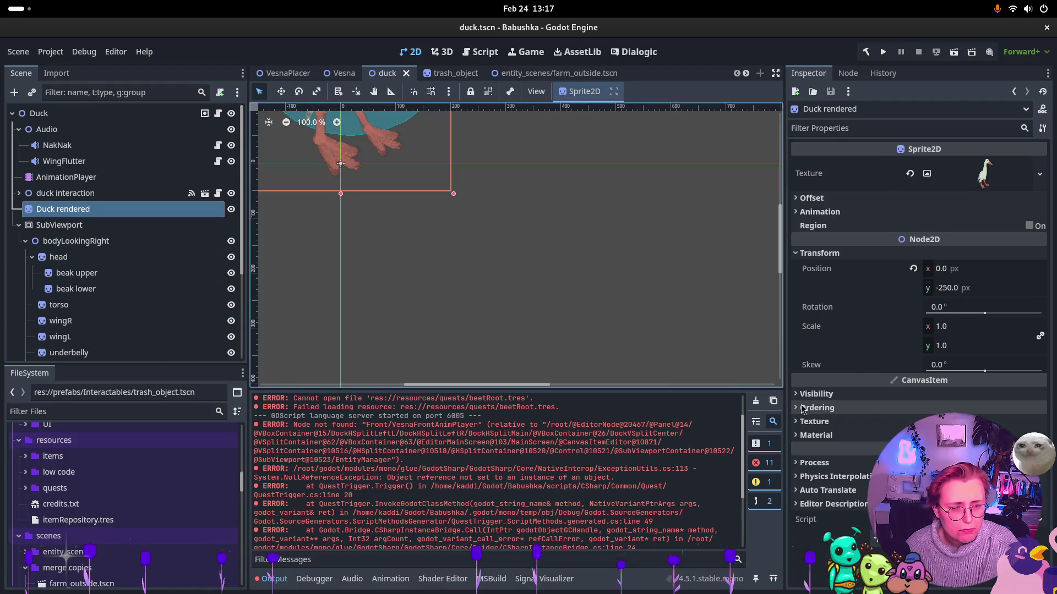
{"action": "left_click", "coordinate": [802, 408]}
{"action": "left_click", "coordinate": [930, 461]}
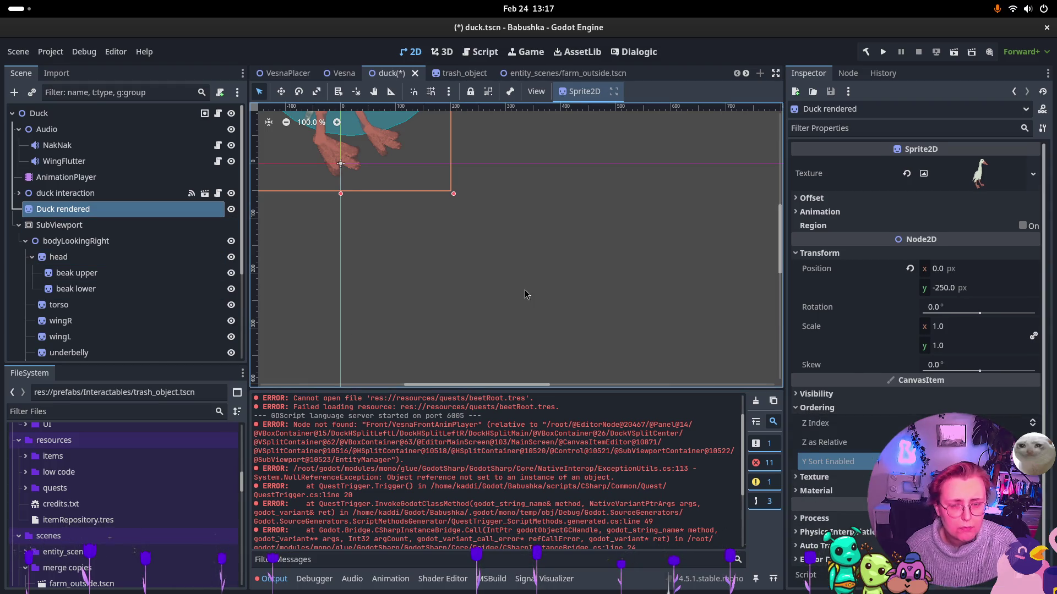
{"action": "key", "text": "ctrl+s"}
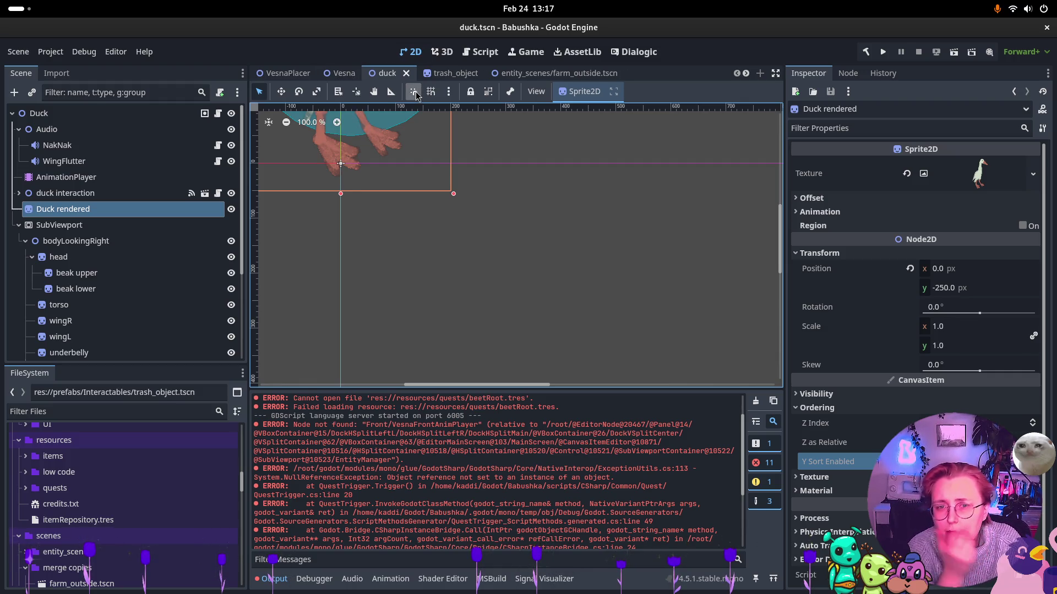
{"action": "left_click", "coordinate": [443, 73]}
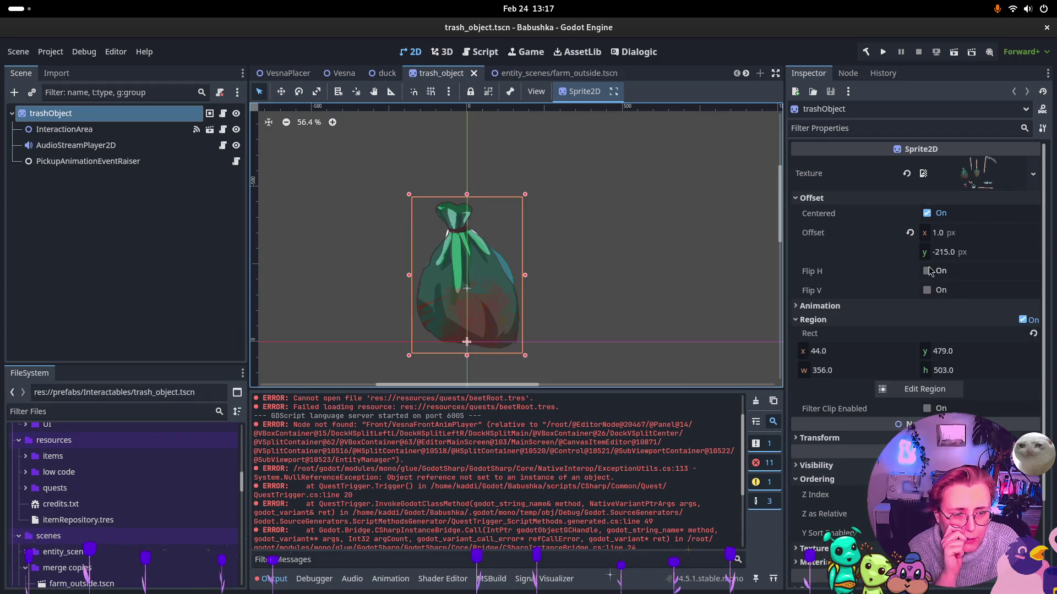
Switch via merge copies/farm_outside.tscn to the entity_scenes/farm_outside.tscn scene tab
{"action": "scroll", "coordinate": [815, 479], "scroll_direction": "down", "scroll_amount": 2}
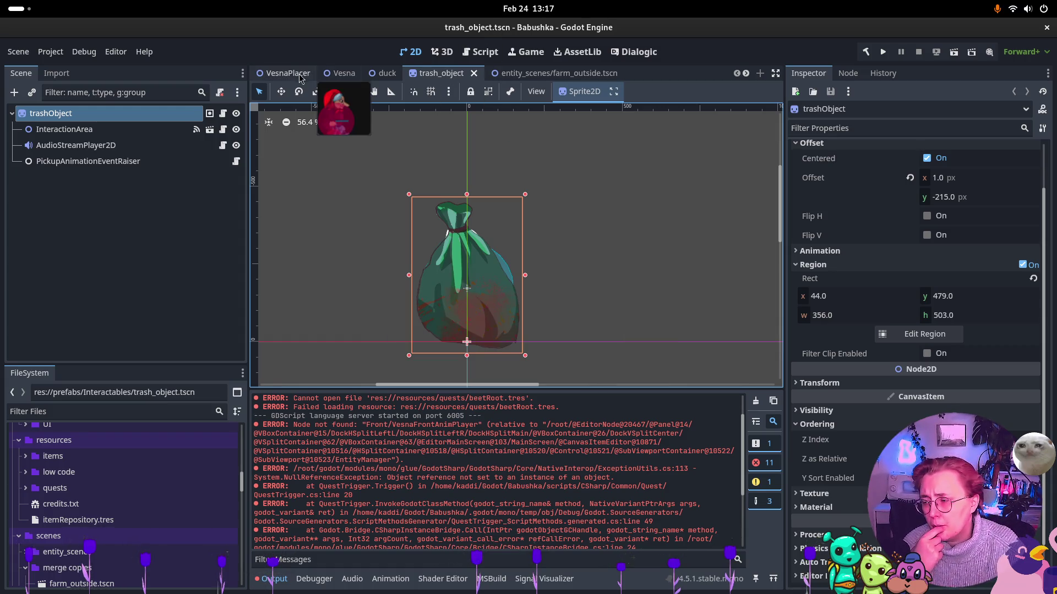
{"action": "scroll", "coordinate": [496, 73], "scroll_direction": "down", "scroll_amount": 1}
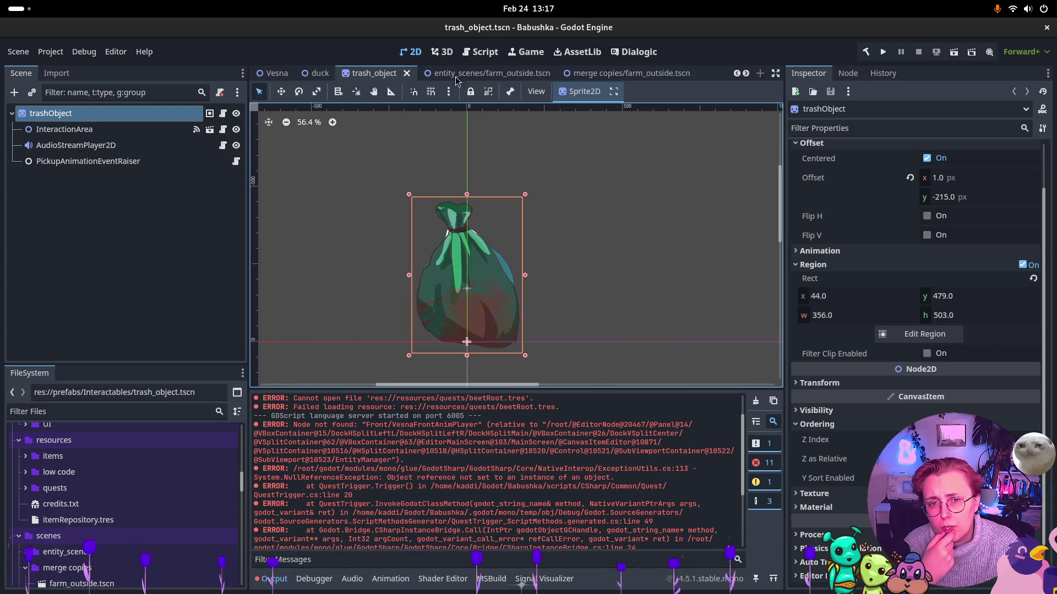
{"action": "left_click", "coordinate": [660, 75]}
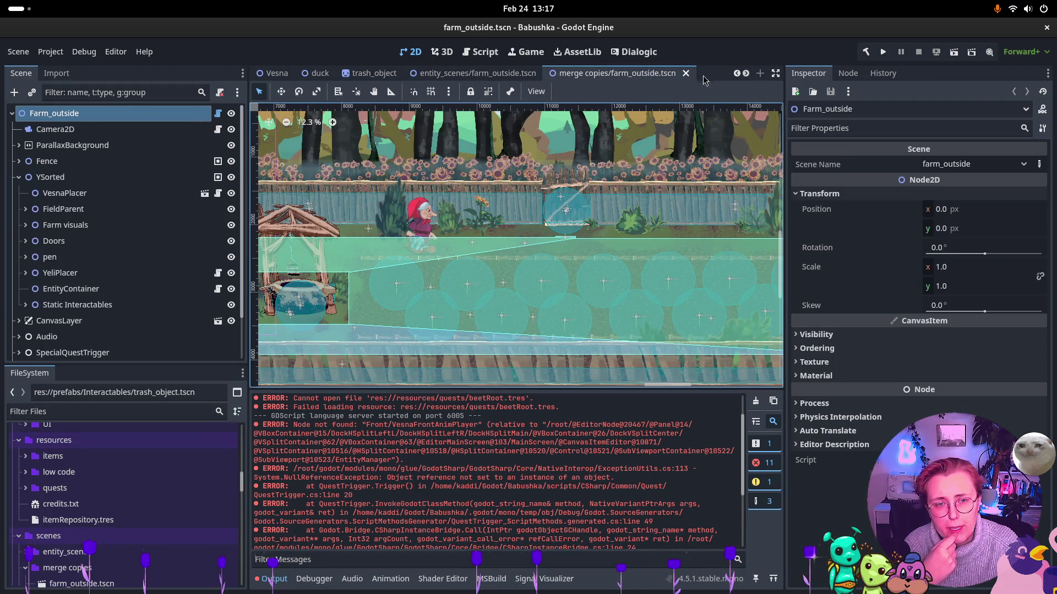
{"action": "left_click", "coordinate": [461, 73]}
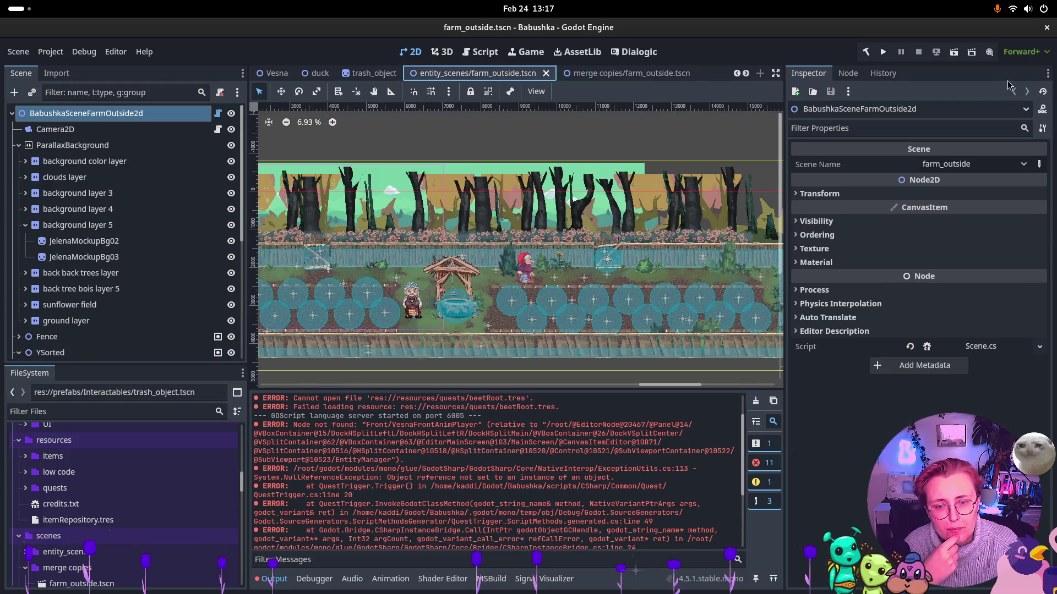
Run the farm scene, walk the grandmother to a trash bag and carry it up-left, then stop the game
{"action": "left_click", "coordinate": [953, 52]}
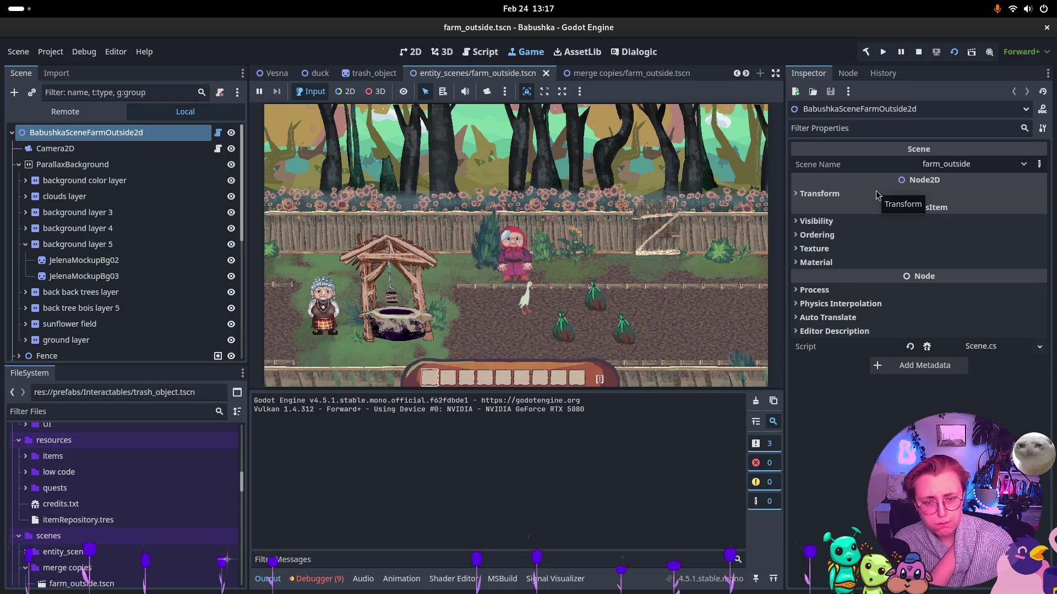
{"action": "left_click", "coordinate": [559, 260]}
{"action": "key", "text": "w"}
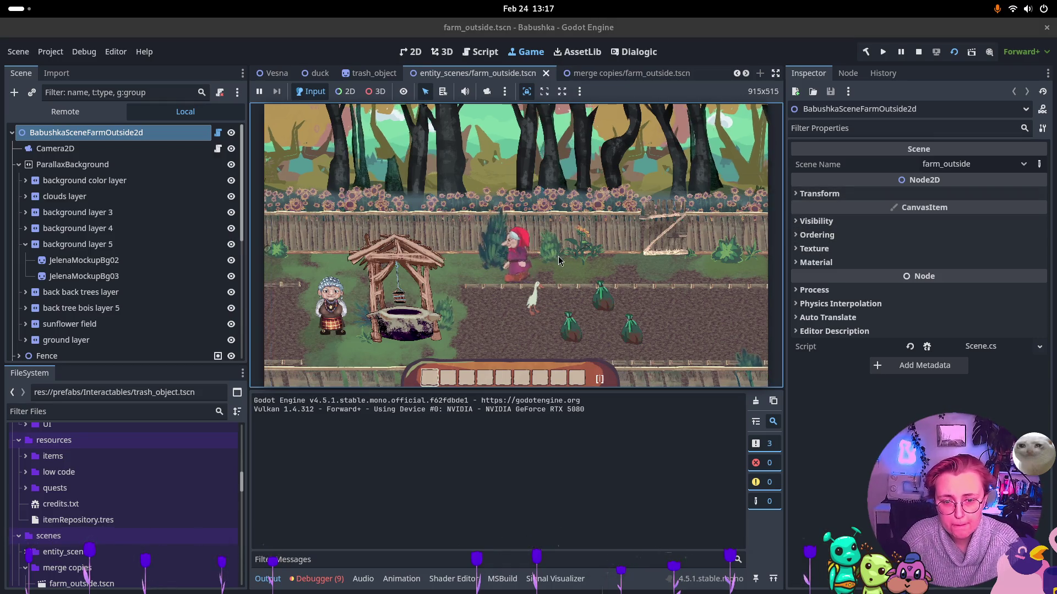
{"action": "key", "text": "s"}
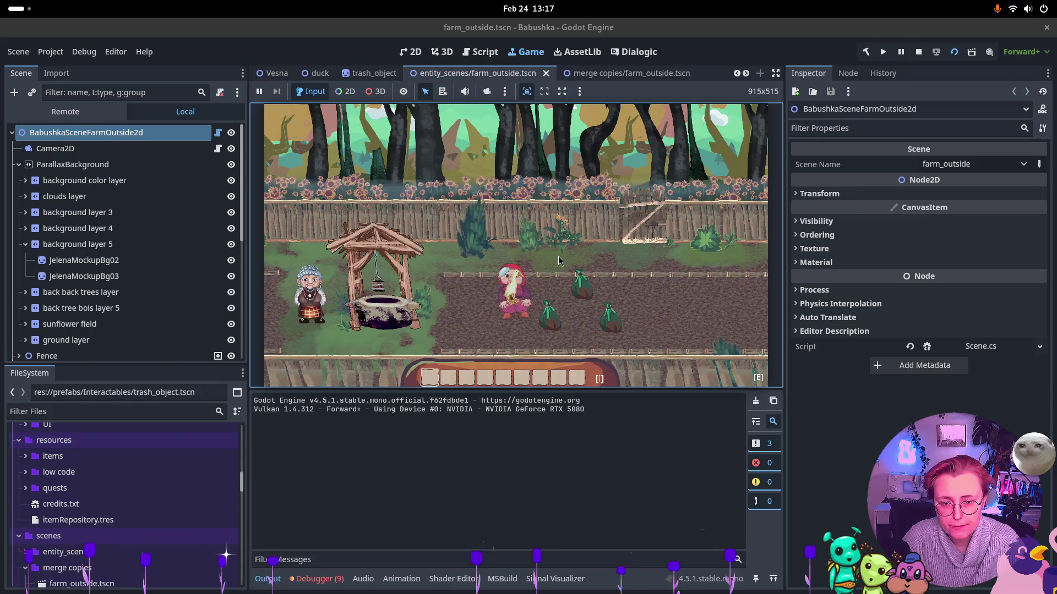
{"action": "key", "text": "d"}
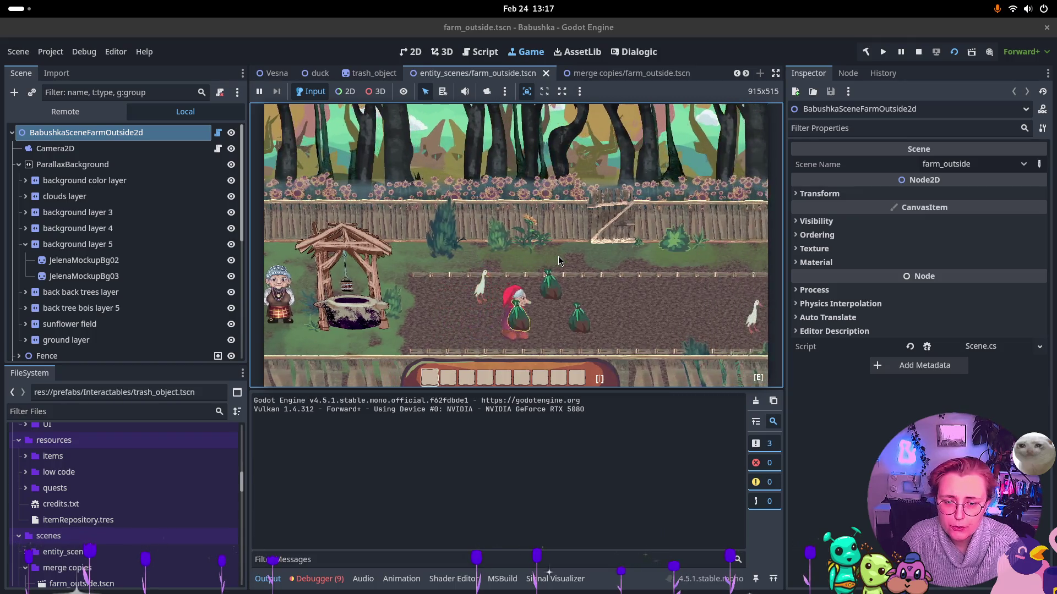
{"action": "key", "text": "w"}
{"action": "key", "text": "a"}
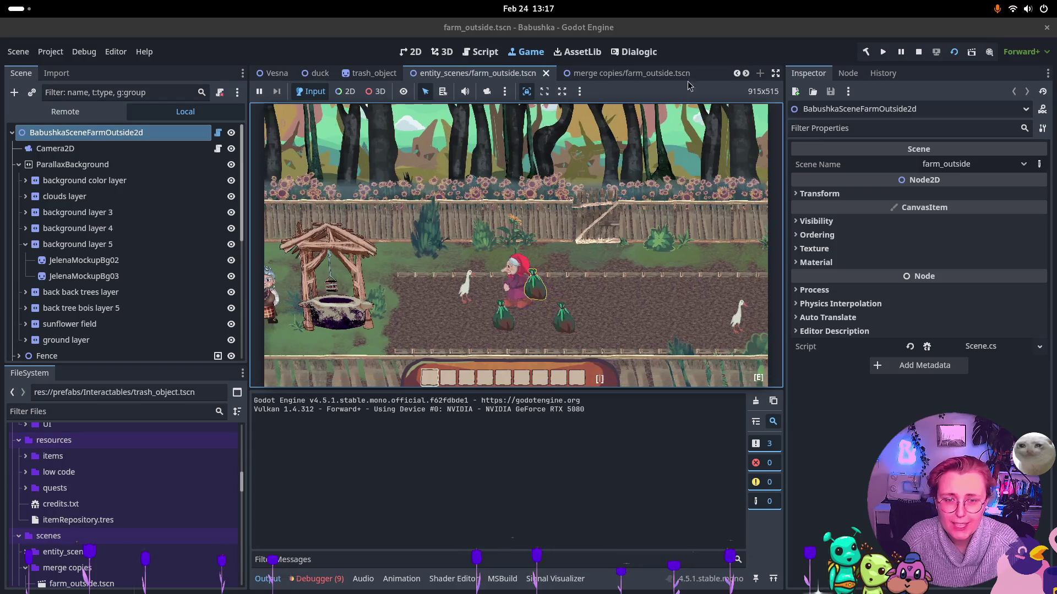
{"action": "left_click", "coordinate": [918, 53]}
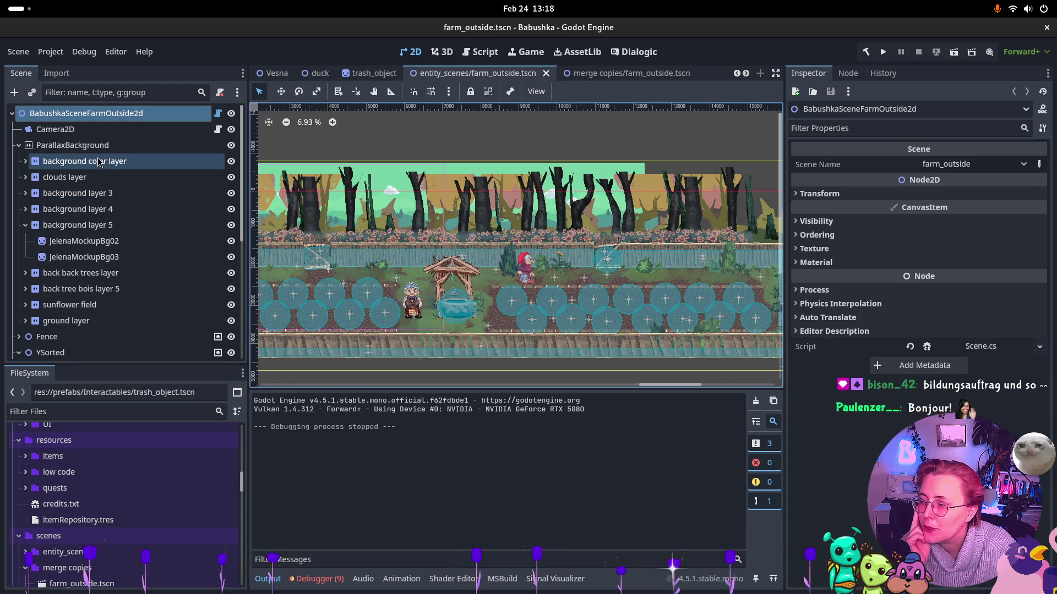
Collapse ParallaxBackground and drag EntityContainer under YSorted in the scene tree
{"action": "left_click", "coordinate": [17, 146]}
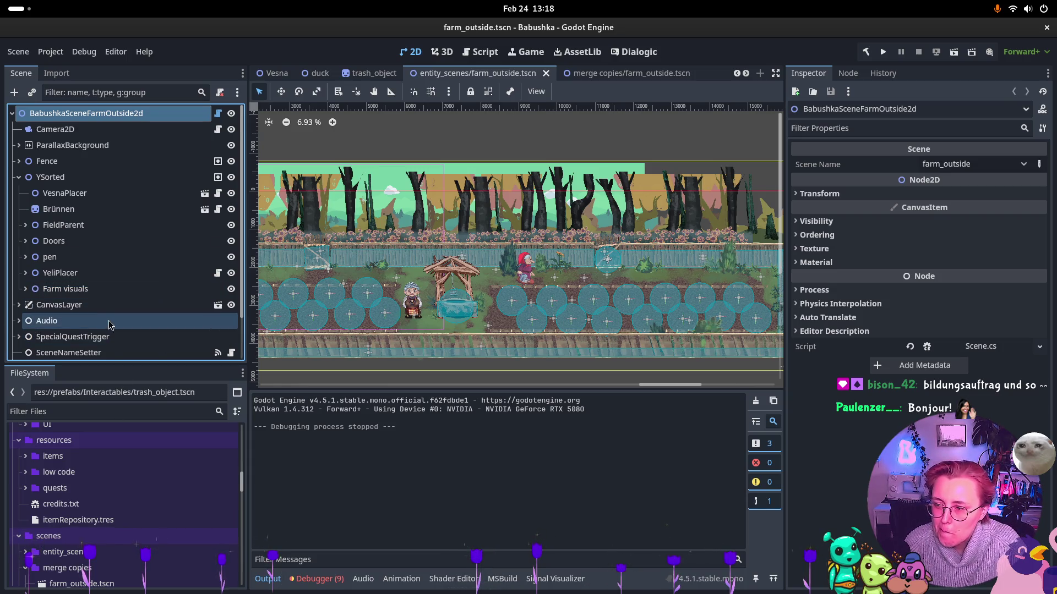
{"action": "scroll", "coordinate": [118, 313], "scroll_direction": "down", "scroll_amount": 3}
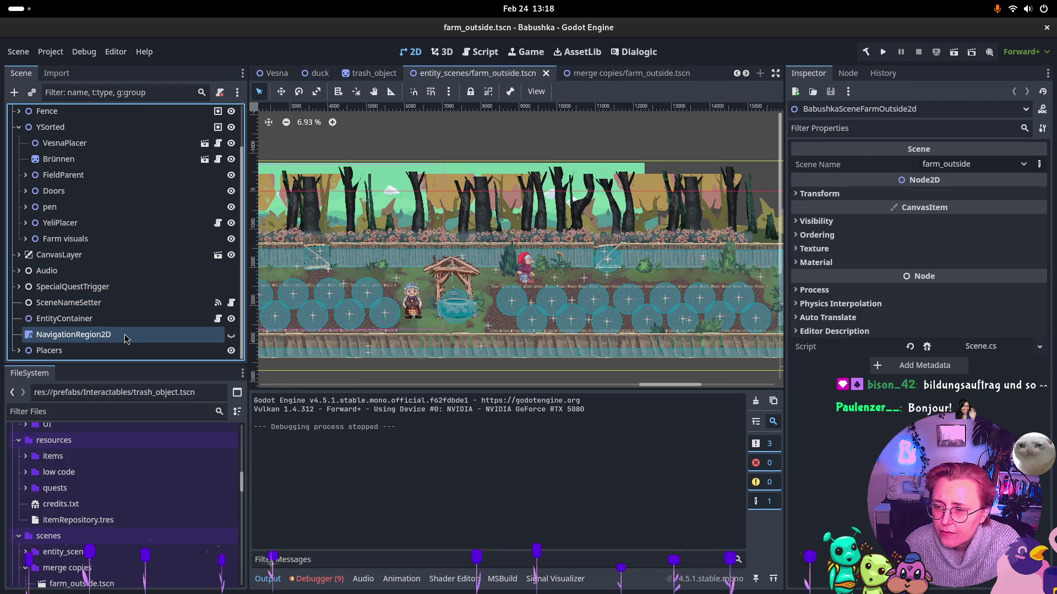
{"action": "mouse_move", "coordinate": [80, 324]}
{"action": "left_mouse_down"}
{"action": "mouse_move", "coordinate": [77, 125]}
{"action": "mouse_move", "coordinate": [76, 148]}
{"action": "left_mouse_up"}
{"action": "left_click", "coordinate": [77, 149]}
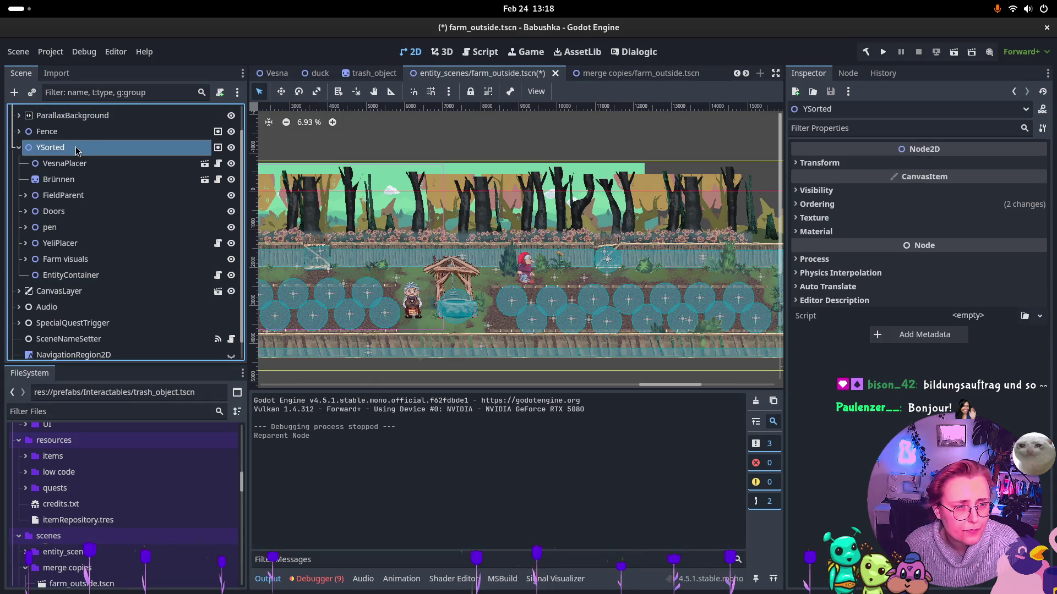
Toggle EntityContainer's Y Sort Enabled on and back off, save the farm scene and run it
{"action": "left_click", "coordinate": [137, 275]}
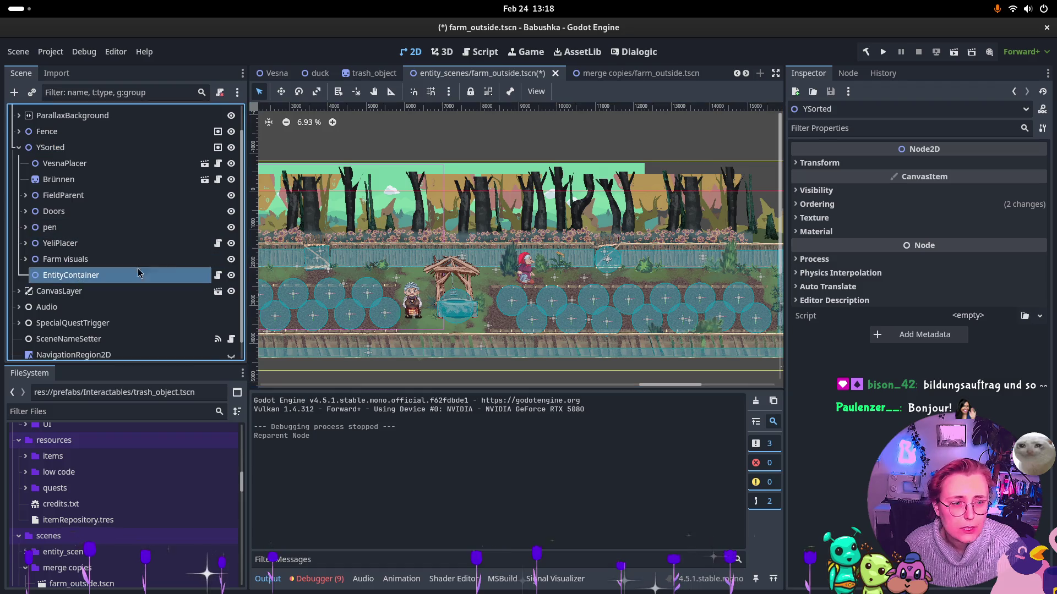
{"action": "left_click", "coordinate": [849, 205]}
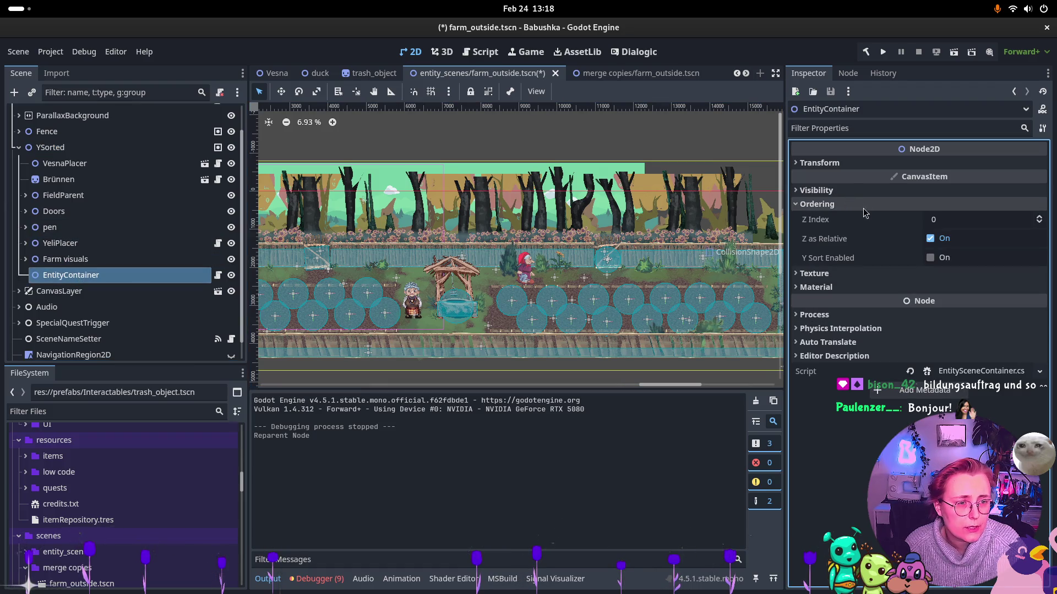
{"action": "left_click", "coordinate": [931, 259]}
{"action": "left_click", "coordinate": [931, 258]}
{"action": "left_click", "coordinate": [931, 259]}
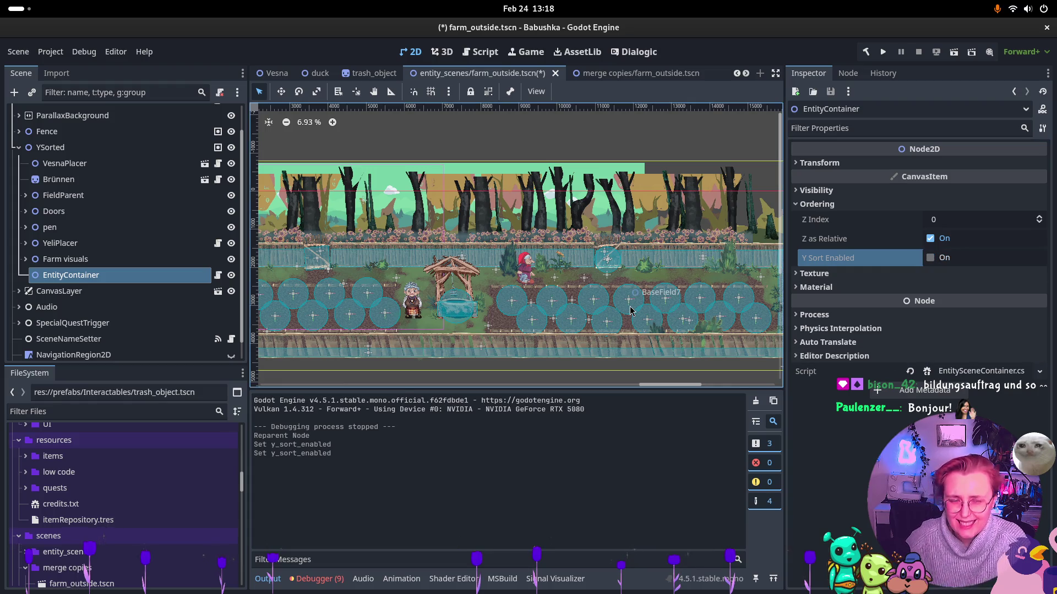
{"action": "key", "text": "ctrl+s"}
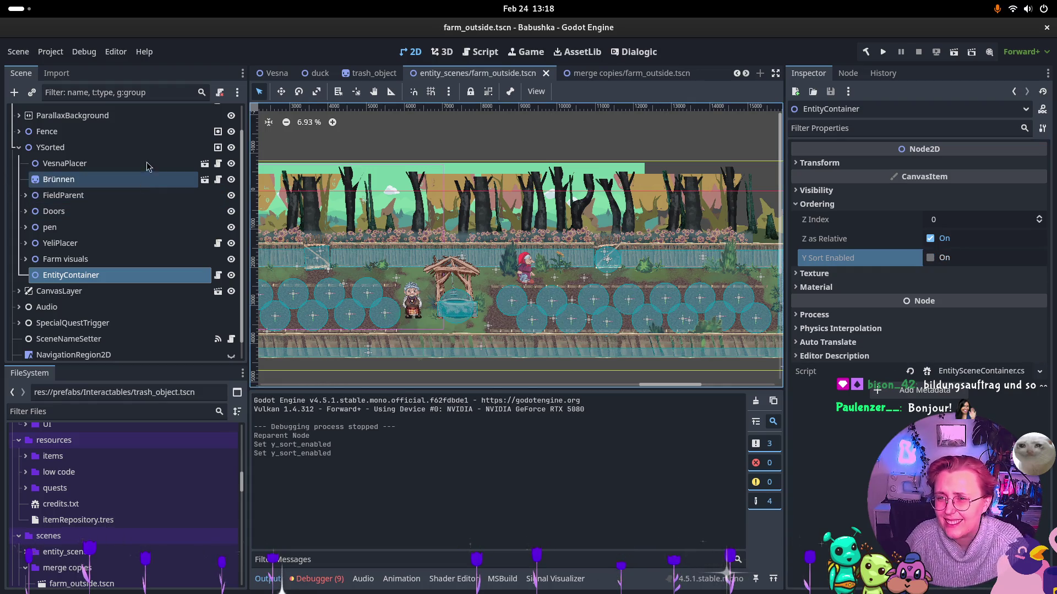
{"action": "left_click", "coordinate": [958, 51]}
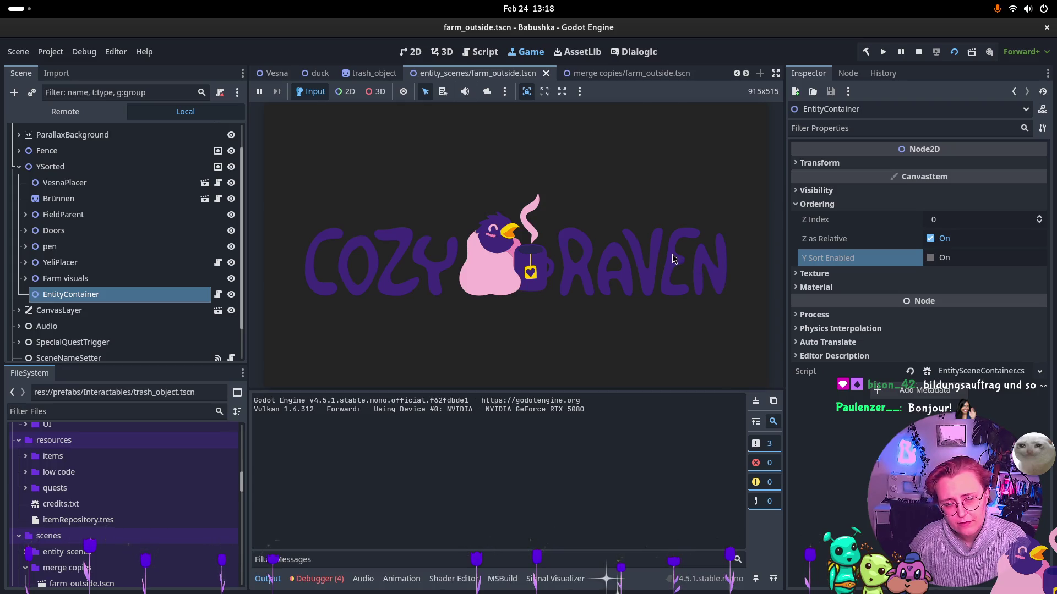
Walk the grandmother down past the trash bags and left past the well, then stop the game
{"action": "left_click", "coordinate": [450, 321]}
{"action": "key", "text": "s"}
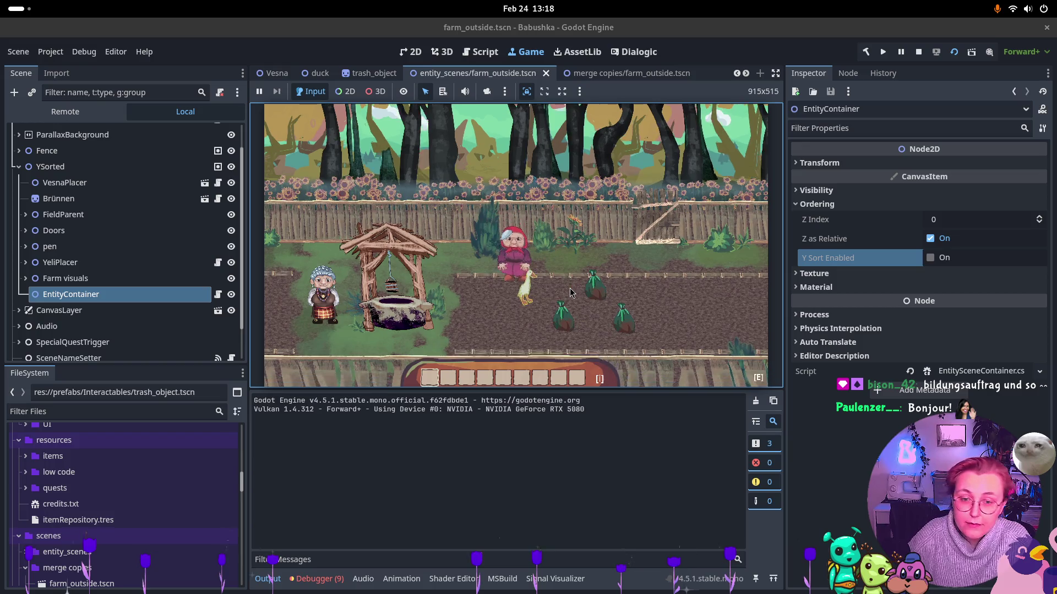
{"action": "key", "text": "d"}
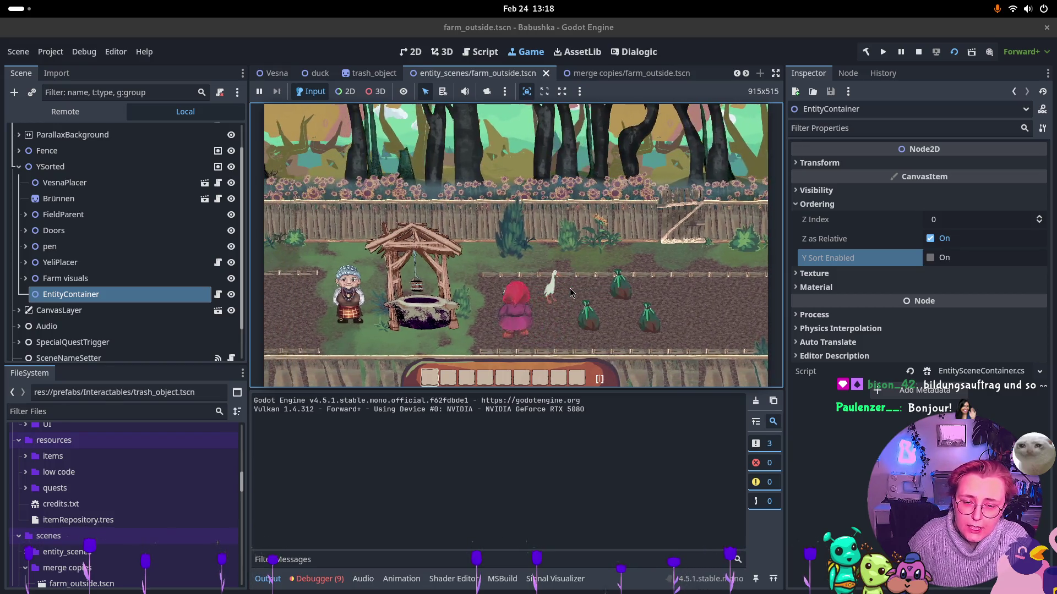
{"action": "key", "text": "w"}
{"action": "key", "text": "d"}
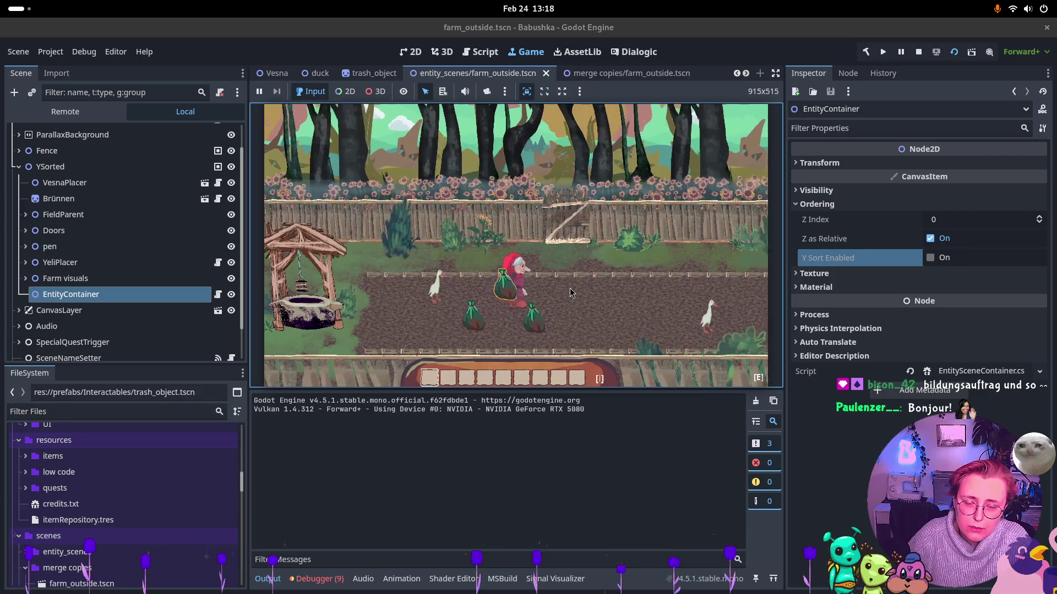
{"action": "key", "text": "s"}
{"action": "key", "text": "a"}
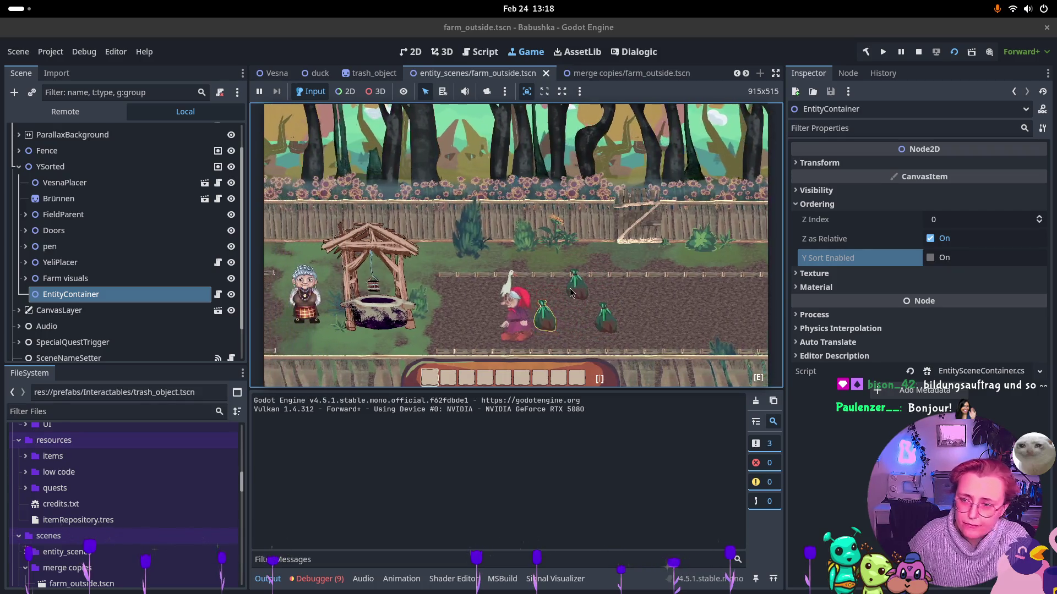
{"action": "left_click", "coordinate": [919, 52]}
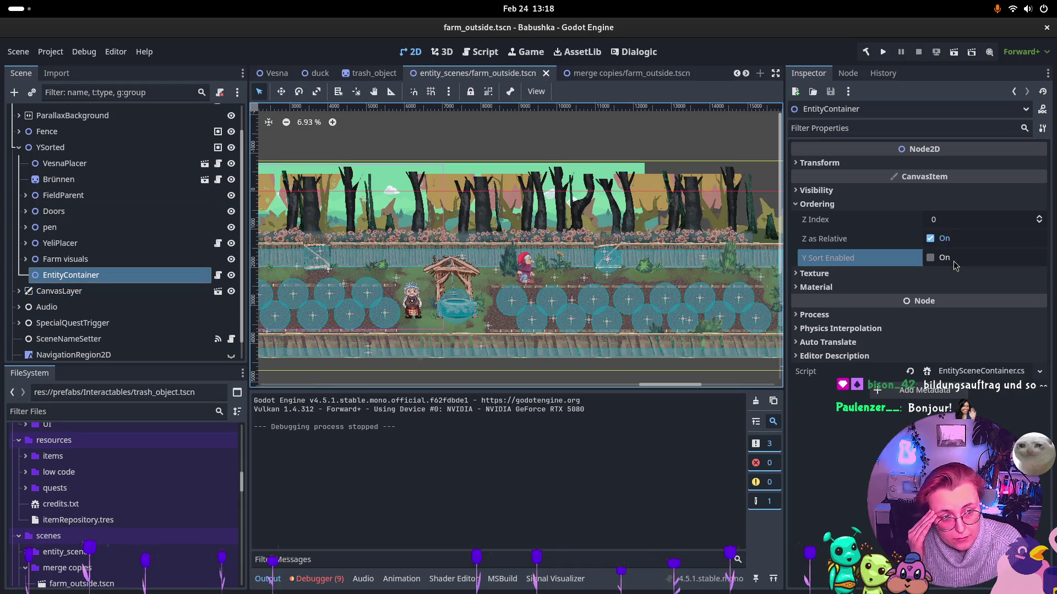
Enable Y Sort on EntityContainer, compare with Farm visuals' ordering, then save and rerun the farm scene
{"action": "left_click", "coordinate": [930, 258]}
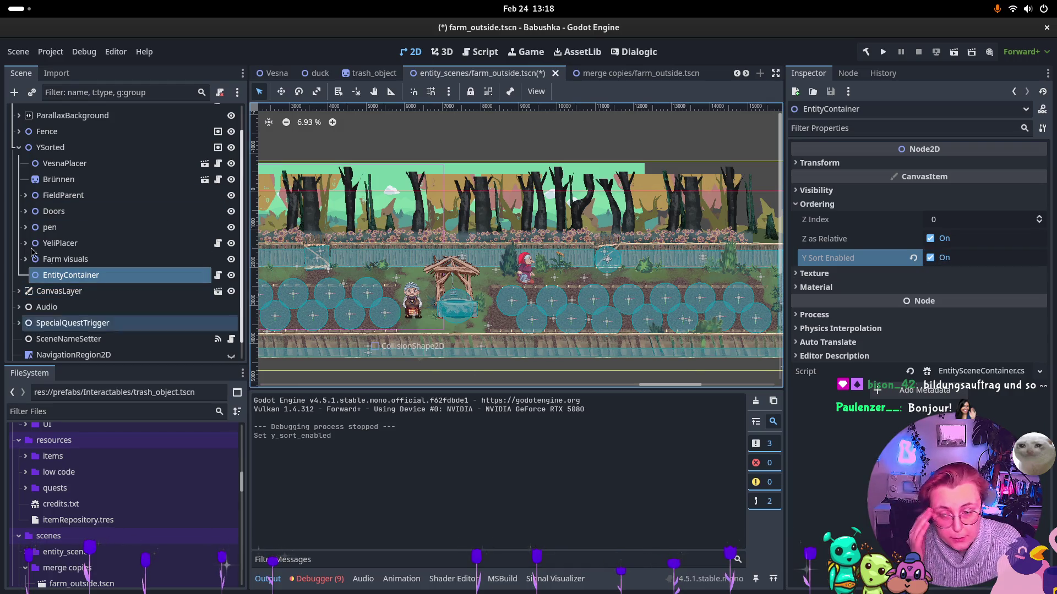
{"action": "left_click", "coordinate": [88, 261]}
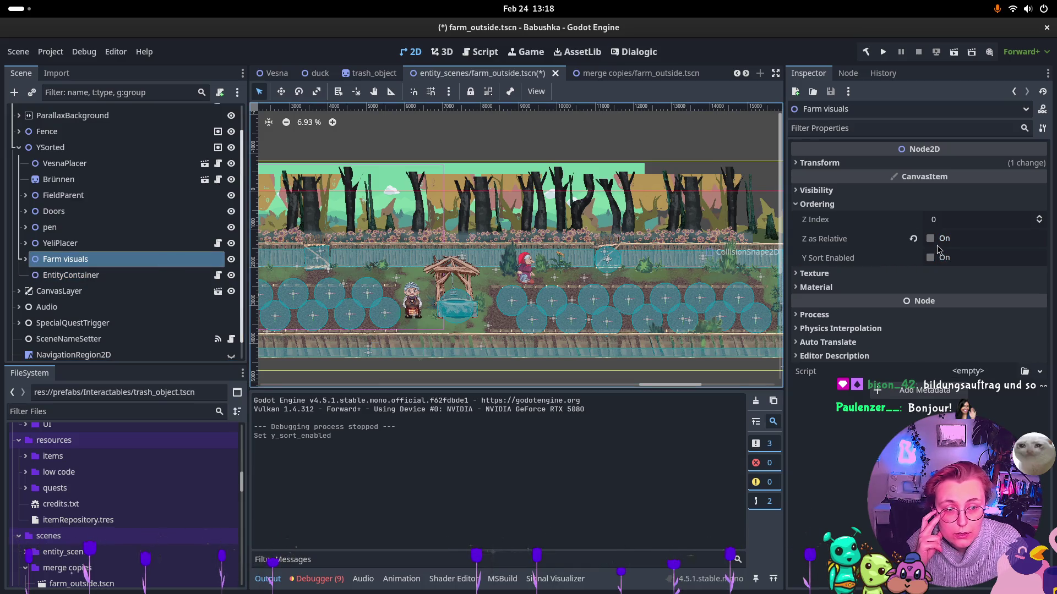
{"action": "left_click", "coordinate": [109, 277]}
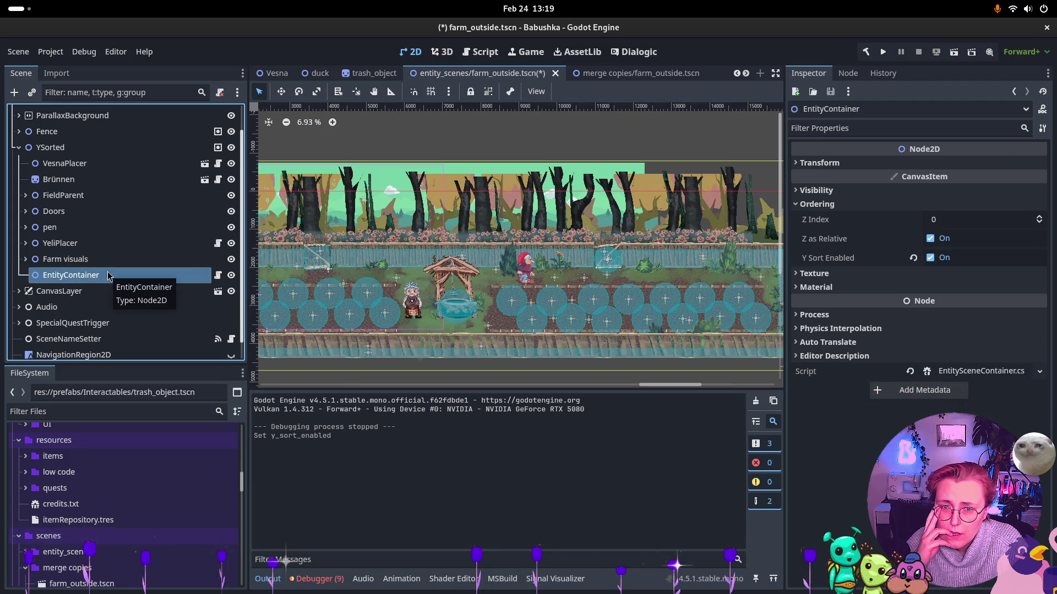
{"action": "key", "text": "ctrl+s"}
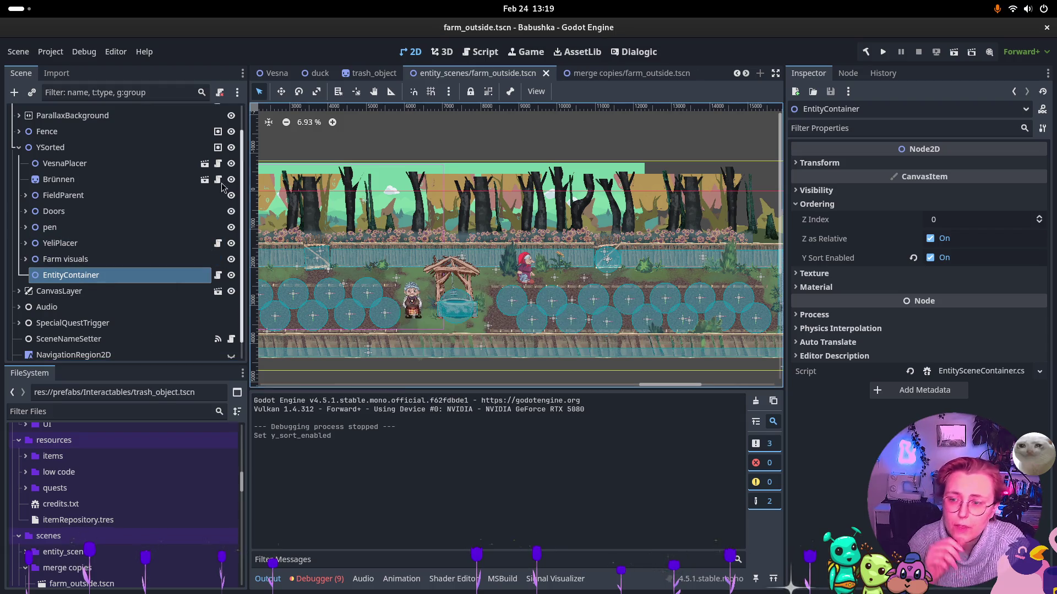
{"action": "left_click", "coordinate": [956, 51]}
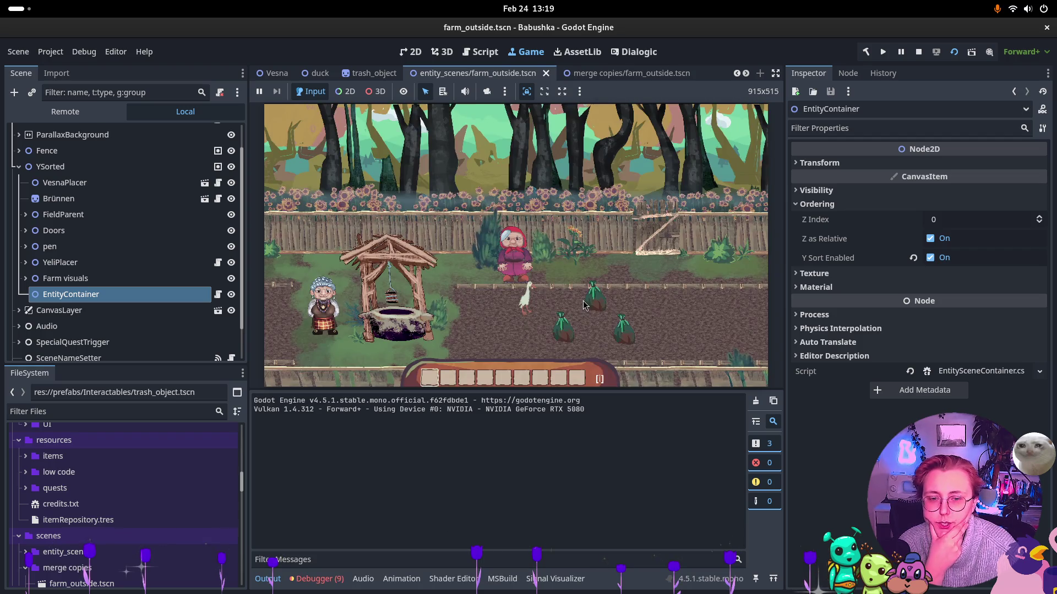
Walk the grandmother right to the trash sacks, left past the well, then up-right, and stop the game
{"action": "left_click", "coordinate": [545, 283]}
{"action": "key", "text": "d"}
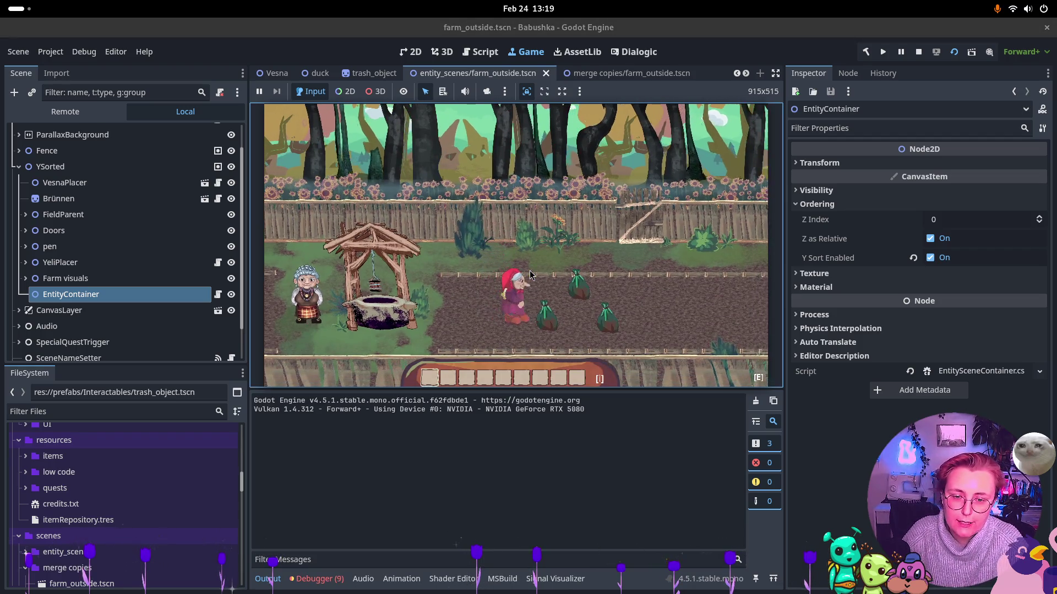
{"action": "key", "text": "d"}
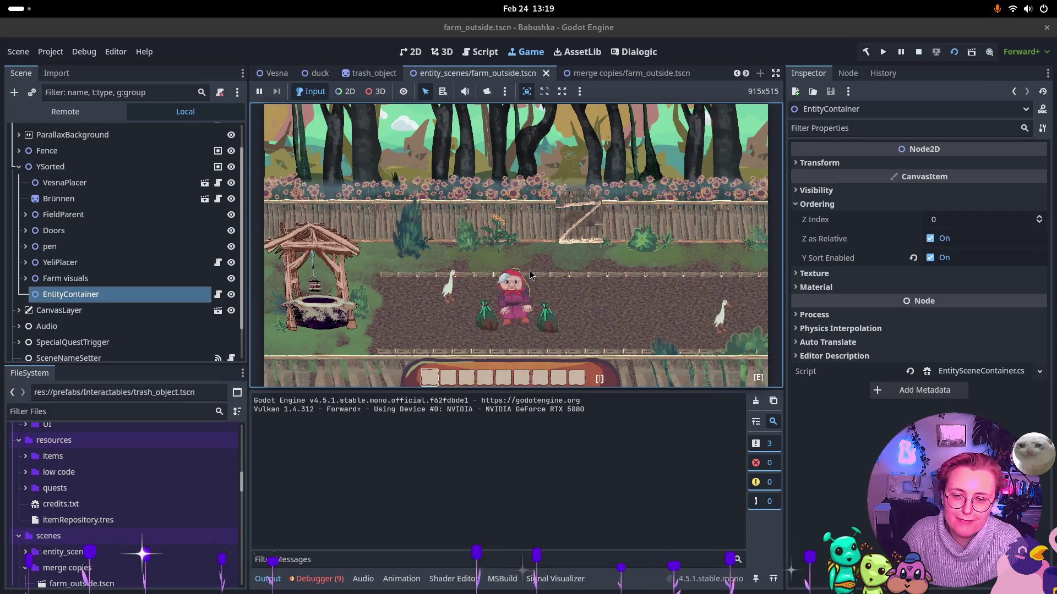
{"action": "key", "text": "a"}
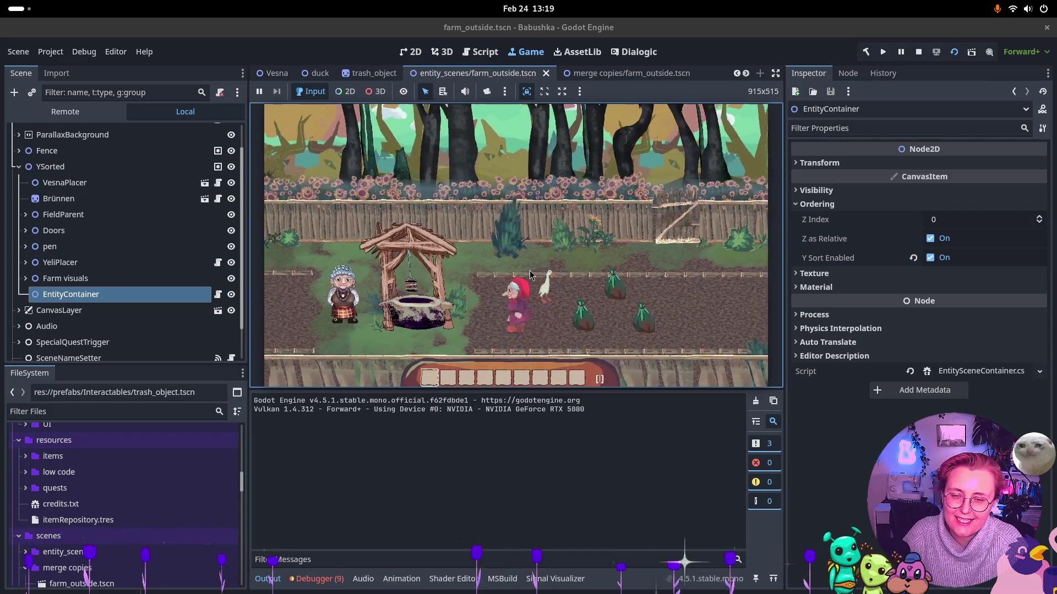
{"action": "key", "text": "a"}
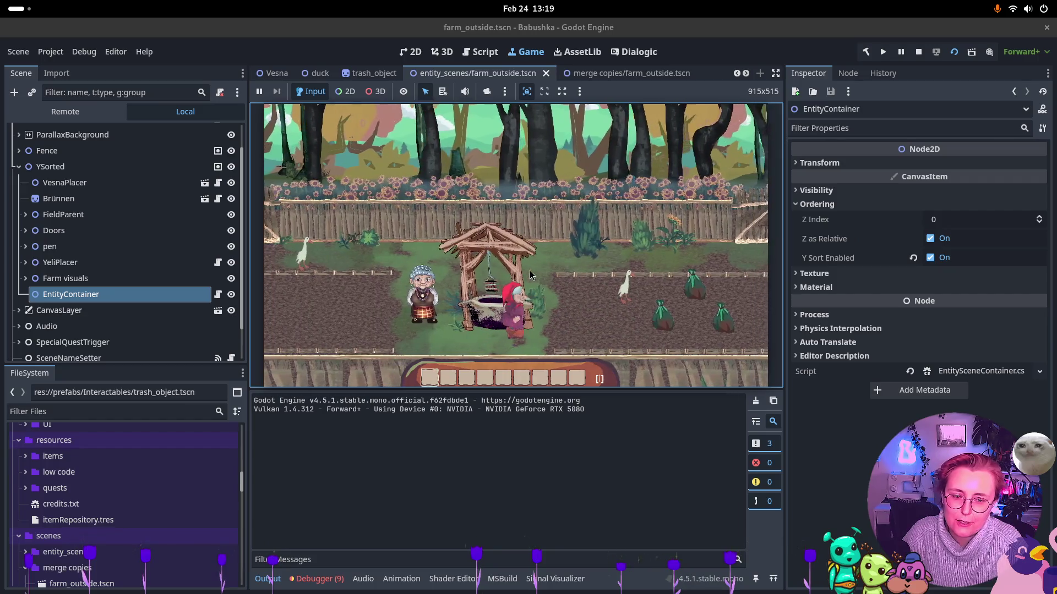
{"action": "key", "text": "d"}
{"action": "key", "text": "w"}
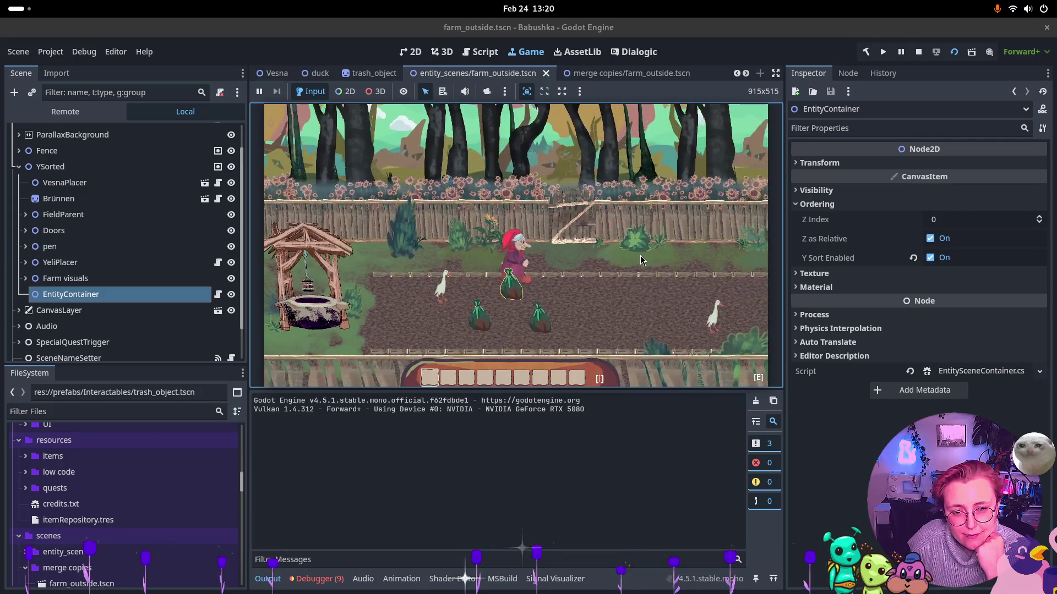
{"action": "left_click", "coordinate": [639, 260]}
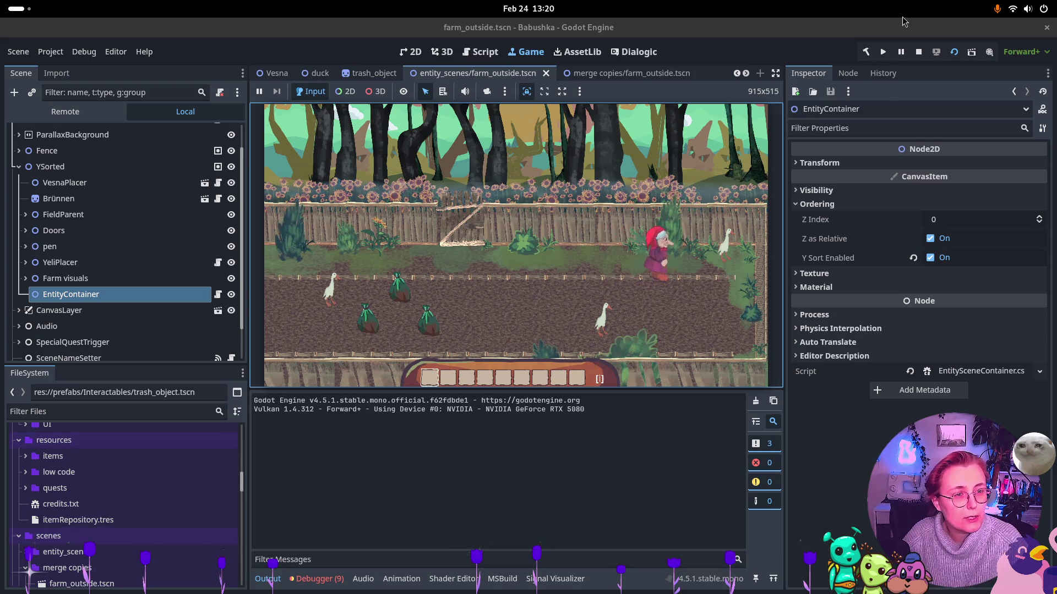
{"action": "left_click", "coordinate": [918, 52]}
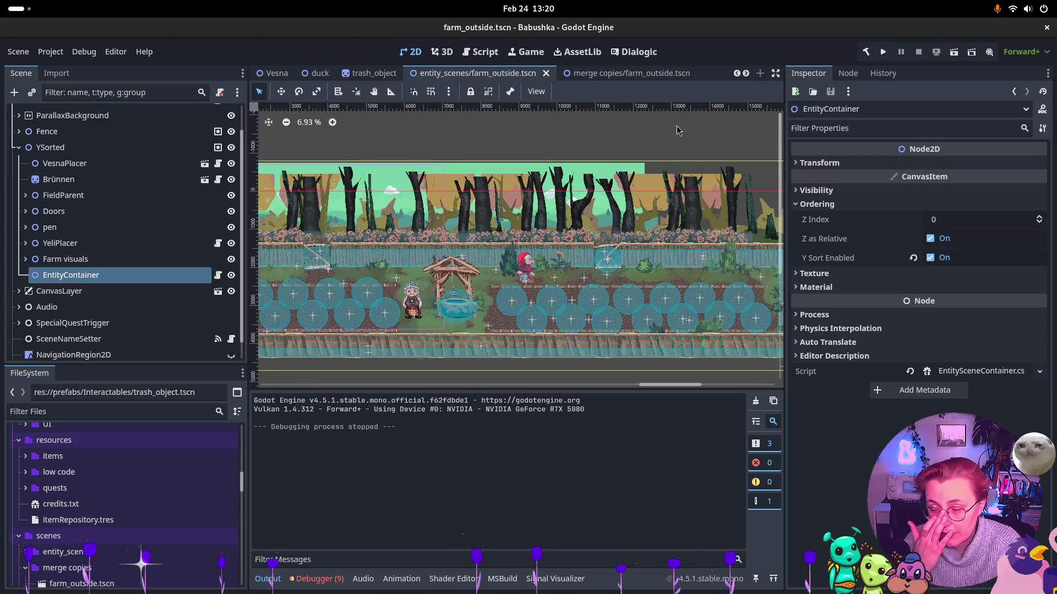
Inspect the Duck root node in the duck scene, then switch to the Vesna scene
{"action": "left_click", "coordinate": [317, 74]}
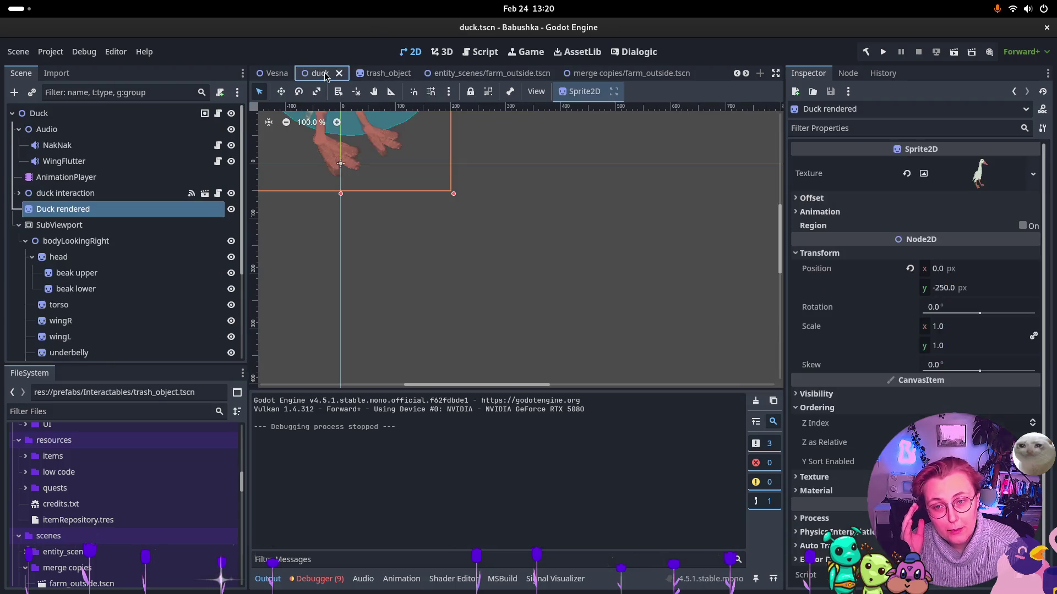
{"action": "scroll", "coordinate": [472, 300], "scroll_direction": "up", "scroll_amount": 2}
{"action": "scroll", "coordinate": [472, 298], "scroll_direction": "down", "scroll_amount": 6}
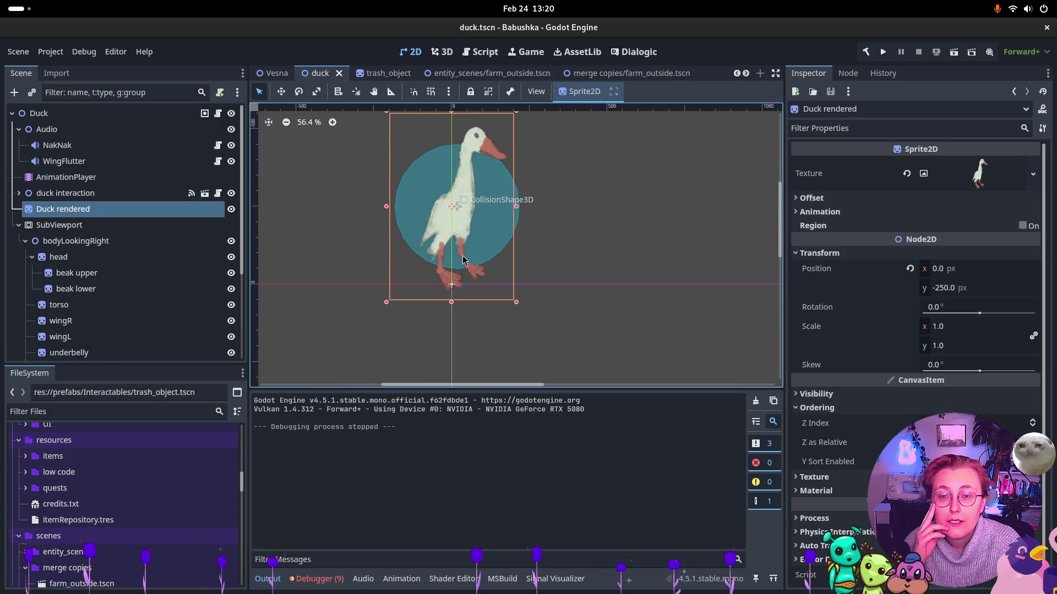
{"action": "left_click", "coordinate": [92, 113]}
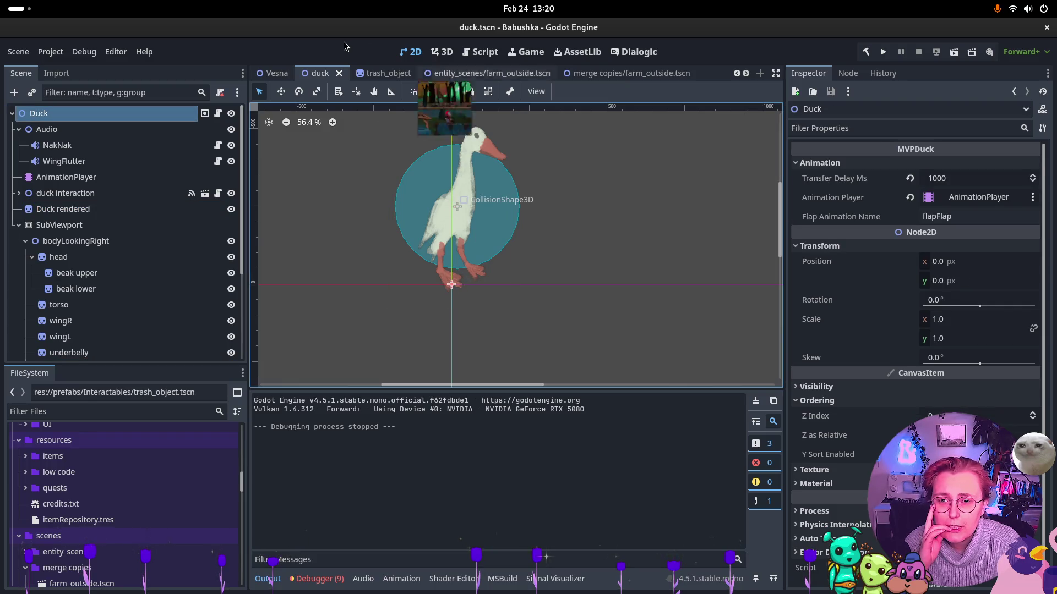
{"action": "left_click", "coordinate": [275, 74]}
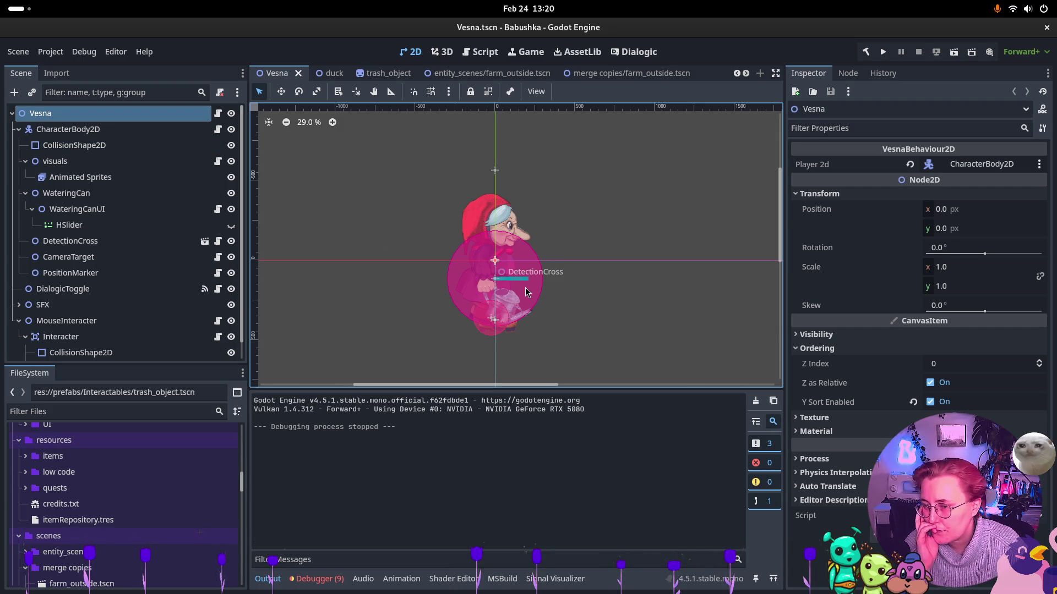
Select Vesna's child nodes and move them up about 373 px so her feet sit at the origin
{"action": "left_click", "coordinate": [52, 130]}
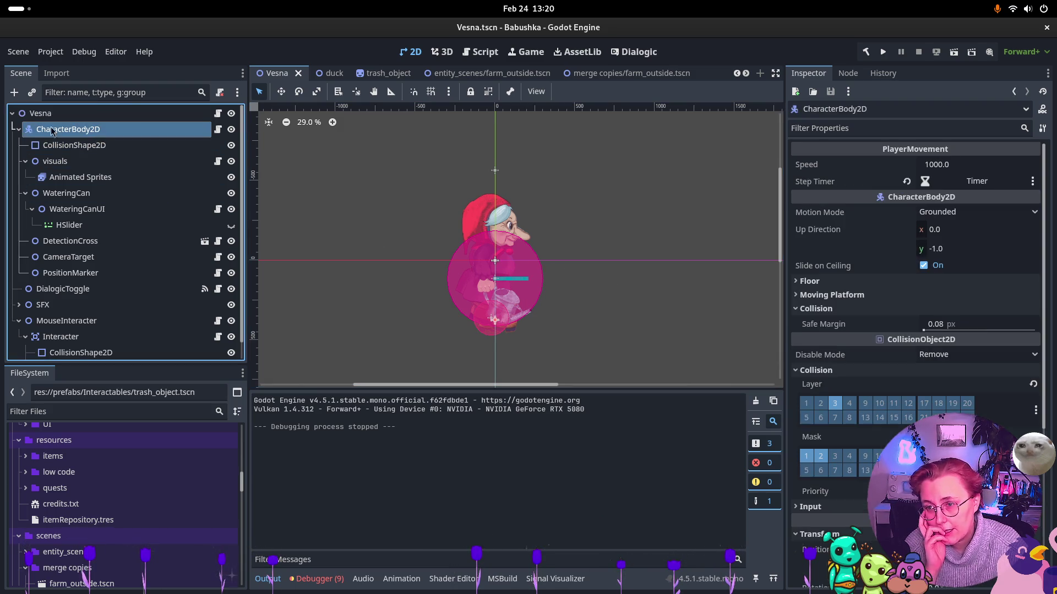
{"action": "left_click", "coordinate": [19, 130]}
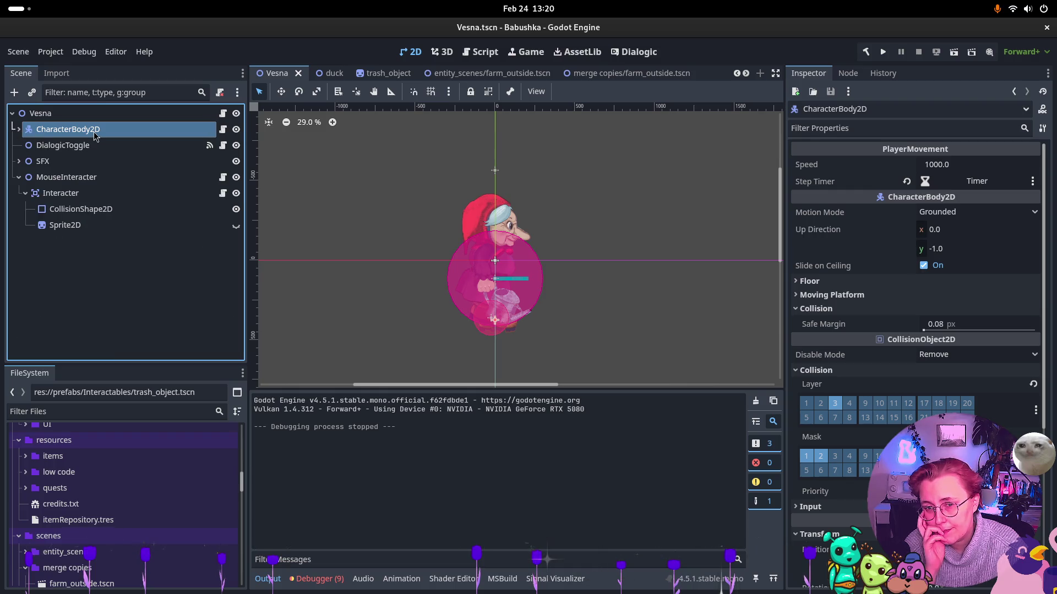
{"action": "left_click", "coordinate": [63, 194], "text": "shift"}
{"action": "left_click", "coordinate": [61, 211], "text": "shift"}
{"action": "left_click", "coordinate": [64, 226], "text": "shift"}
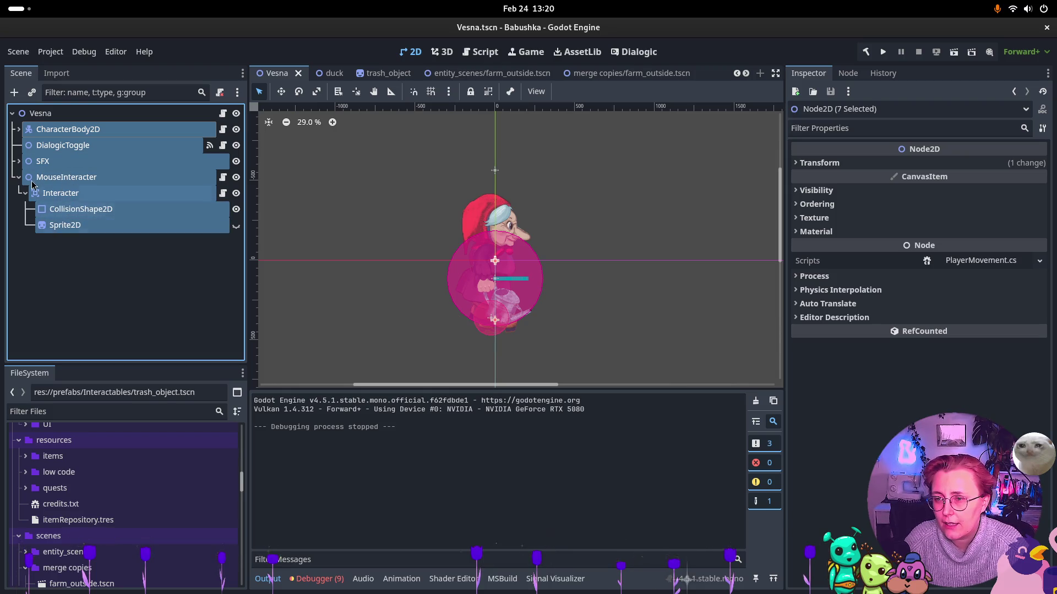
{"action": "left_click", "coordinate": [19, 178]}
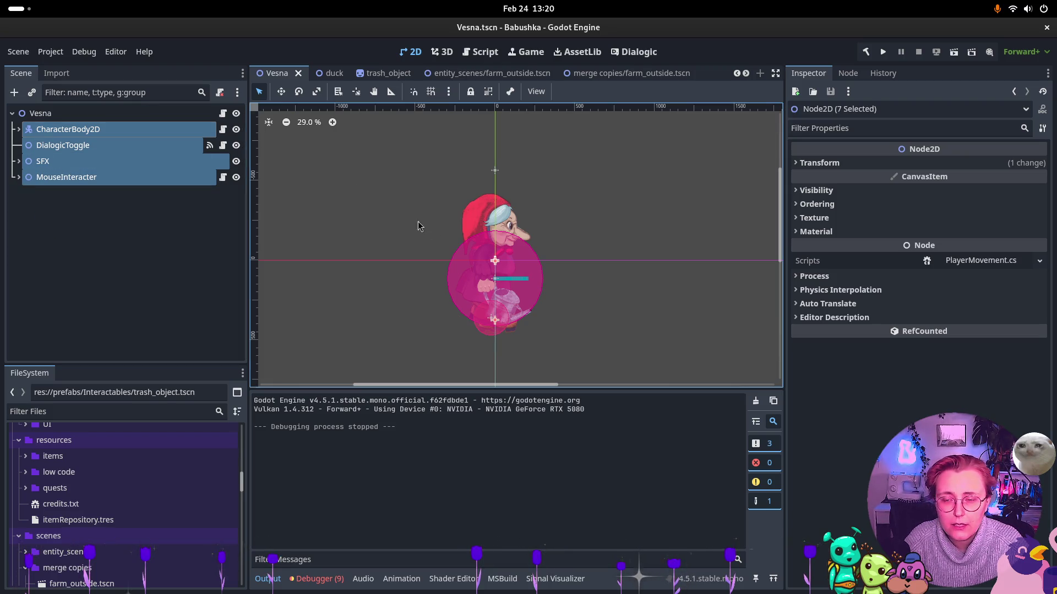
{"action": "left_click", "coordinate": [281, 91]}
{"action": "left_click_drag", "start_coordinate": [504, 349], "coordinate": [497, 261]}
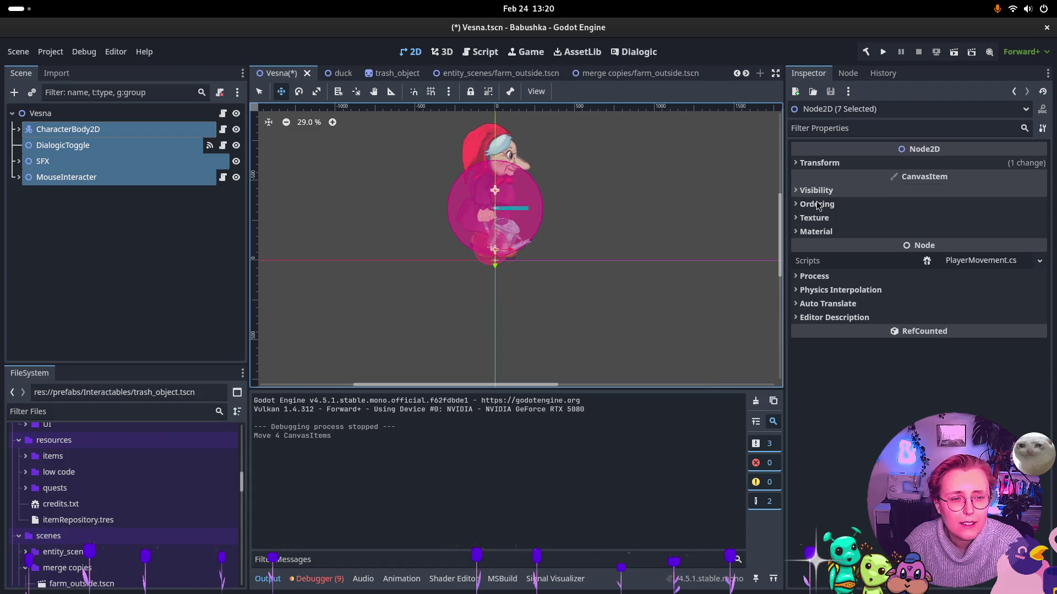
{"action": "left_click", "coordinate": [820, 163]}
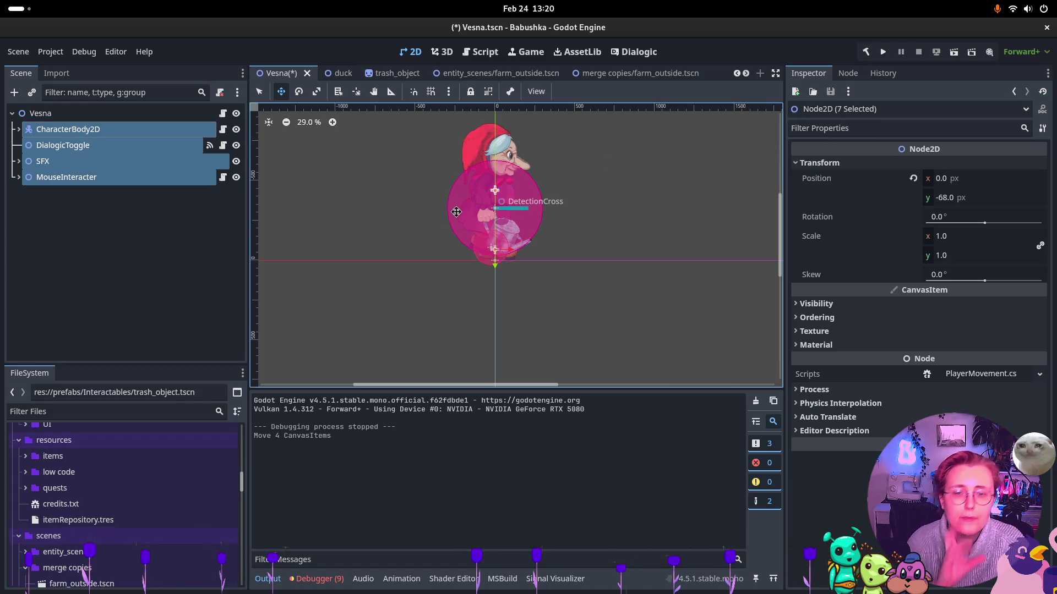
Review CharacterBody2D's pivot and visuals nodes, then save the Vesna scene with the root selected
{"action": "left_click", "coordinate": [165, 114]}
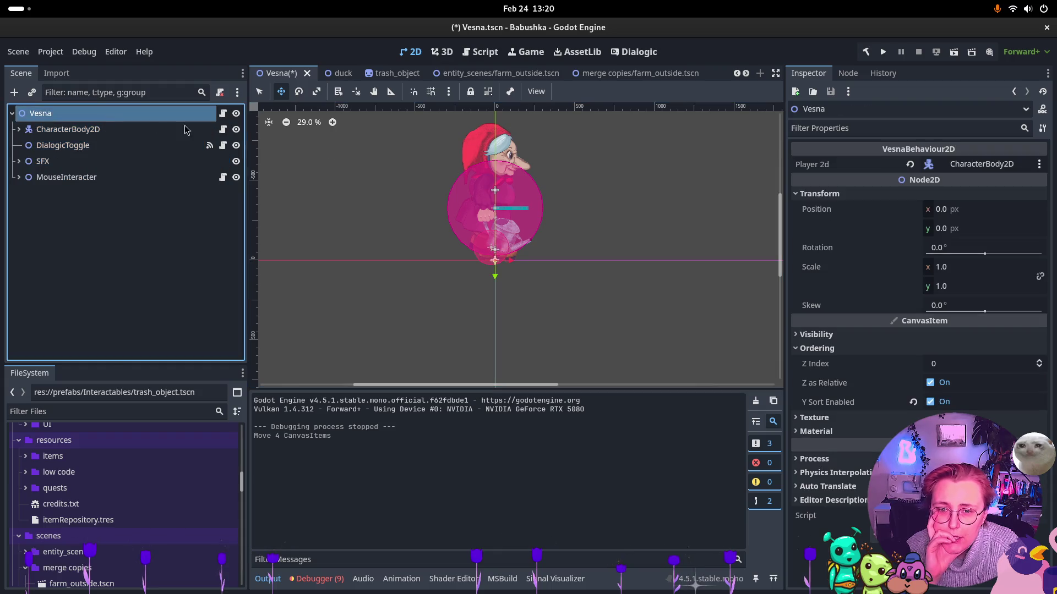
{"action": "left_click", "coordinate": [127, 134]}
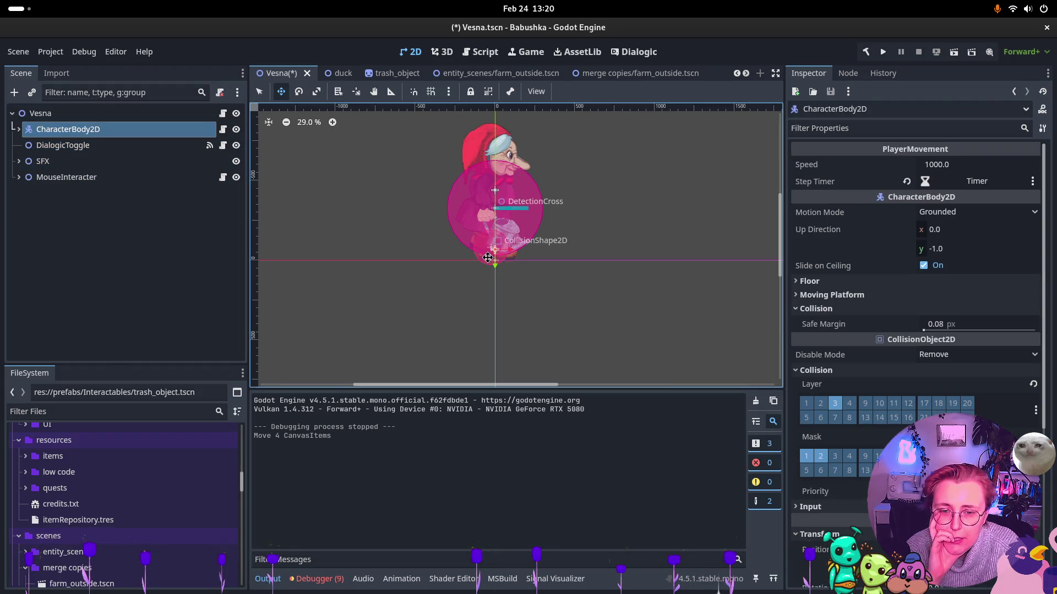
{"action": "left_click", "coordinate": [354, 92]}
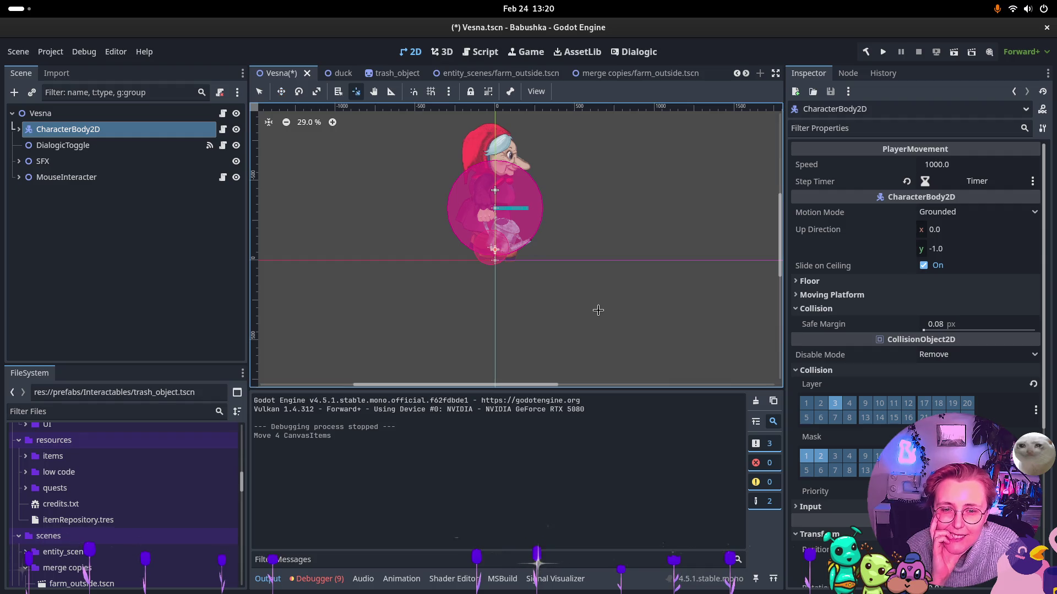
{"action": "scroll", "coordinate": [474, 258], "scroll_direction": "up", "scroll_amount": 4}
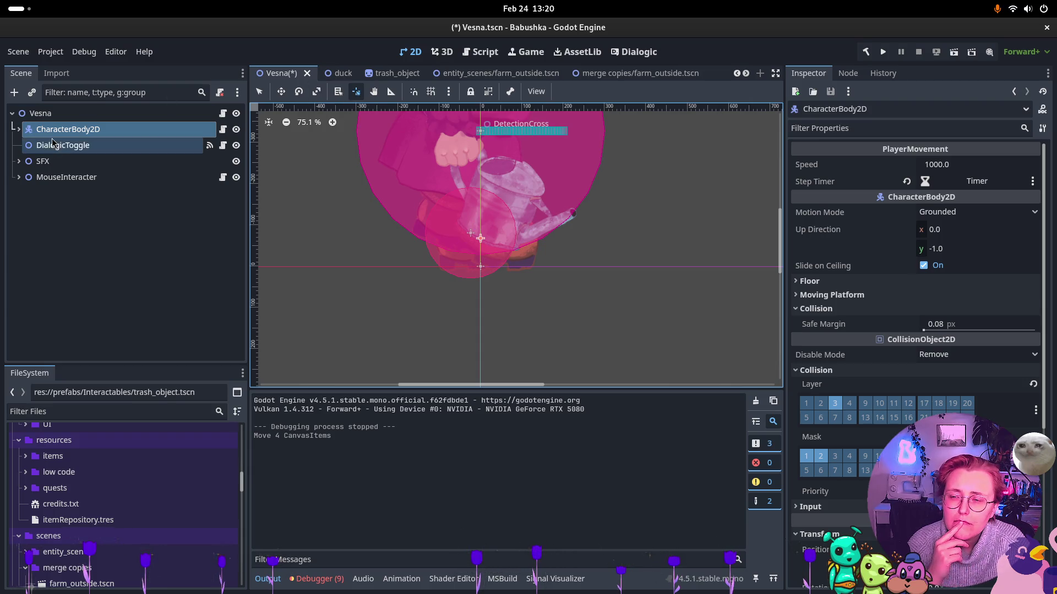
{"action": "left_click", "coordinate": [18, 129]}
{"action": "left_click", "coordinate": [70, 178]}
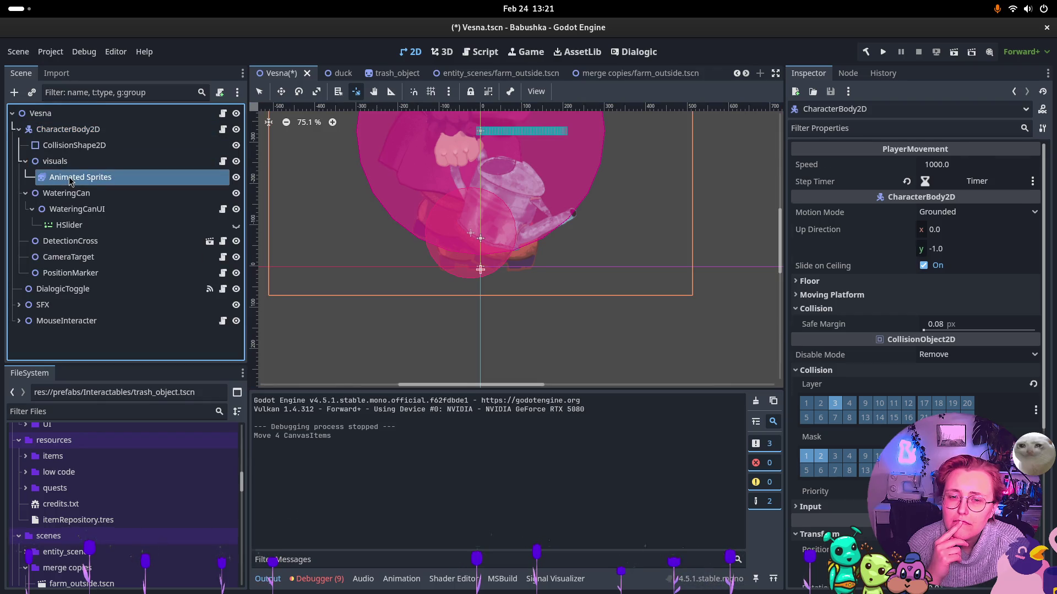
{"action": "left_click", "coordinate": [50, 161]}
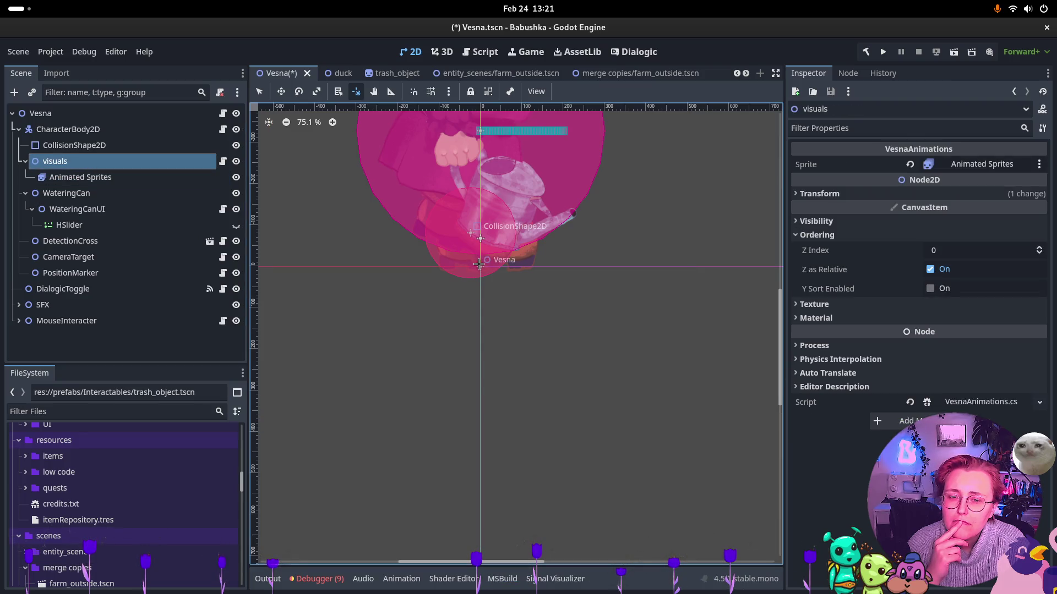
{"action": "left_click", "coordinate": [26, 161]}
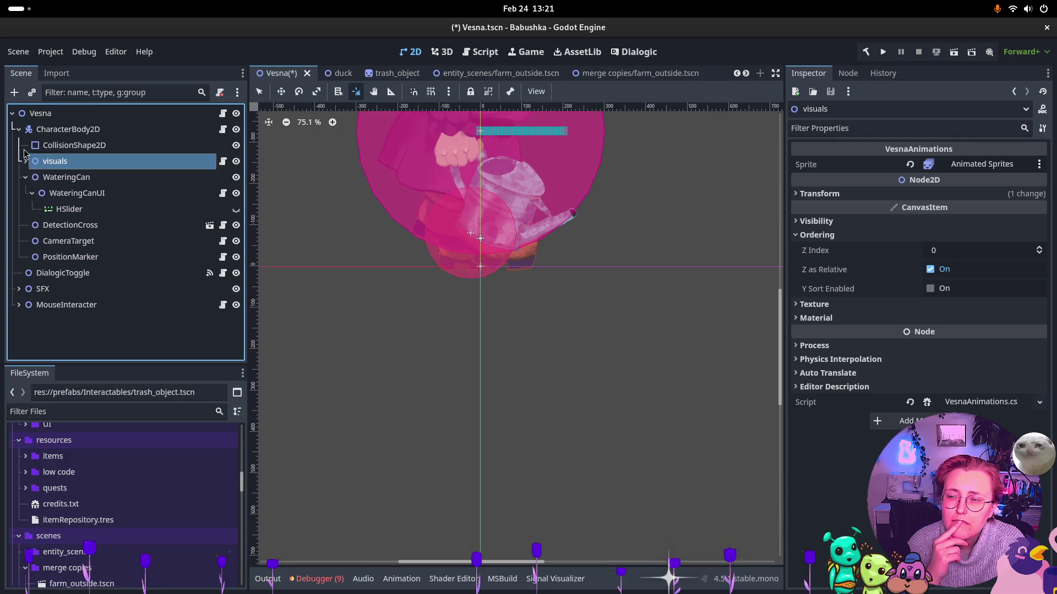
{"action": "left_click", "coordinate": [16, 130]}
{"action": "left_click", "coordinate": [40, 113]}
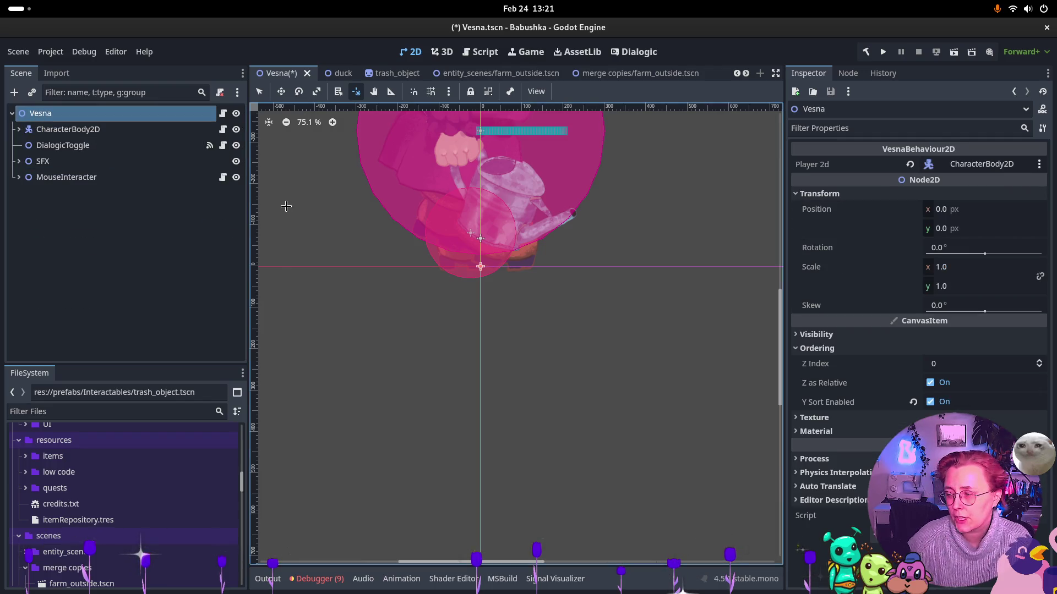
{"action": "key", "text": "ctrl+s"}
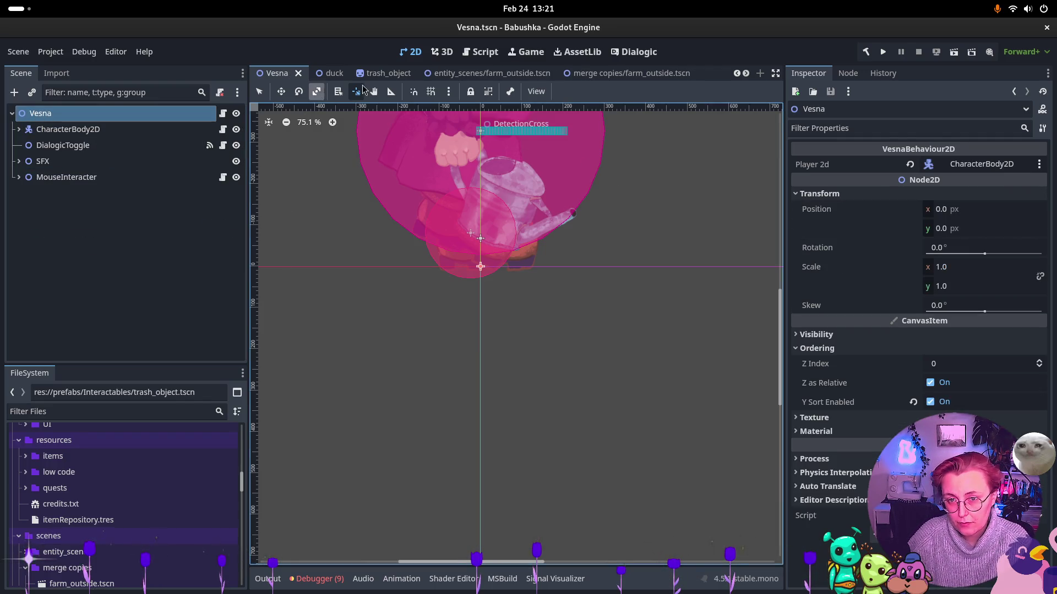
Look through the trash_object, duck and Vesna scenes, then open farm_outside and browse FileSystem
{"action": "left_click", "coordinate": [370, 77]}
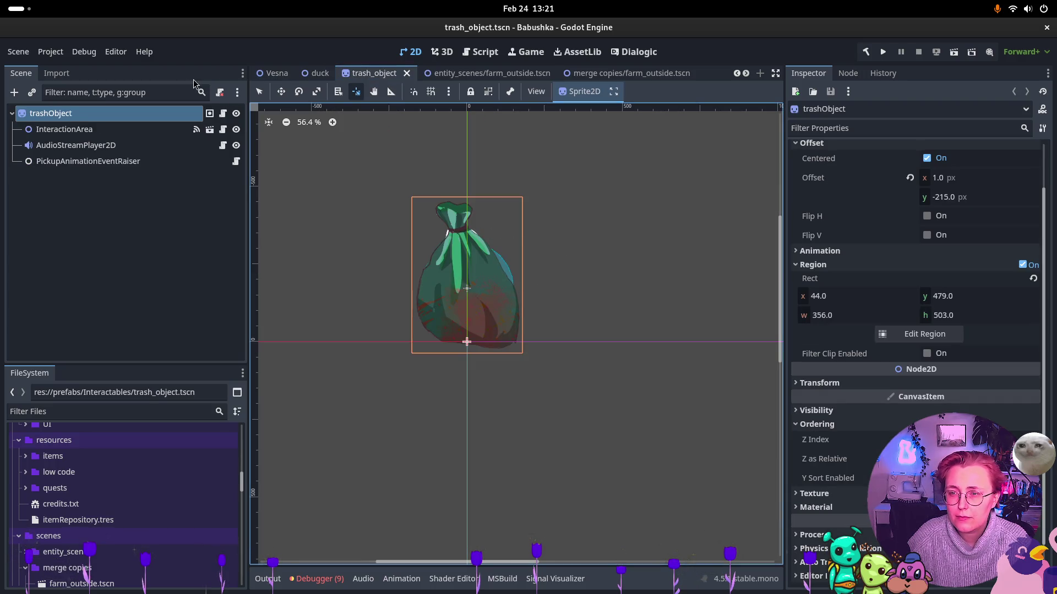
{"action": "left_click", "coordinate": [319, 74]}
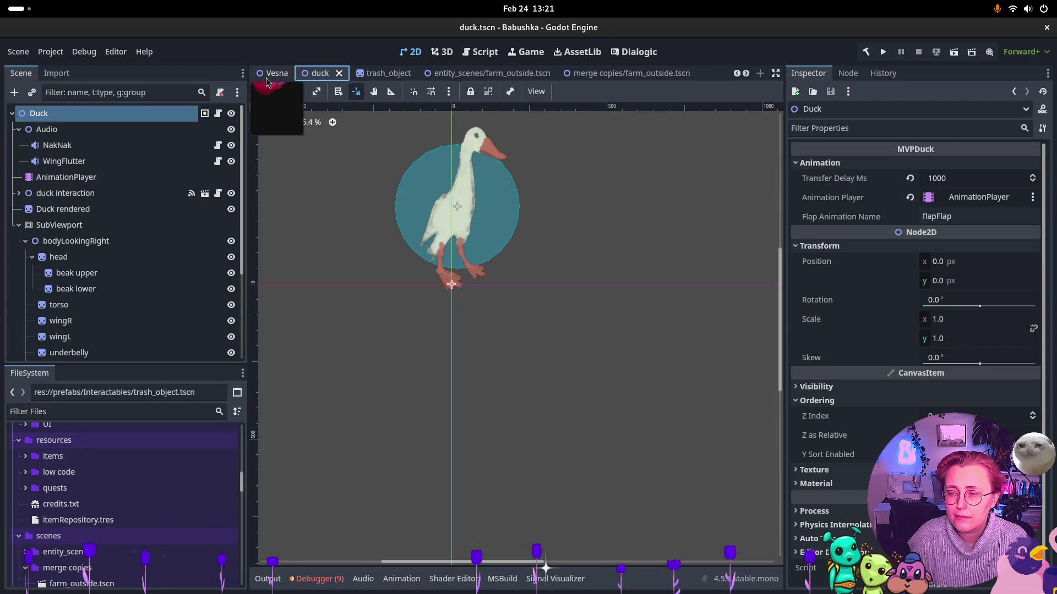
{"action": "left_click", "coordinate": [269, 74]}
{"action": "left_click", "coordinate": [320, 74]}
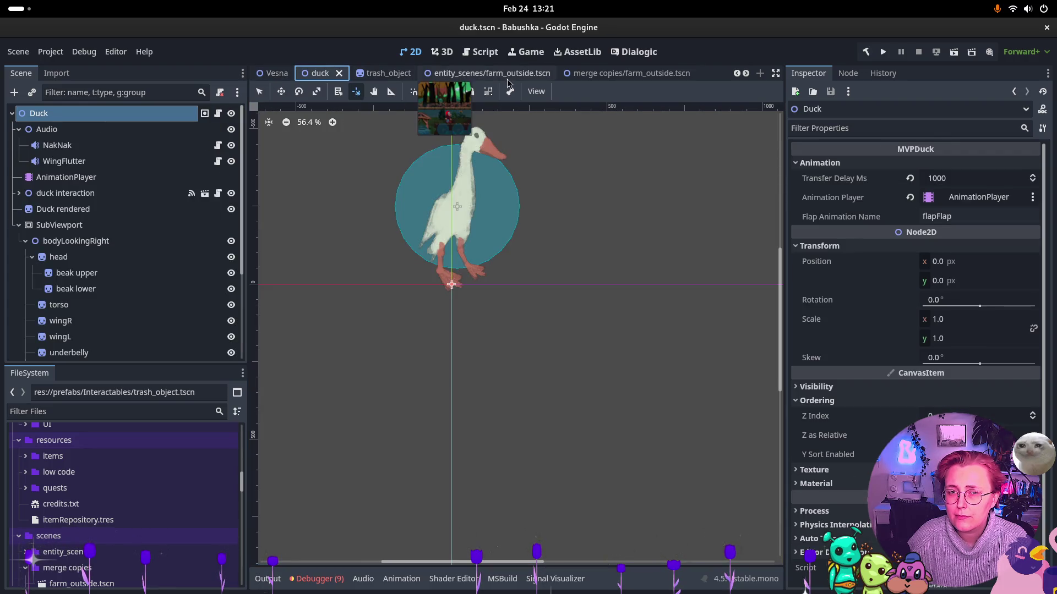
{"action": "left_click", "coordinate": [509, 80]}
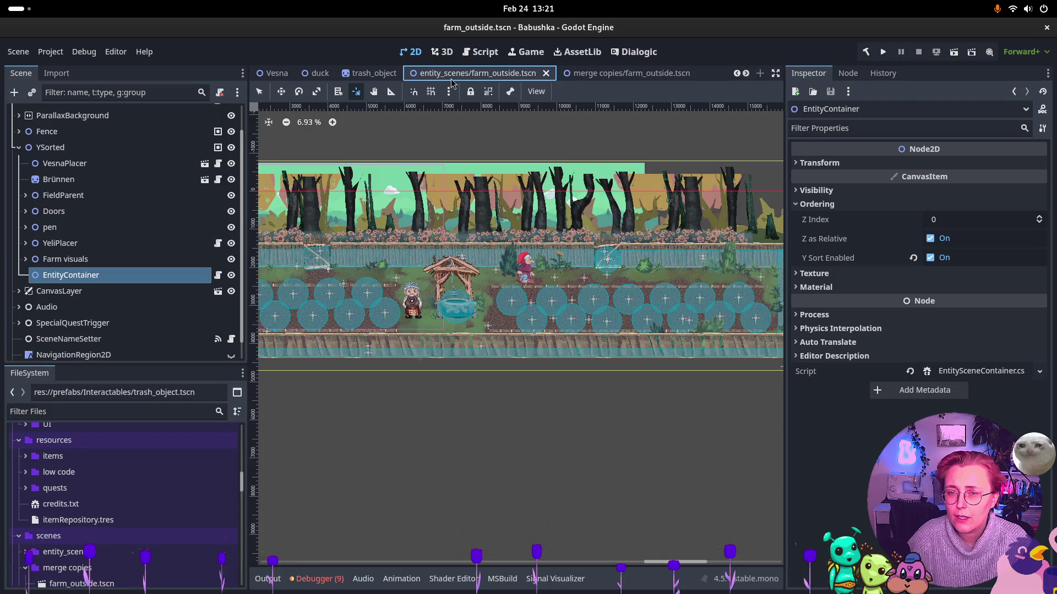
{"action": "scroll", "coordinate": [621, 74], "scroll_direction": "down", "scroll_amount": 1}
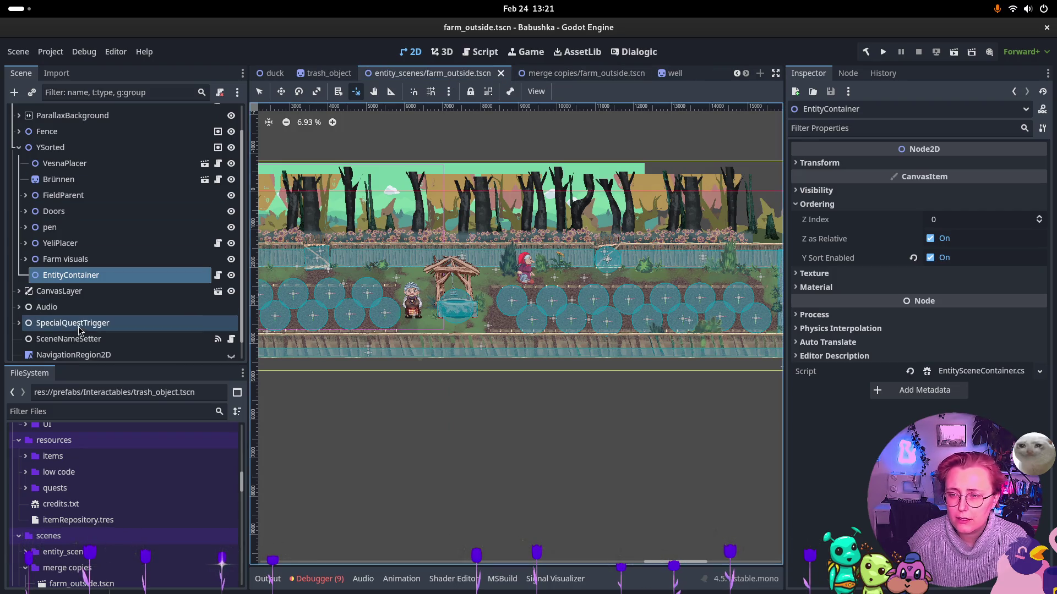
{"action": "scroll", "coordinate": [104, 509], "scroll_direction": "down", "scroll_amount": 4}
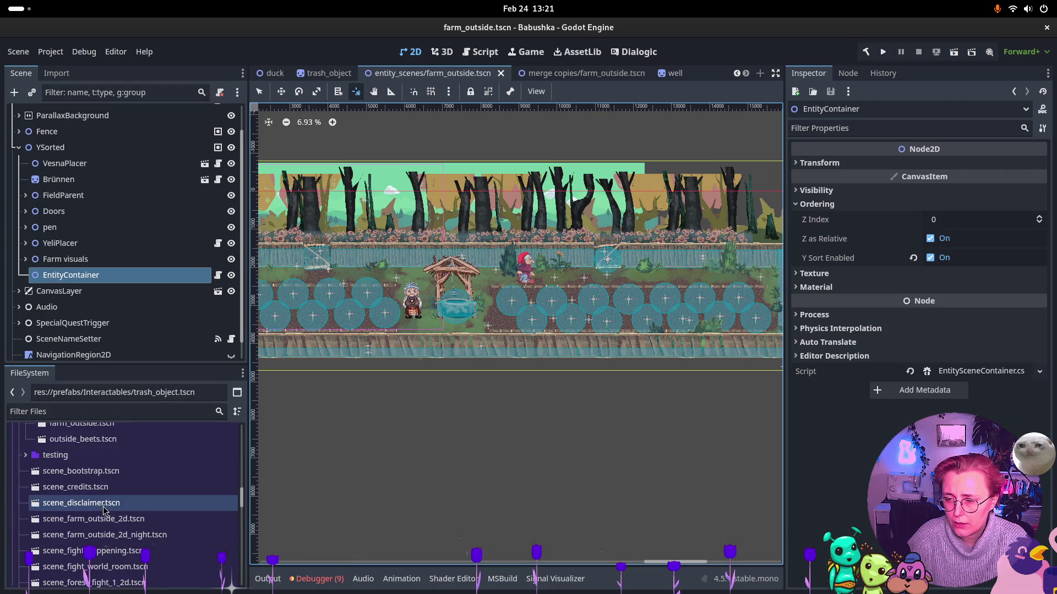
{"action": "scroll", "coordinate": [104, 509], "scroll_direction": "up", "scroll_amount": 10}
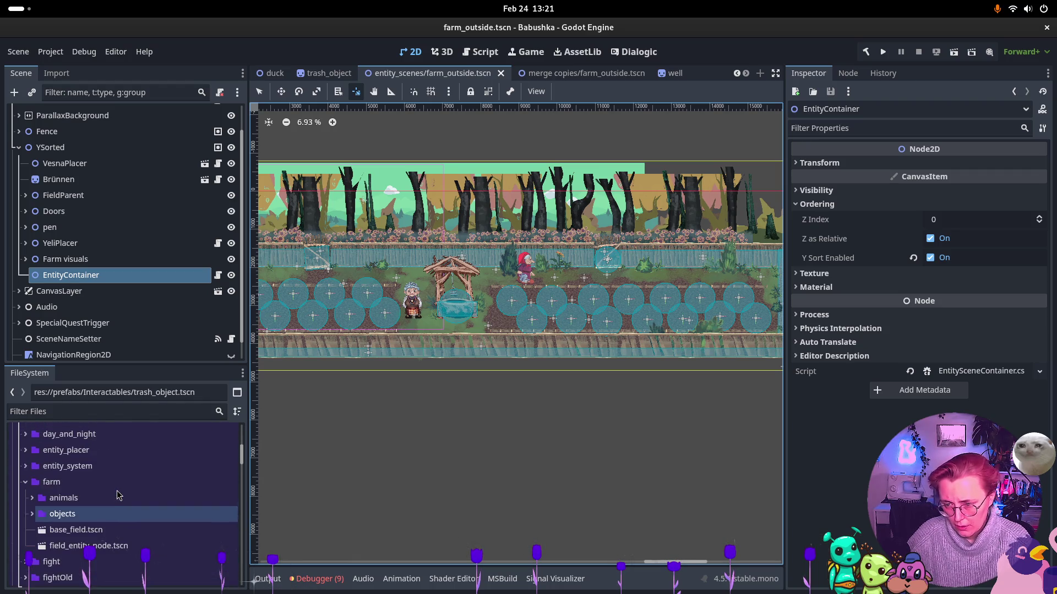
{"action": "scroll", "coordinate": [117, 495], "scroll_direction": "up", "scroll_amount": 3}
Open Yeli.tscn, set the Yeli root's Z Index to 0, and return to farm_outside
{"action": "double_click", "coordinate": [99, 538]}
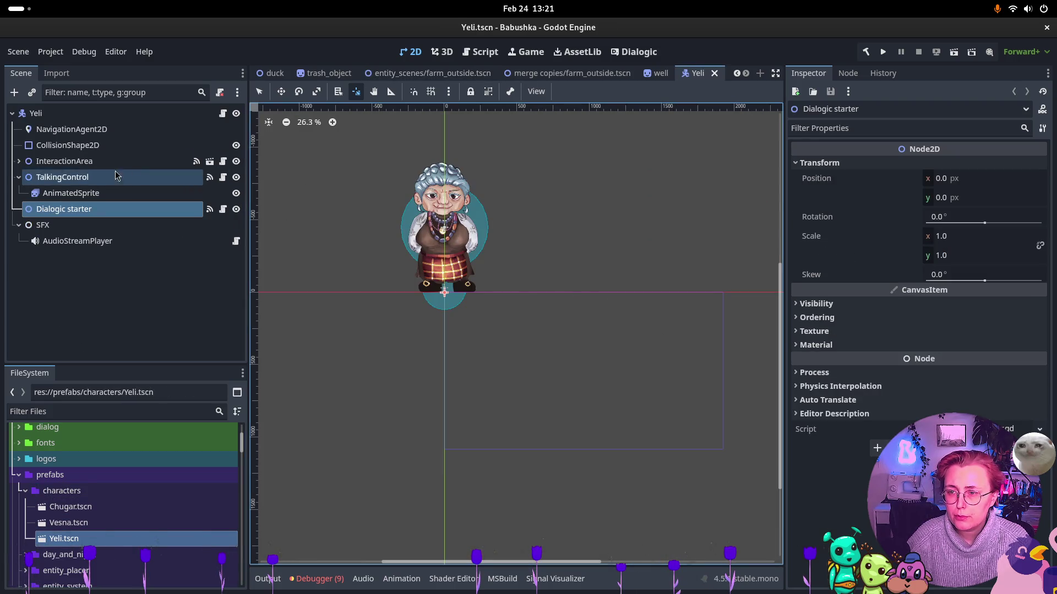
{"action": "left_click", "coordinate": [536, 200]}
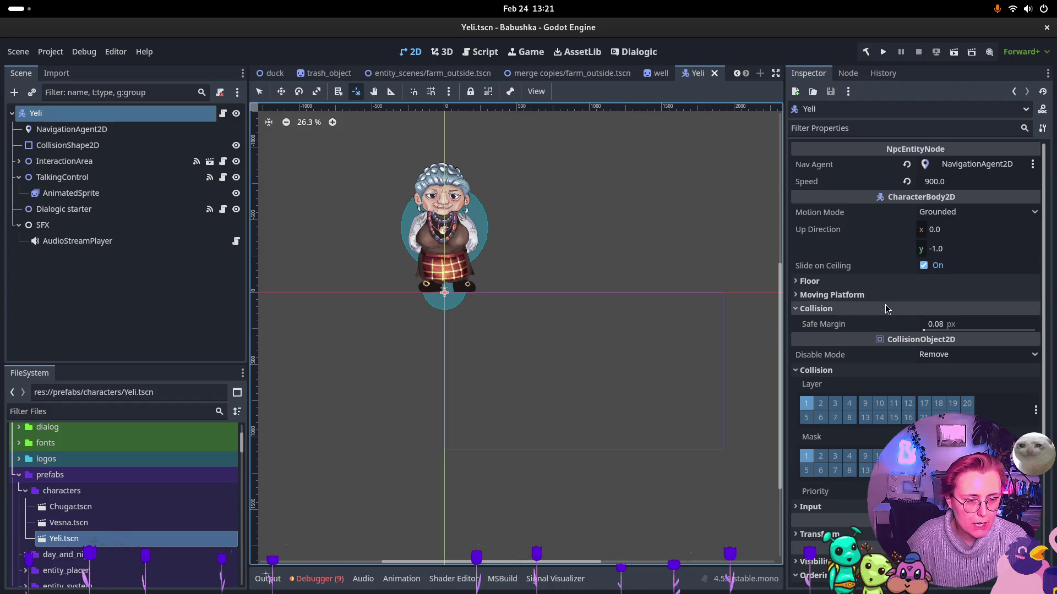
{"action": "scroll", "coordinate": [908, 396], "scroll_direction": "down", "scroll_amount": 5}
{"action": "left_click", "coordinate": [946, 406]}
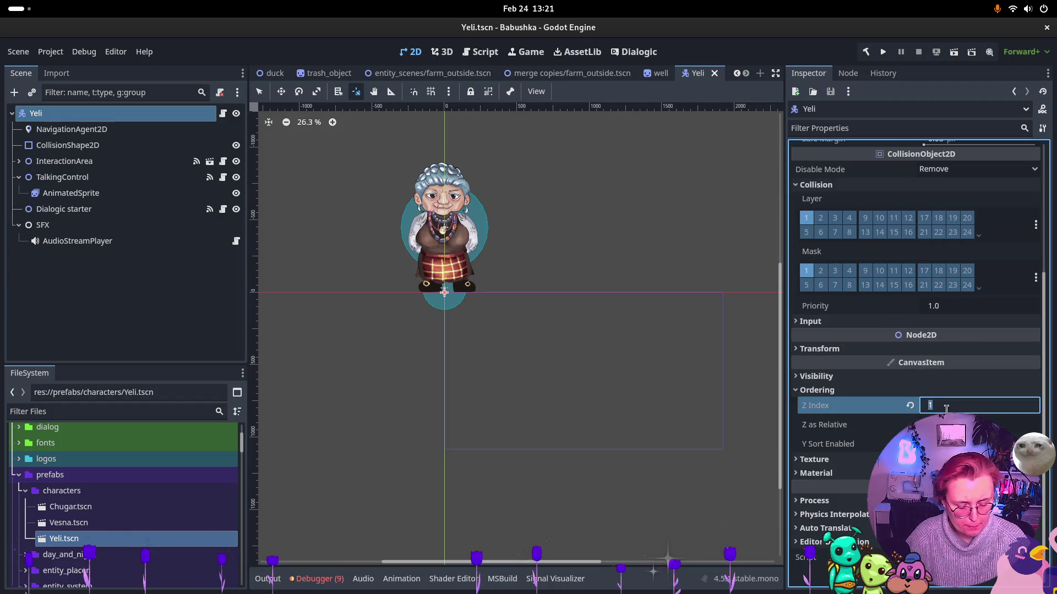
{"action": "type", "text": "0"}
{"action": "key", "text": "Return"}
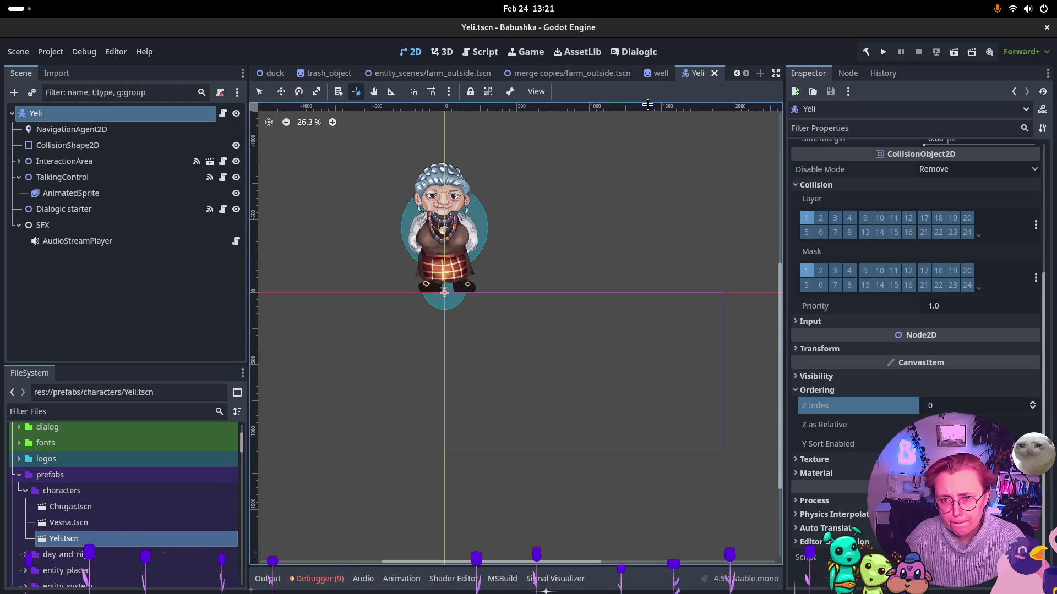
{"action": "left_click", "coordinate": [408, 73]}
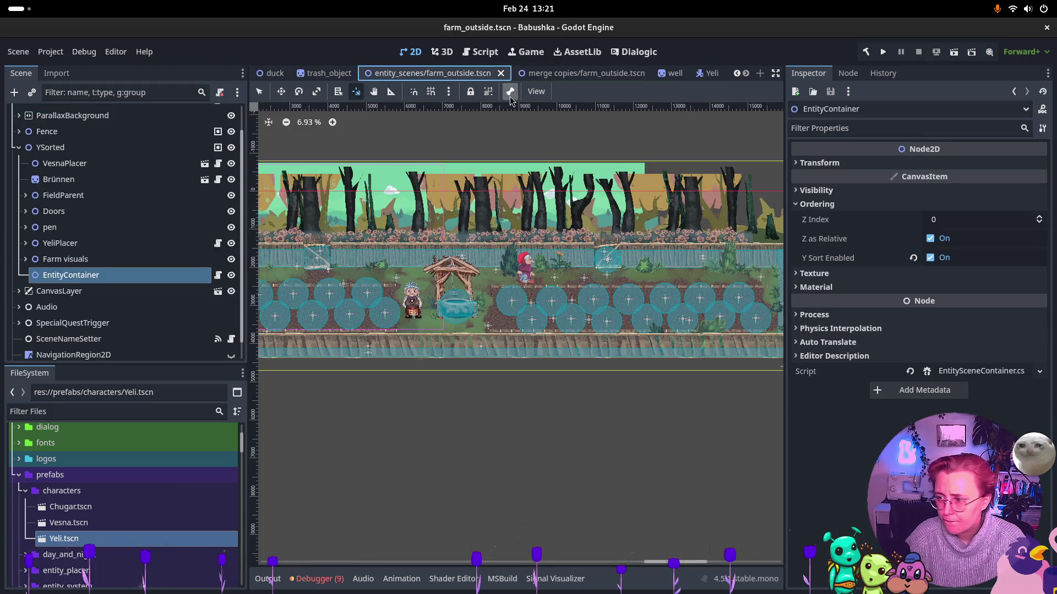
Run farm_outside, walk the red-hooded player past the old lady and down from the gate, then stop
{"action": "left_click", "coordinate": [951, 54]}
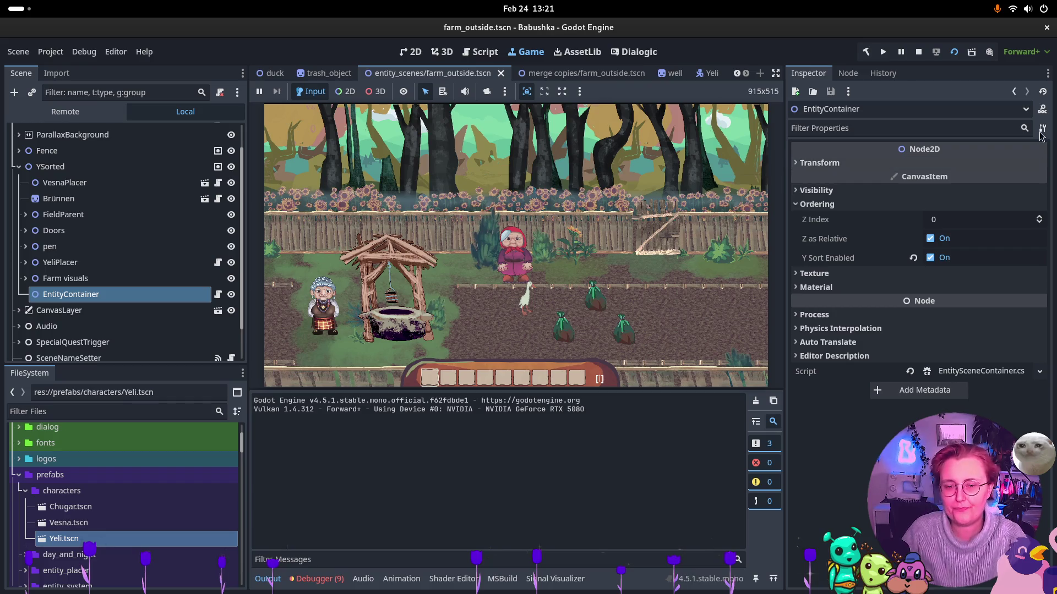
{"action": "left_click", "coordinate": [521, 312]}
{"action": "key", "text": "s"}
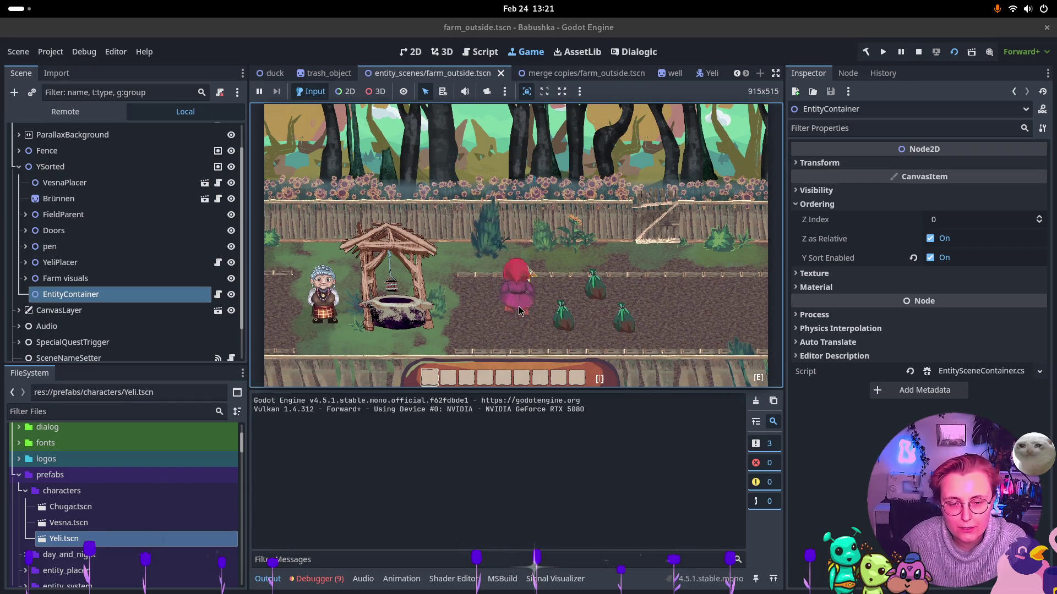
{"action": "key", "text": "w"}
{"action": "key", "text": "a"}
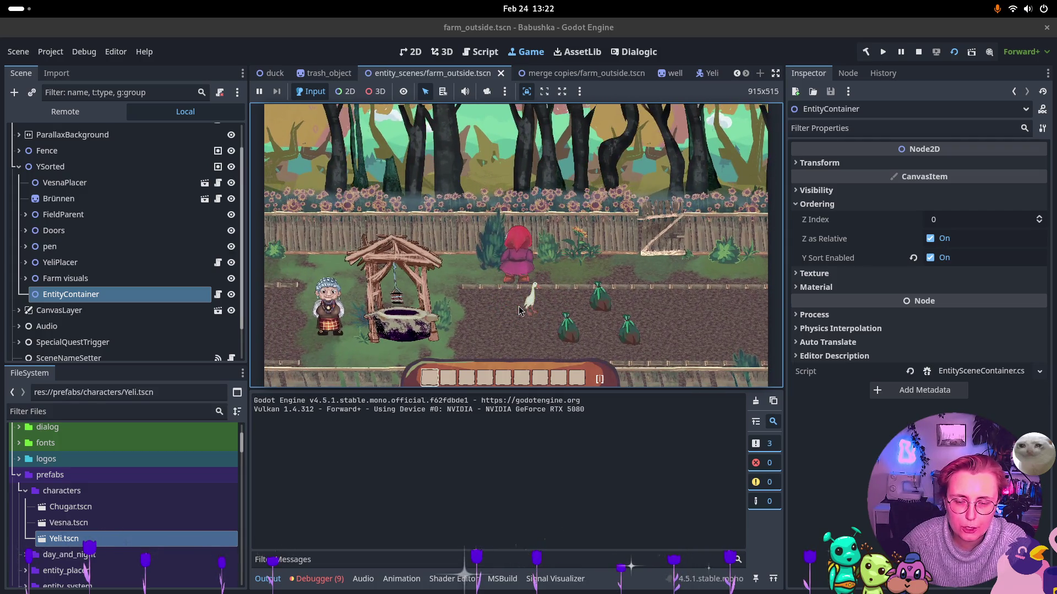
{"action": "key", "text": "a"}
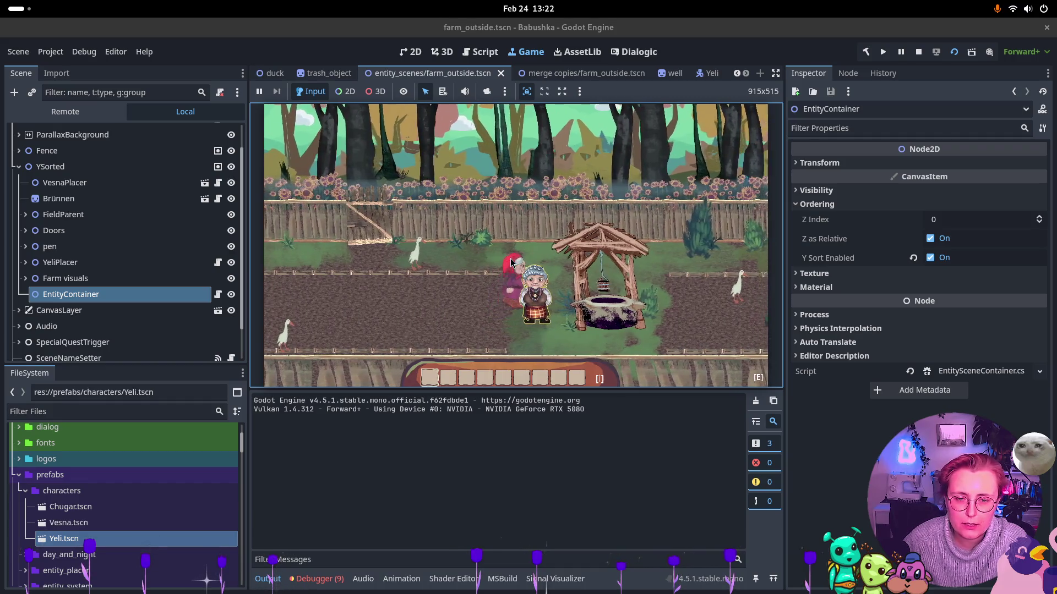
{"action": "key", "text": "s"}
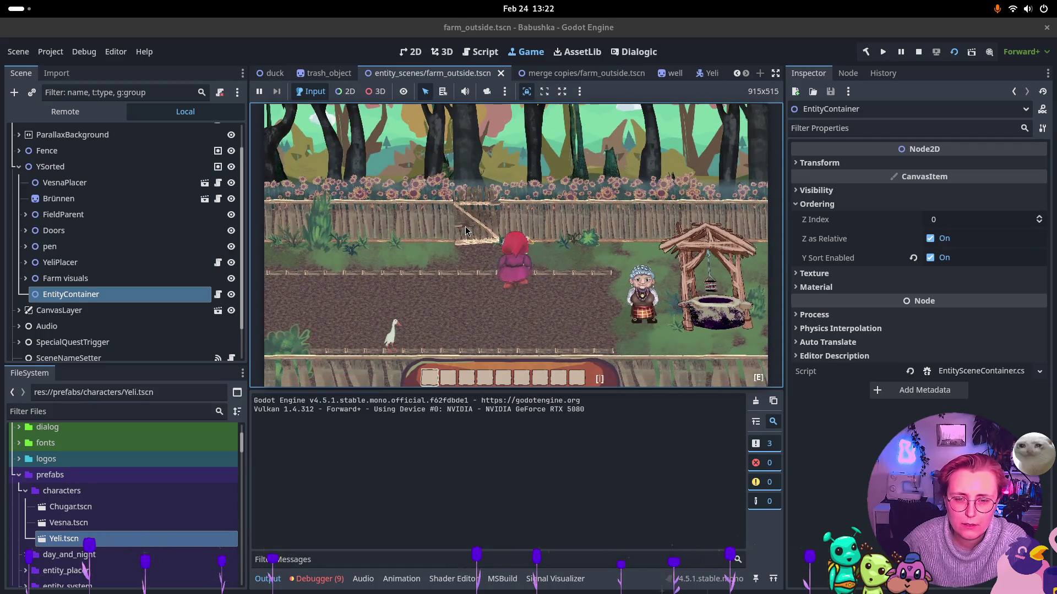
{"action": "key", "text": "s"}
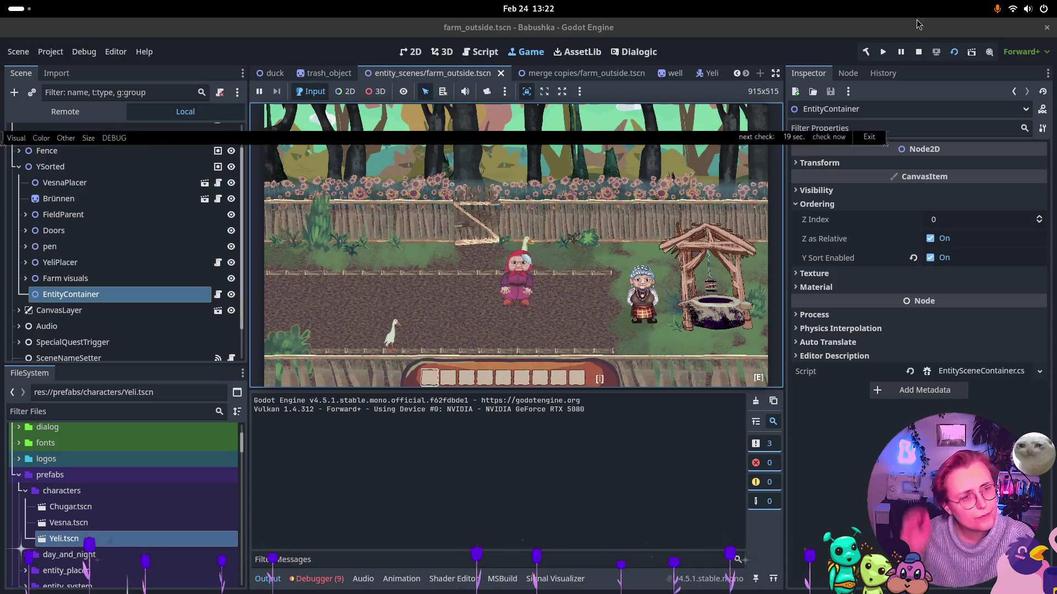
{"action": "left_click", "coordinate": [918, 51]}
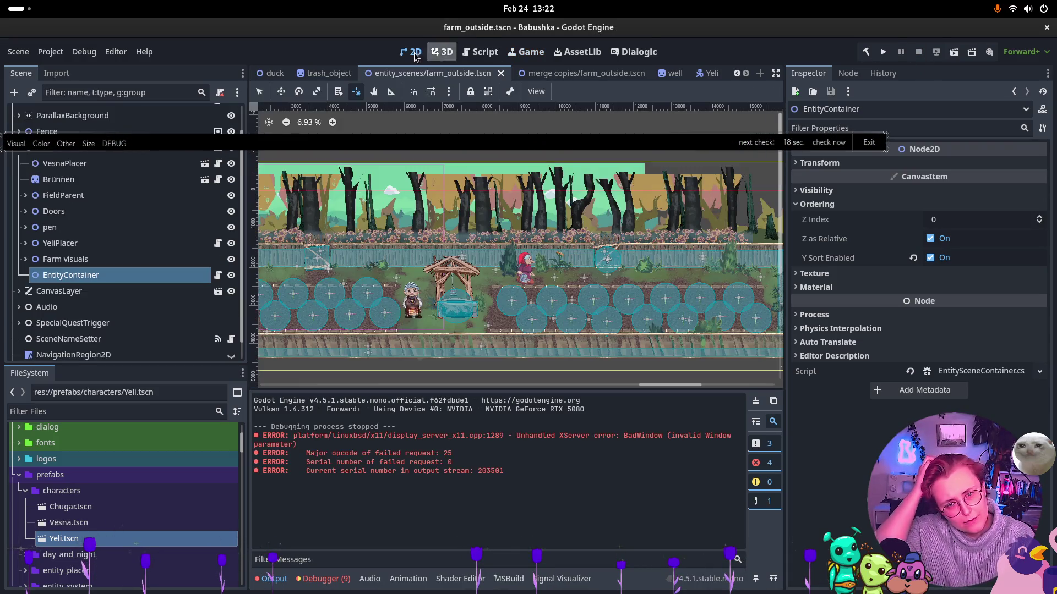
Place the Duck rendered sprite's pivot at its feet (-6, 6 px), save the duck scene, return to farm_outside
{"action": "left_click", "coordinate": [266, 73]}
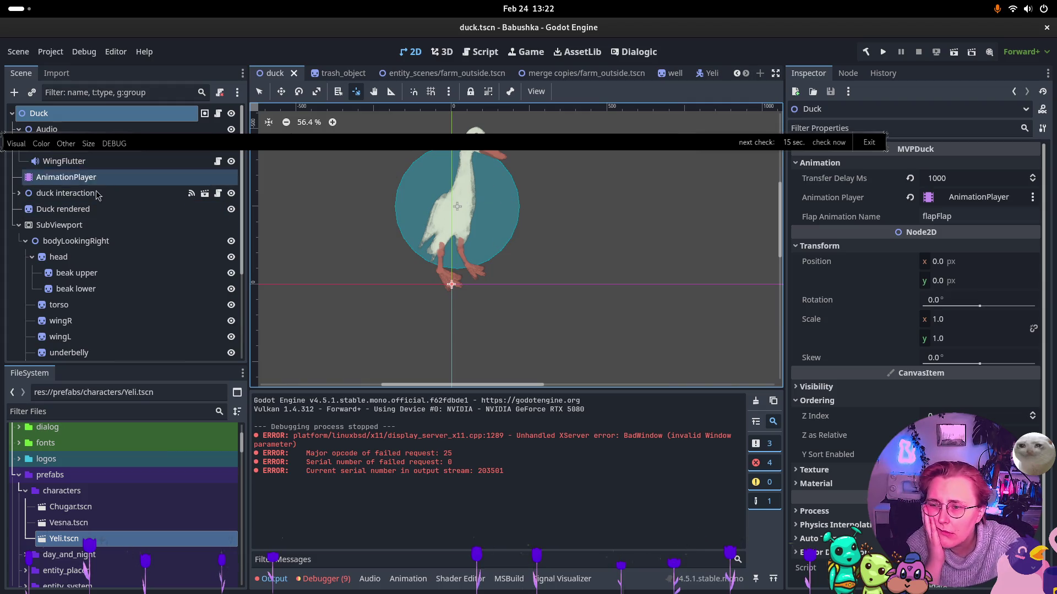
{"action": "left_click", "coordinate": [63, 209]}
{"action": "left_click", "coordinate": [316, 91]}
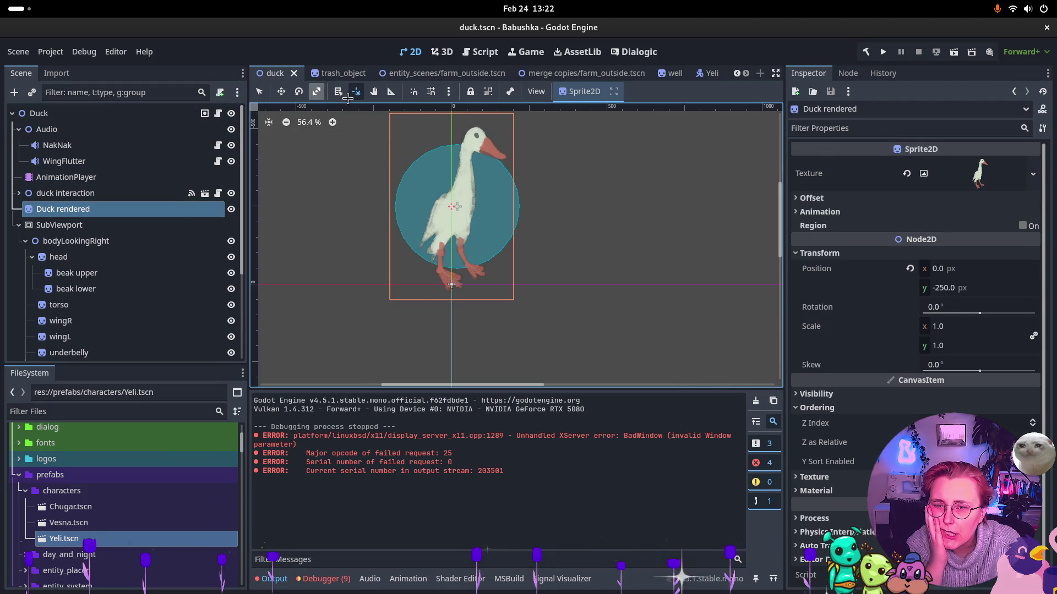
{"action": "left_click", "coordinate": [449, 287]}
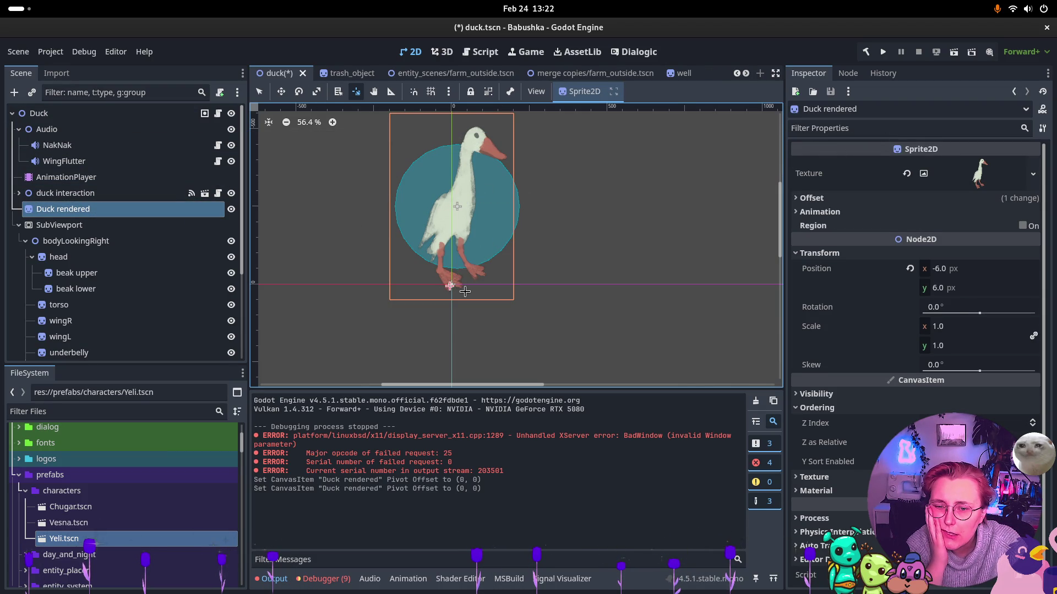
{"action": "key", "text": "ctrl+s"}
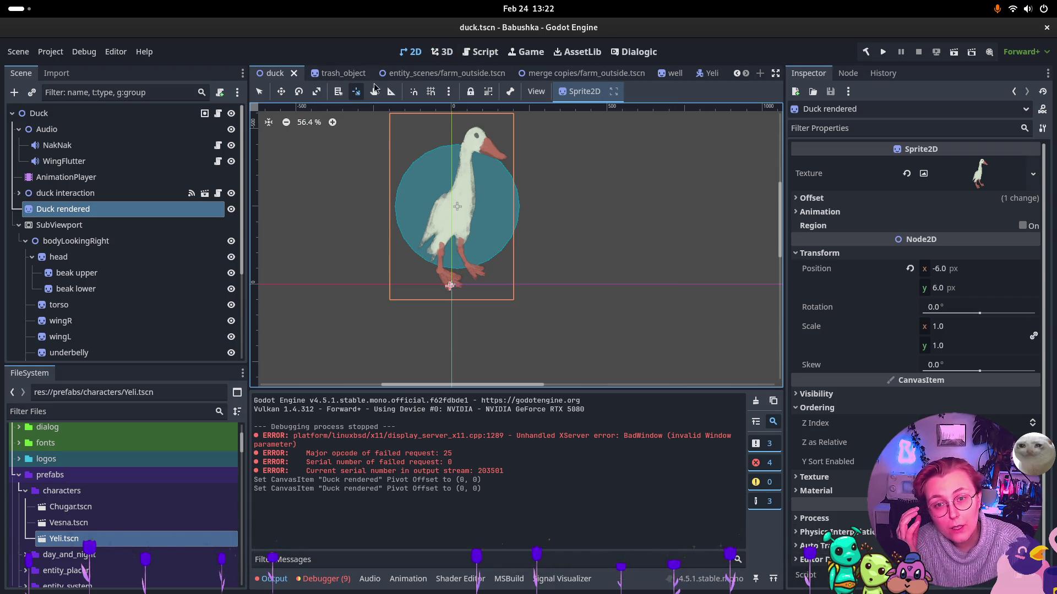
{"action": "left_click", "coordinate": [440, 73]}
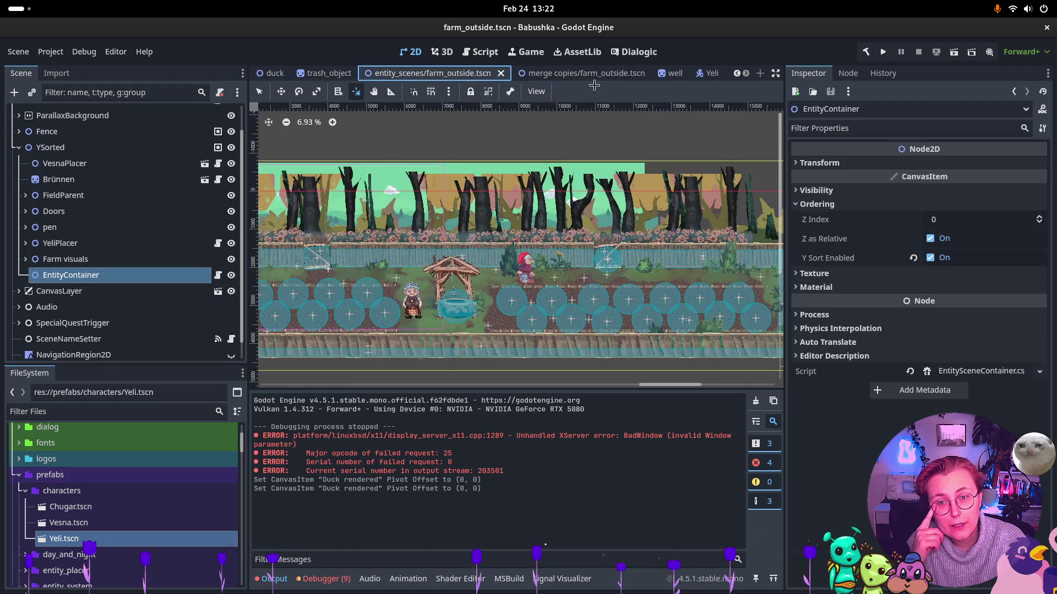
Run the farm scene and walk the player around the game view
{"action": "left_click", "coordinate": [953, 52]}
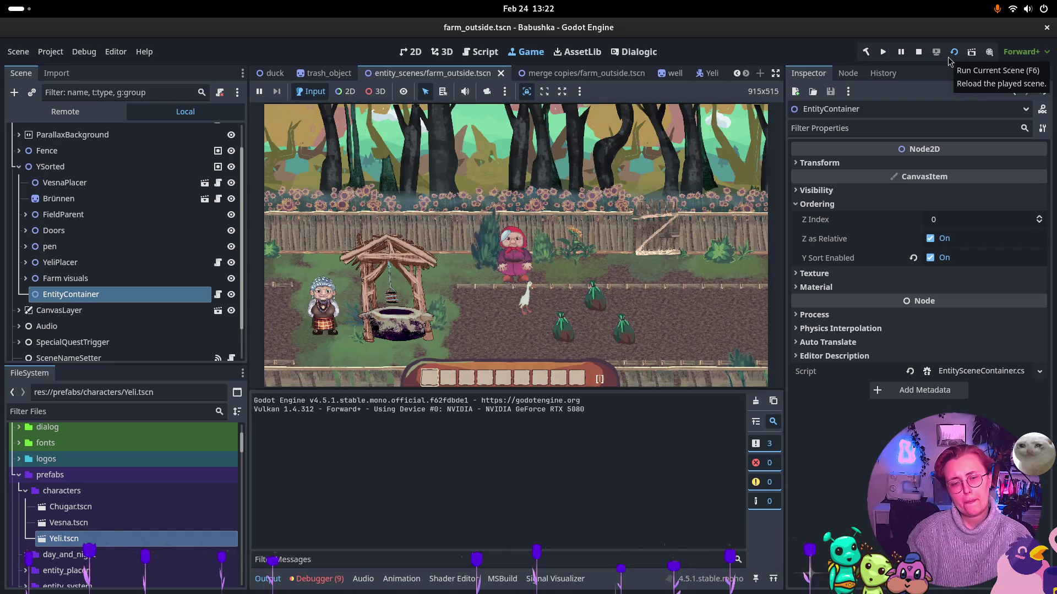
{"action": "left_click", "coordinate": [578, 302]}
{"action": "key", "text": "a"}
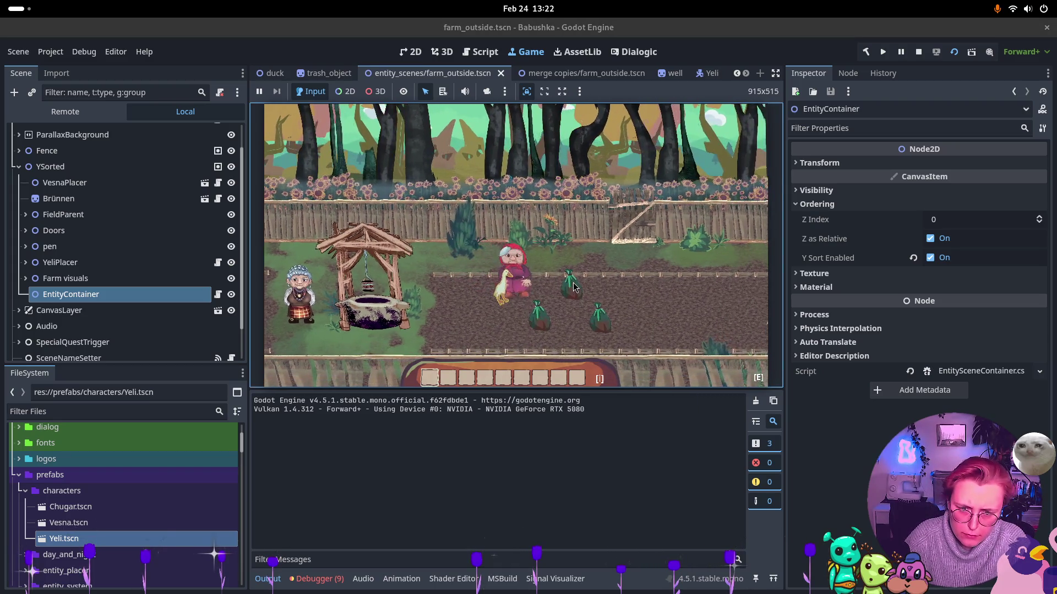
{"action": "key", "text": "a"}
{"action": "key", "text": "s"}
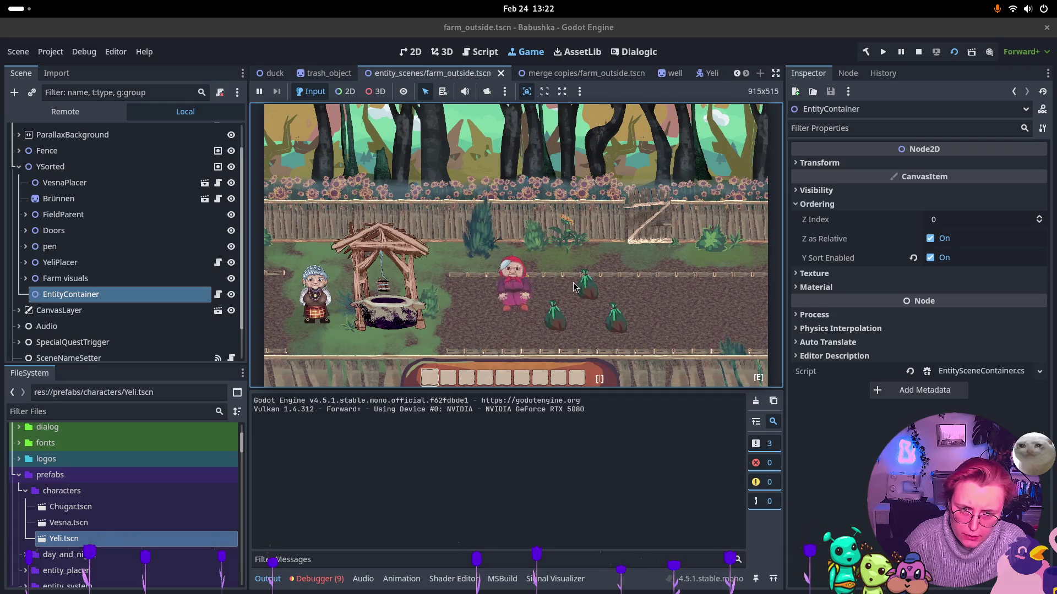
{"action": "key", "text": "w"}
{"action": "key", "text": "d"}
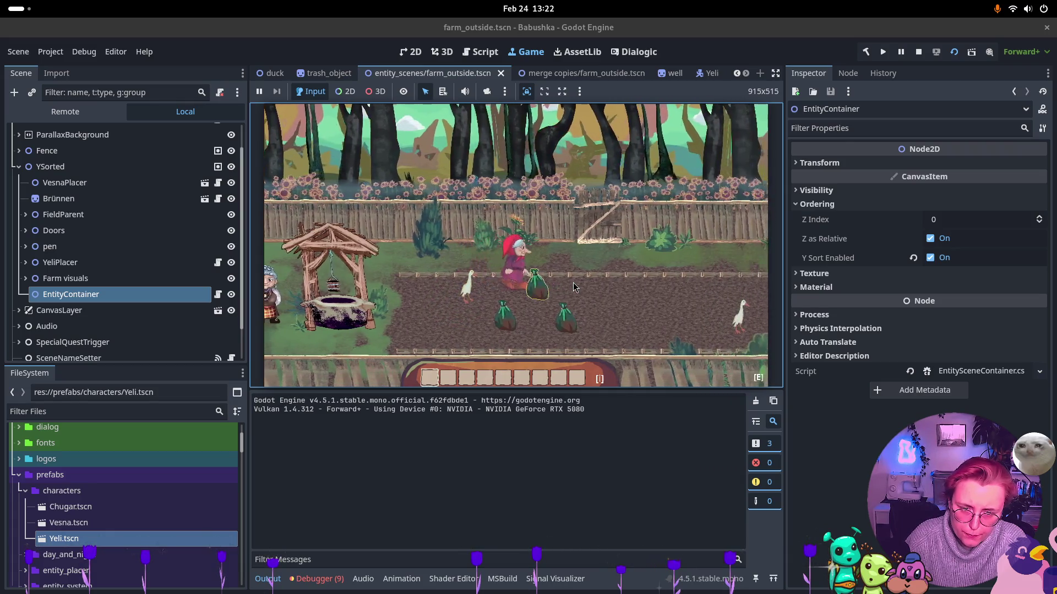
Pick up a bag, drop it, and walk past the old woman by the well
{"action": "key", "text": "d"}
{"action": "key", "text": "a"}
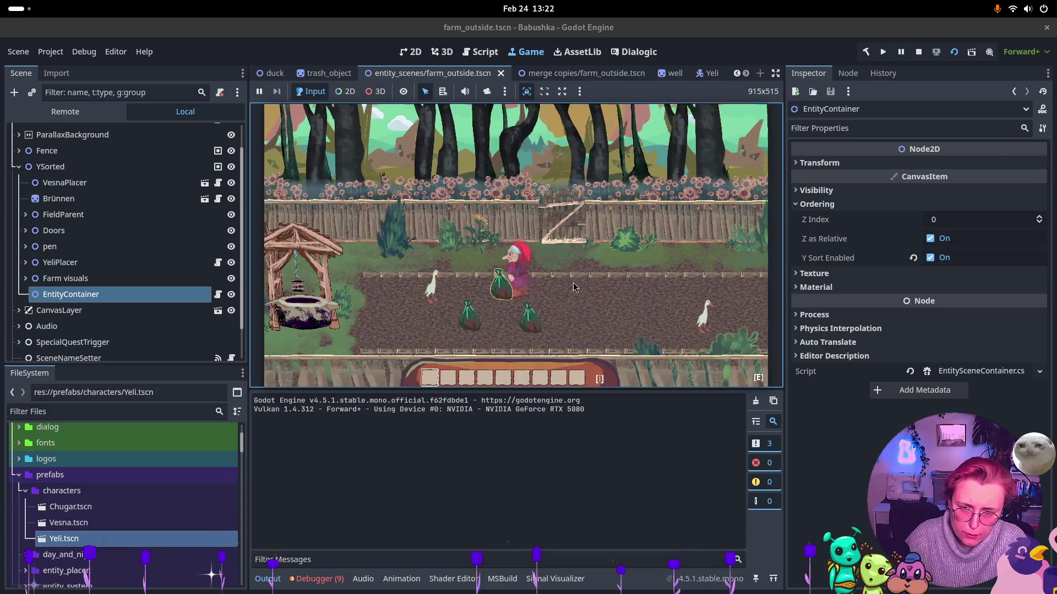
{"action": "key", "text": "e"}
{"action": "key", "text": "a"}
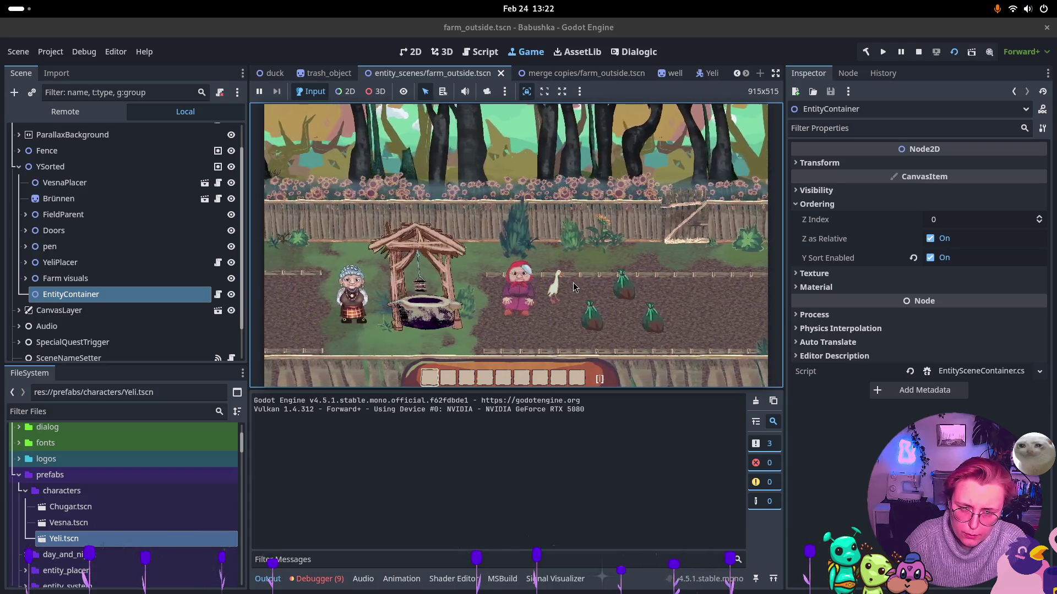
{"action": "key", "text": "a"}
{"action": "key", "text": "s"}
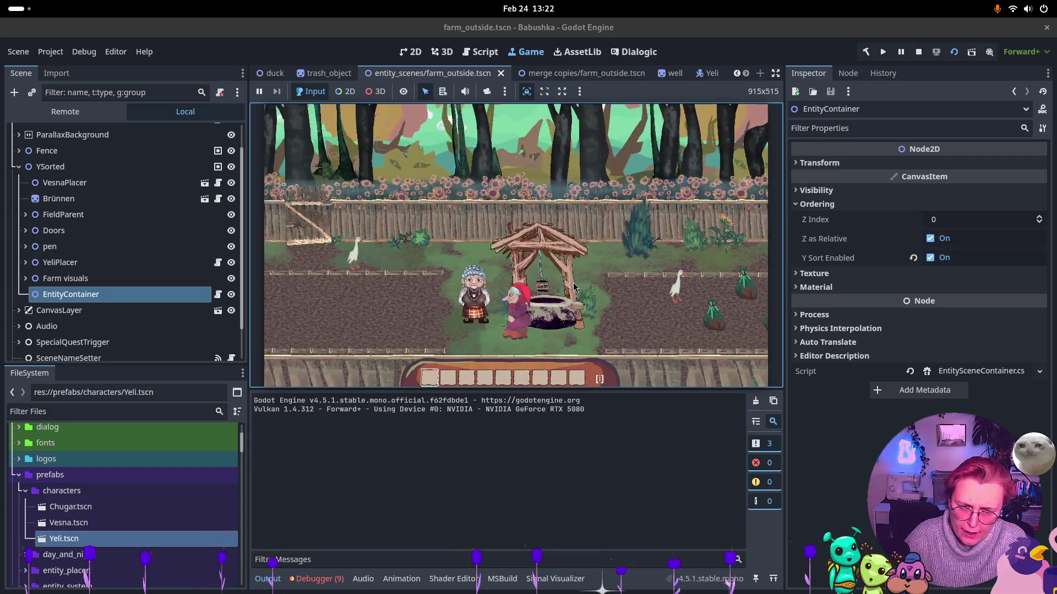
{"action": "key", "text": "a"}
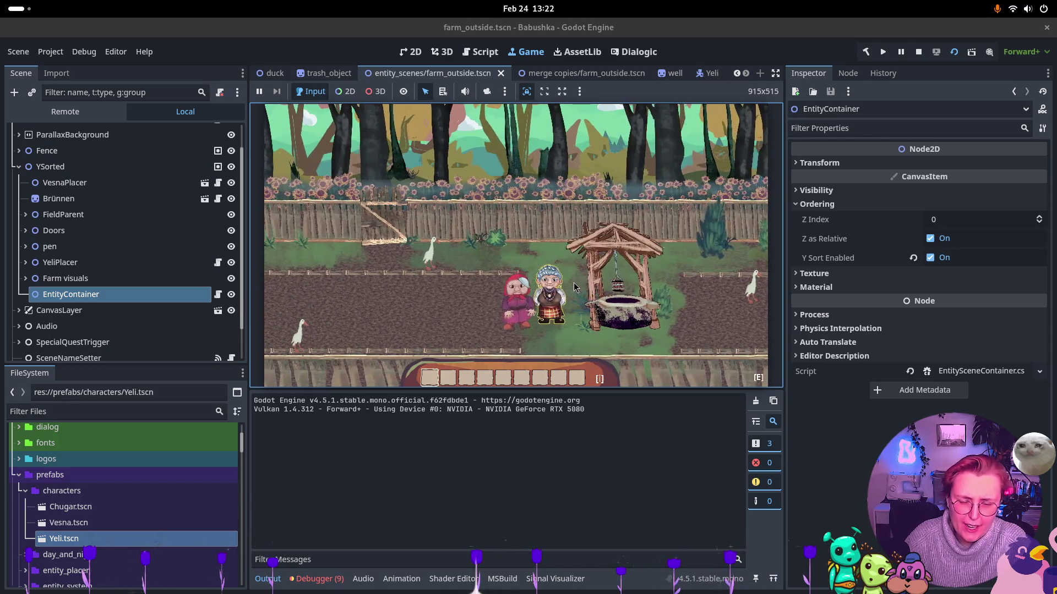
{"action": "key", "text": "s"}
{"action": "key", "text": "d"}
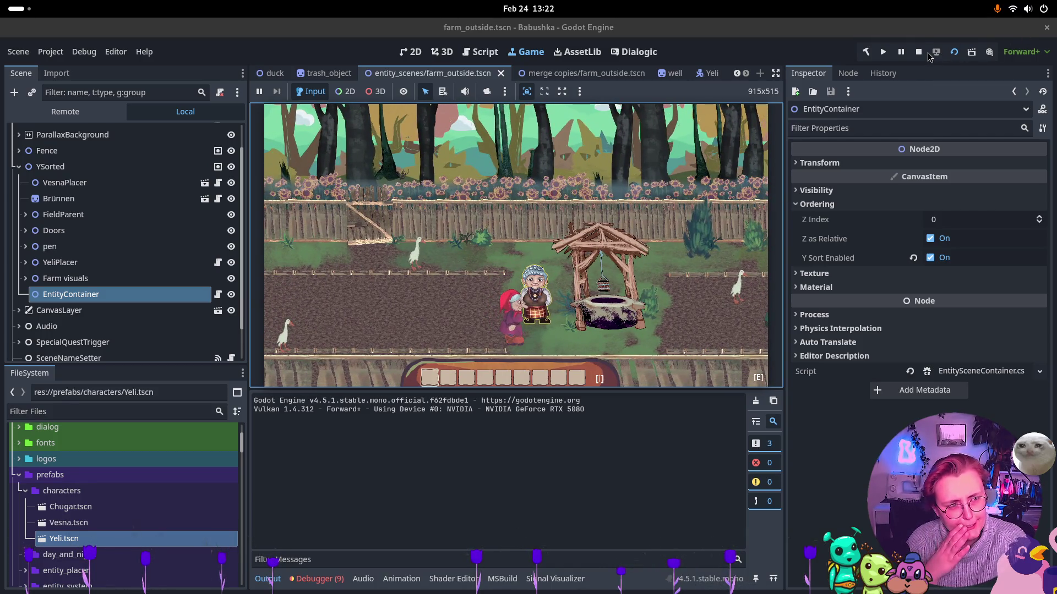
Stop the game, inspect the beetRoot.tres load error in the Errors list, and switch to Rider
{"action": "left_click", "coordinate": [919, 54]}
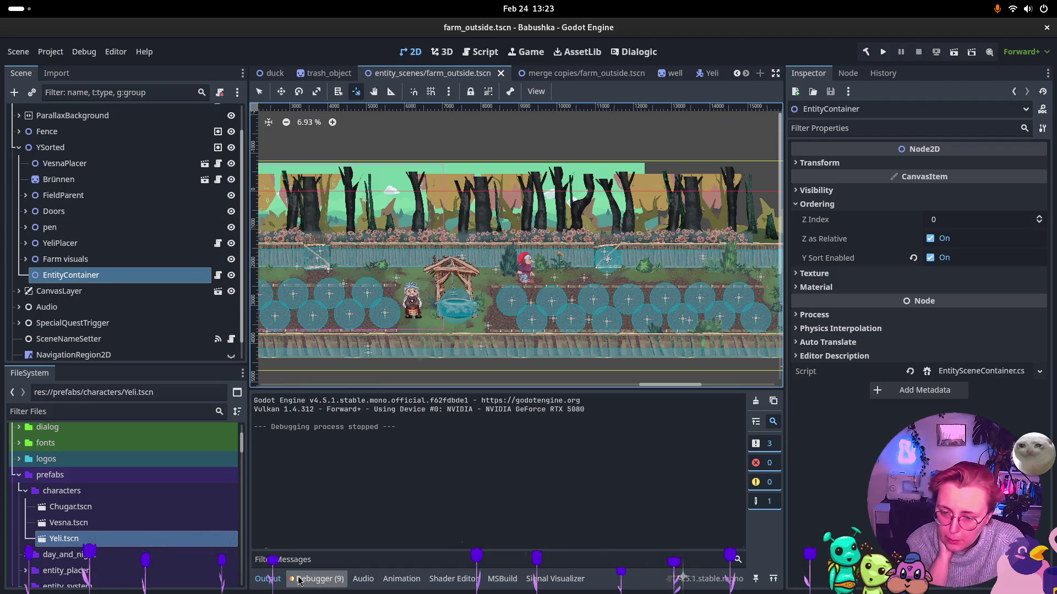
{"action": "left_click", "coordinate": [316, 579]}
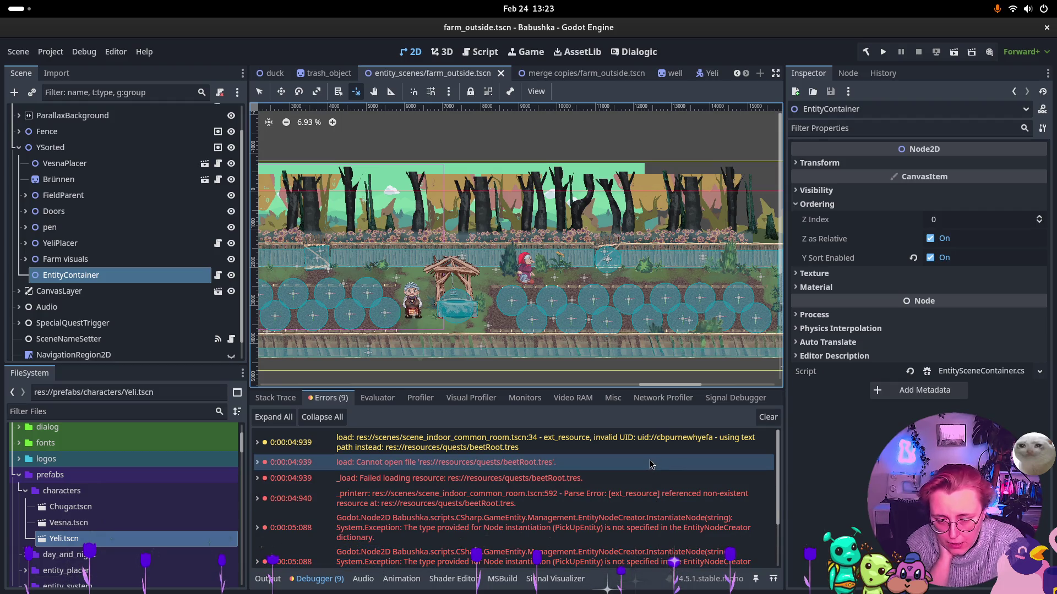
{"action": "left_click", "coordinate": [524, 485]}
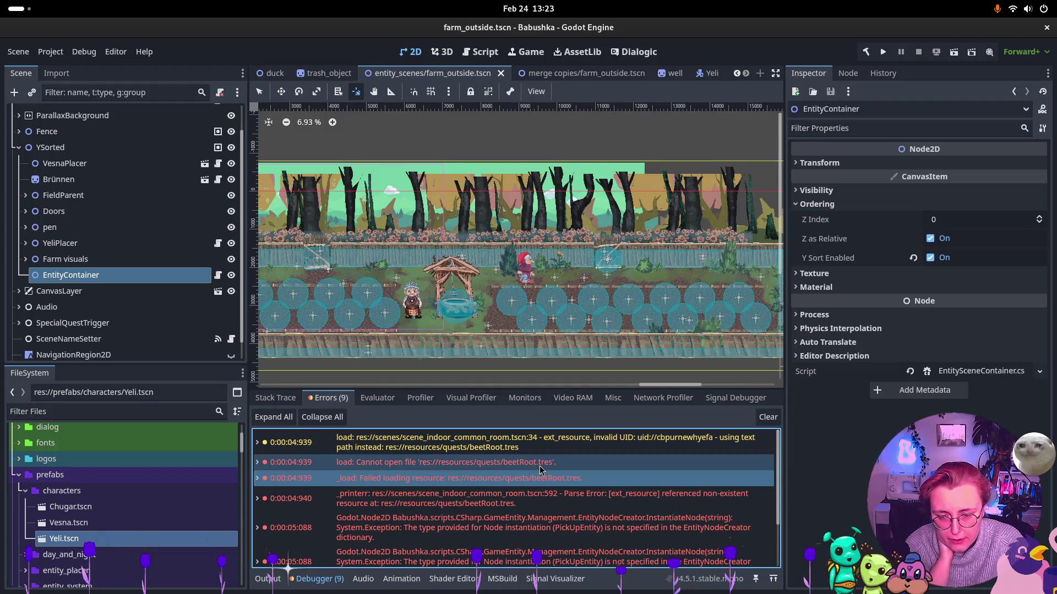
{"action": "mouse_move", "coordinate": [535, 470]}
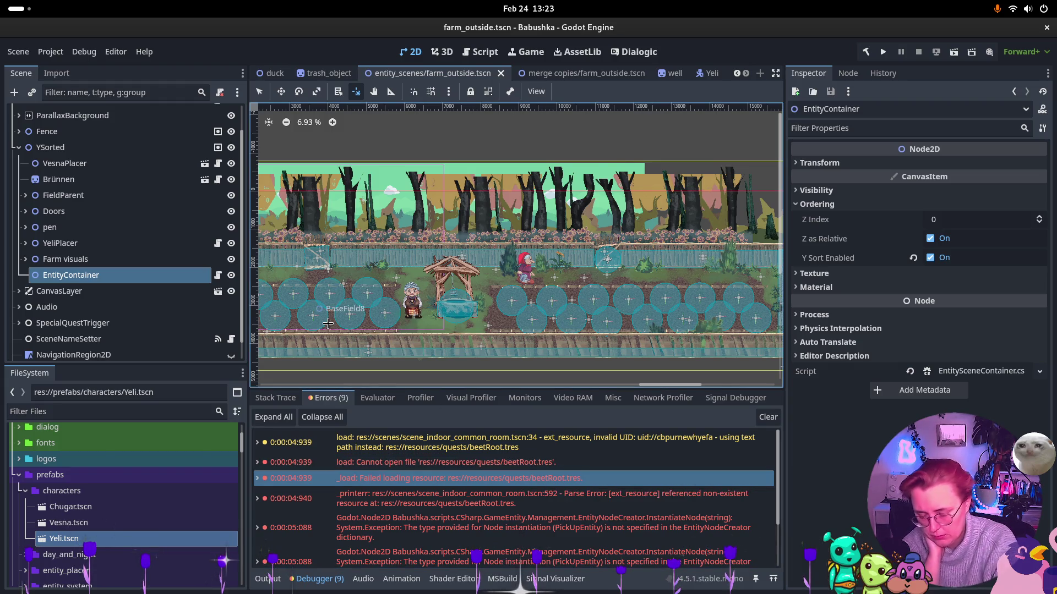
{"action": "key", "text": "super"}
{"action": "left_click", "coordinate": [454, 192]}
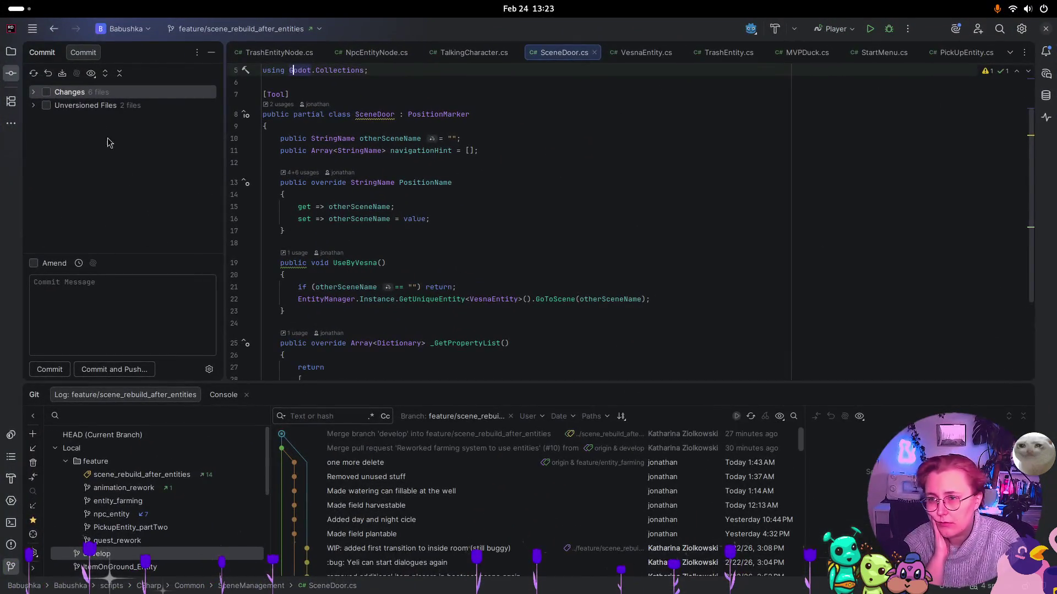
Switch Rider's project pane to a file tree and browse the resources and quests folders
{"action": "left_click", "coordinate": [11, 51]}
{"action": "left_click", "coordinate": [47, 52]}
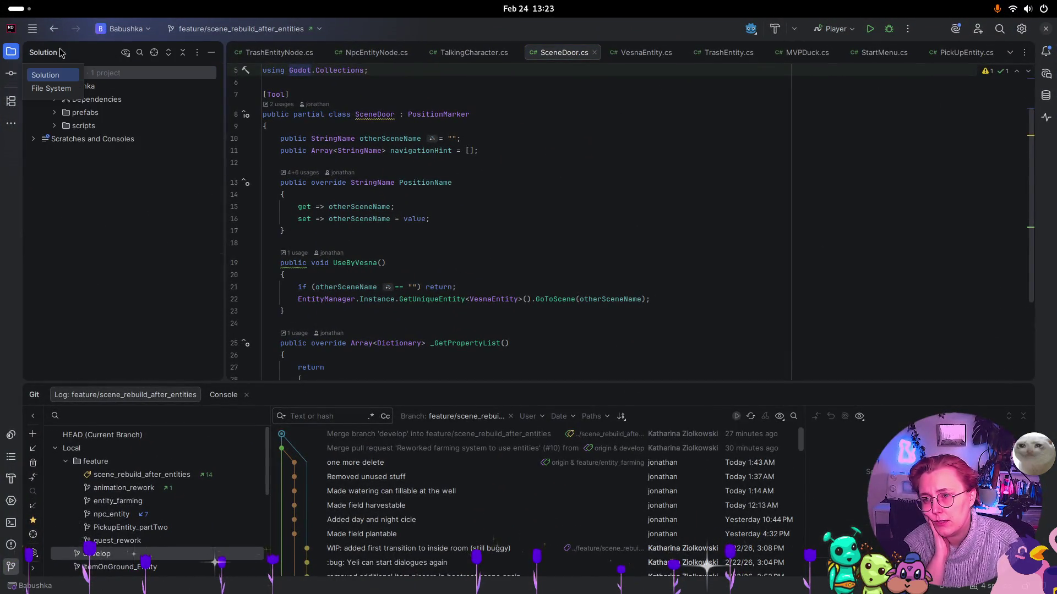
{"action": "left_click", "coordinate": [60, 89]}
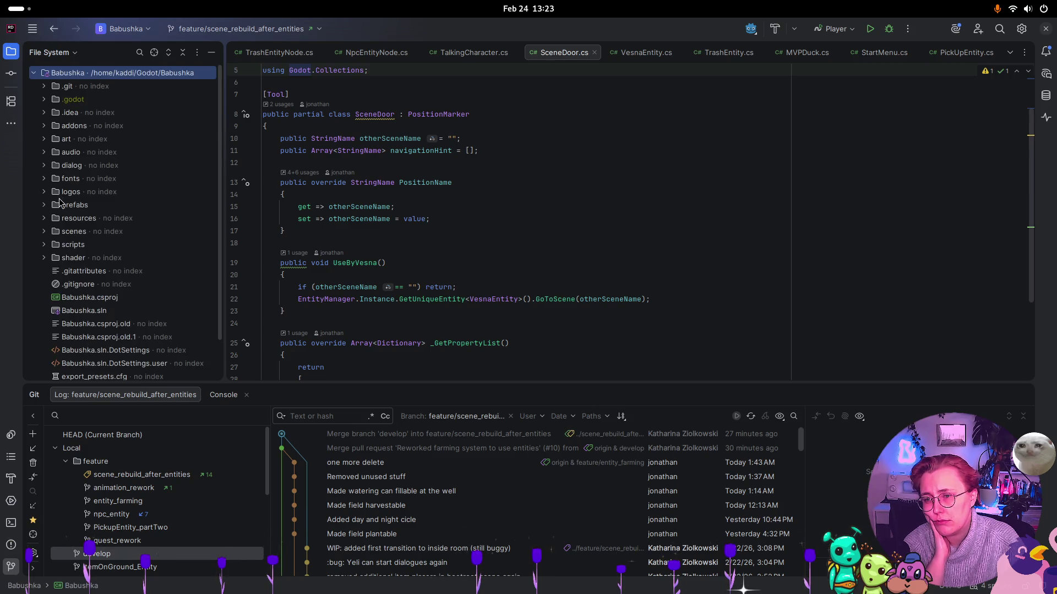
{"action": "left_click", "coordinate": [44, 218]}
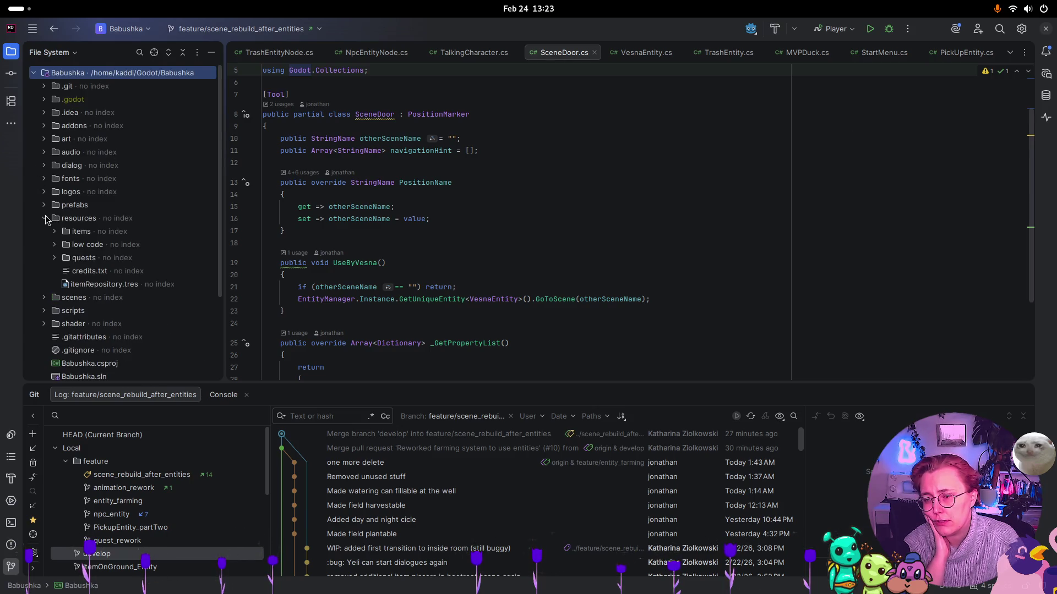
{"action": "left_click", "coordinate": [55, 258]}
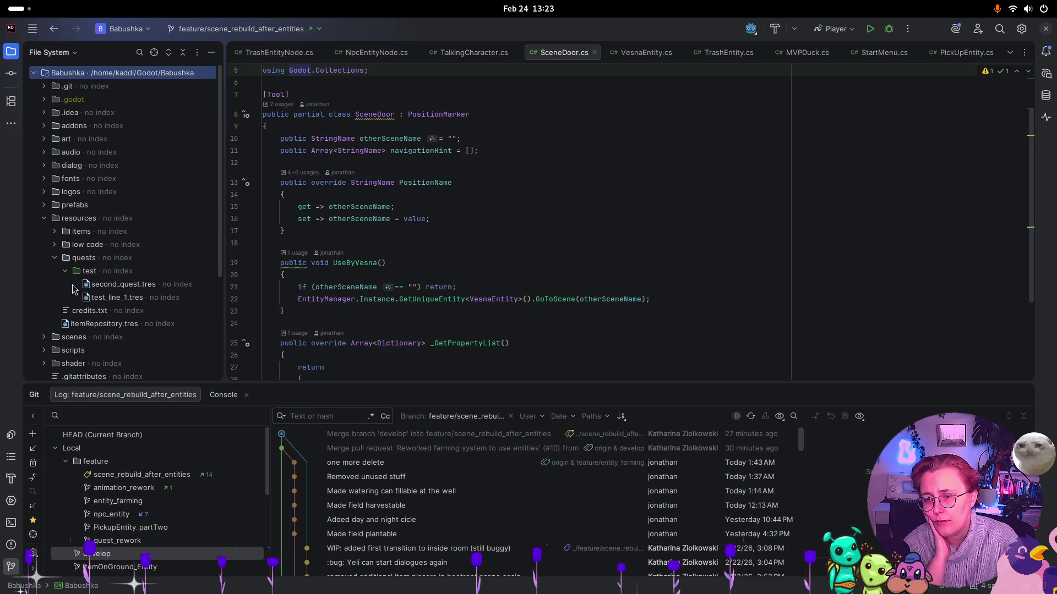
{"action": "left_click", "coordinate": [55, 258]}
Peek into the low code and items folders, collapse resources, and switch to Solution view
{"action": "left_click", "coordinate": [55, 245]}
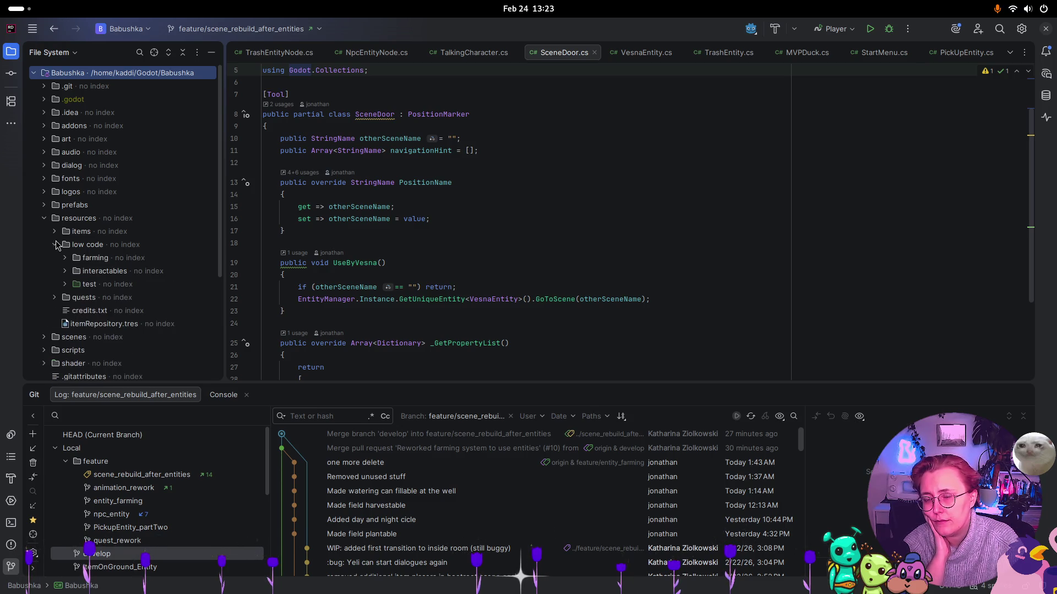
{"action": "left_click", "coordinate": [56, 244]}
{"action": "left_click", "coordinate": [54, 232]}
{"action": "left_click", "coordinate": [54, 231]}
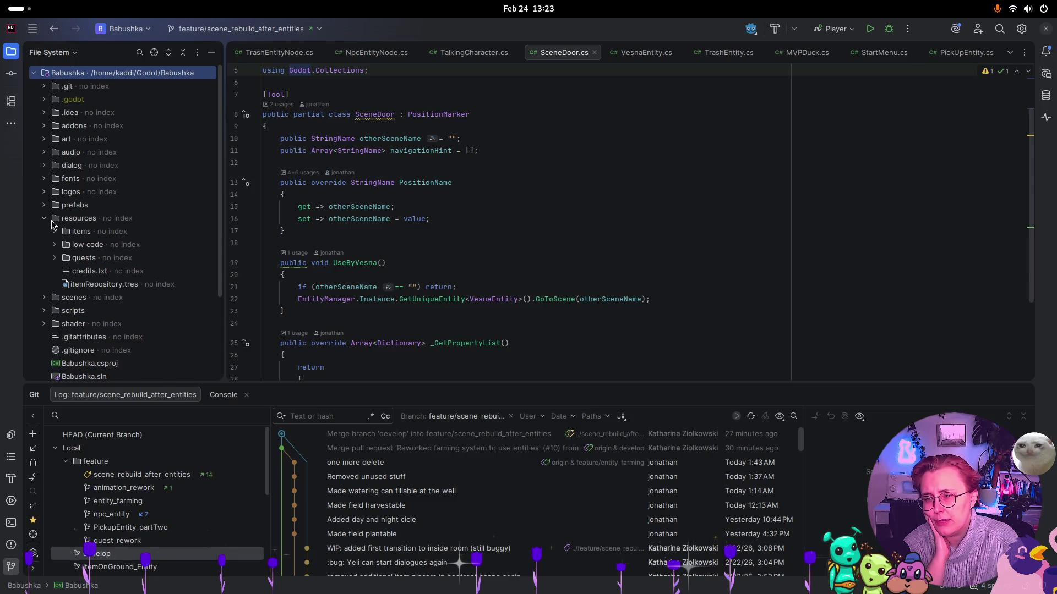
{"action": "left_click", "coordinate": [44, 218]}
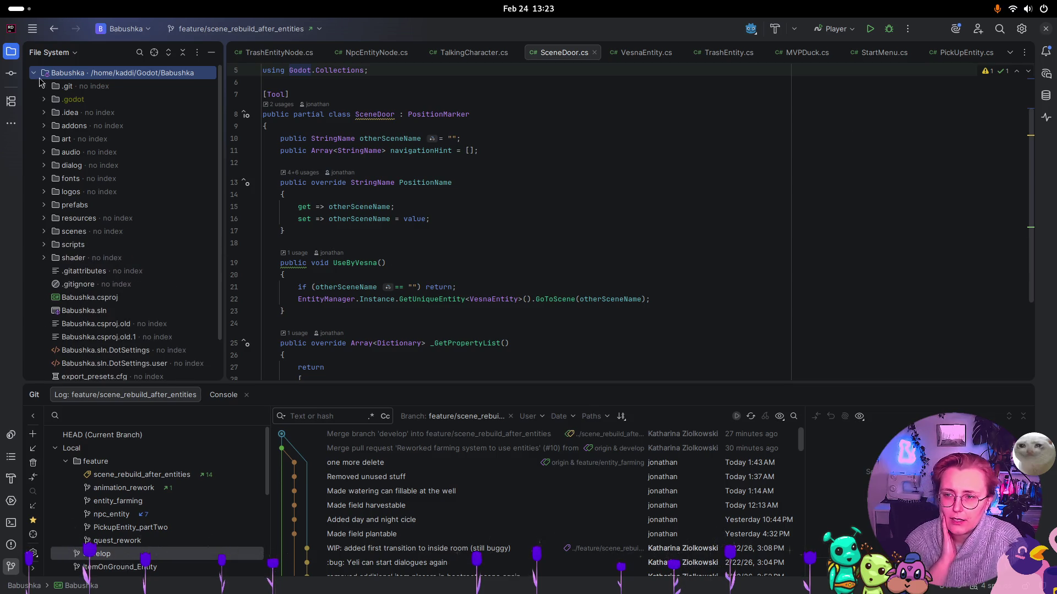
{"action": "left_click", "coordinate": [50, 52]}
{"action": "left_click", "coordinate": [41, 72]}
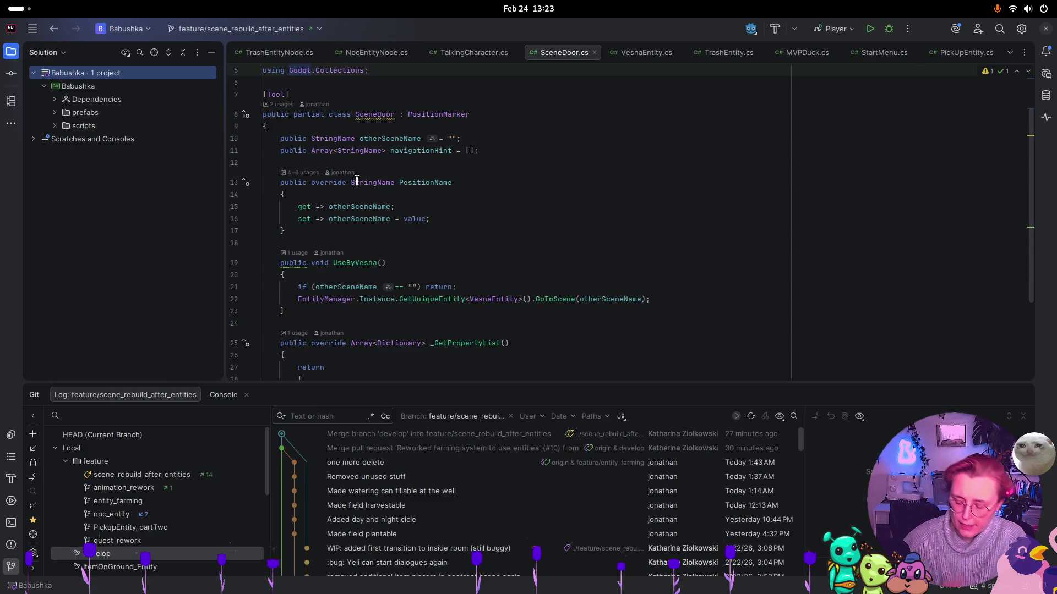
{"action": "key", "text": "super"}
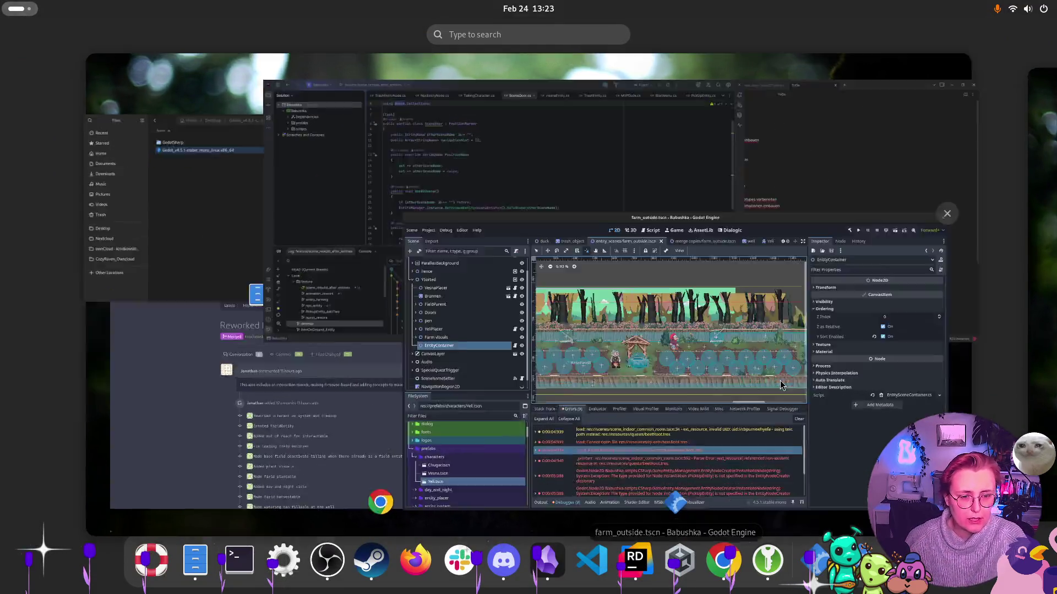
Back in Godot, collapse YSorted and expand SpecialQuestTrigger to show its child triggers
{"action": "left_click", "coordinate": [781, 386]}
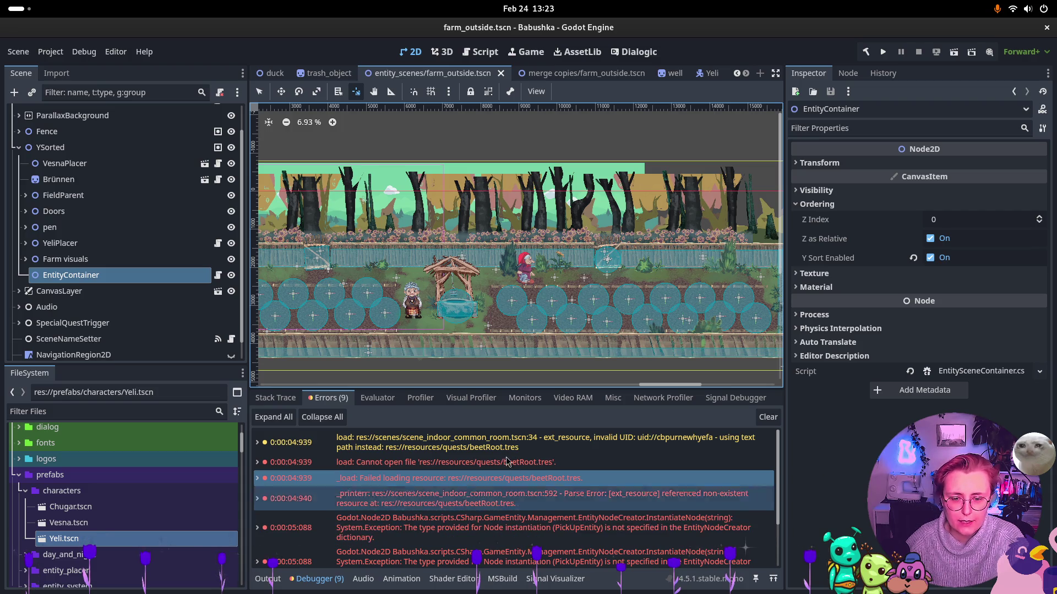
{"action": "mouse_move", "coordinate": [498, 466]}
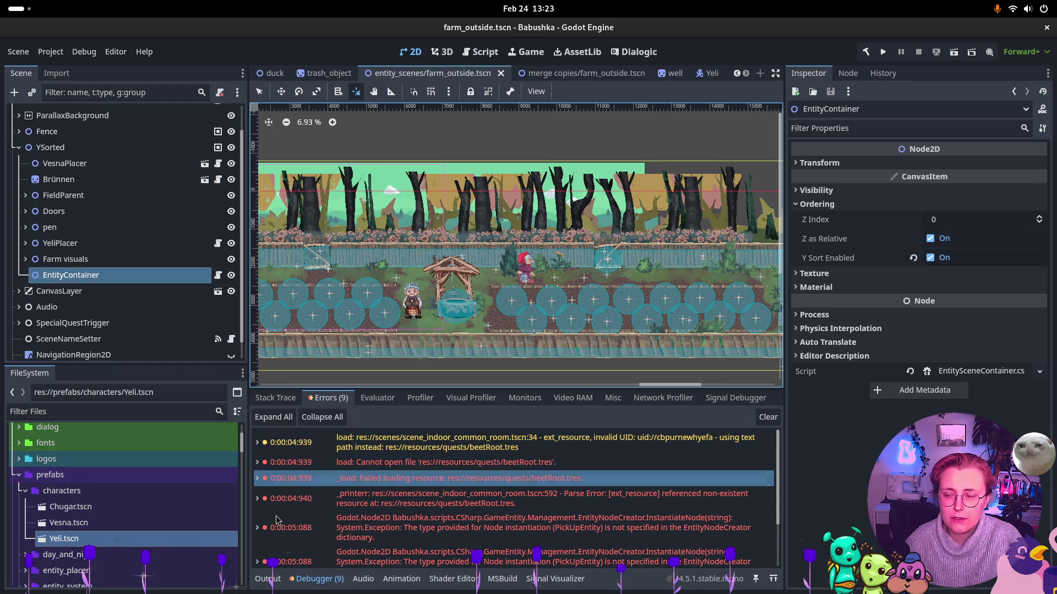
{"action": "scroll", "coordinate": [16, 160], "scroll_direction": "up", "scroll_amount": 2}
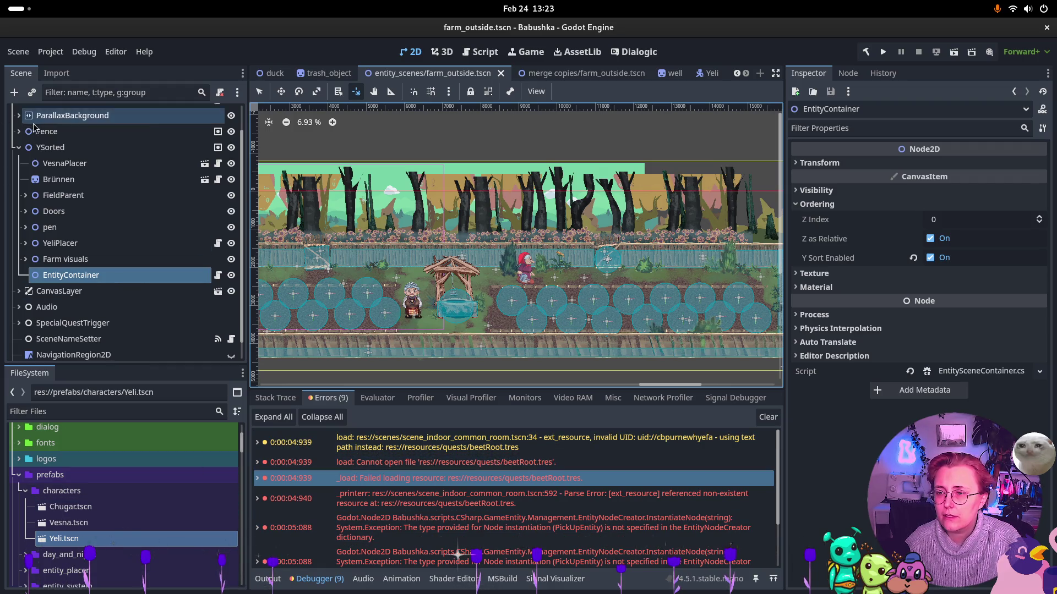
{"action": "left_click", "coordinate": [19, 176]}
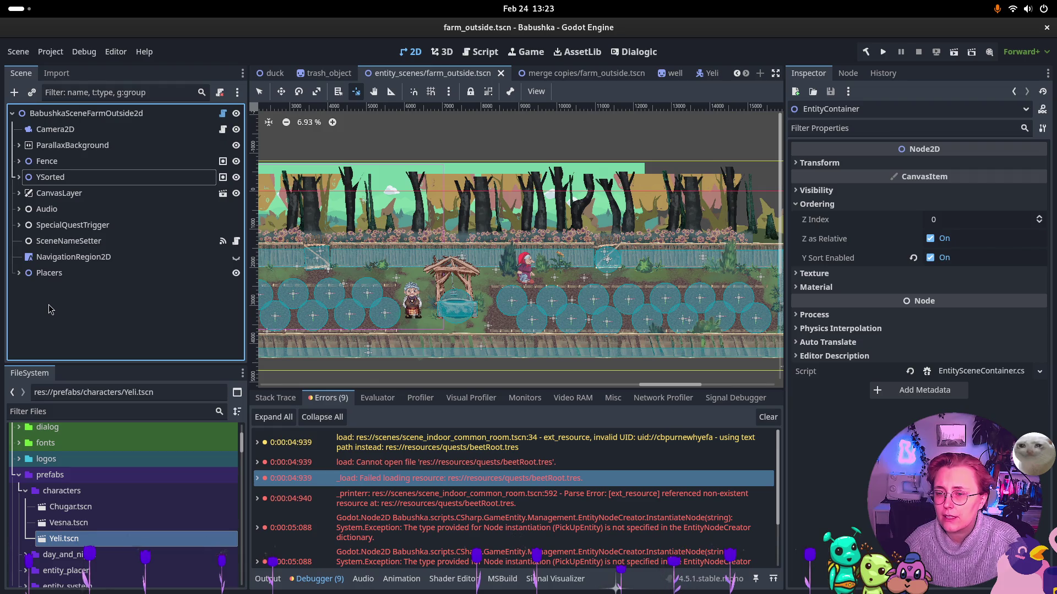
{"action": "left_click", "coordinate": [89, 227]}
{"action": "left_click", "coordinate": [18, 225]}
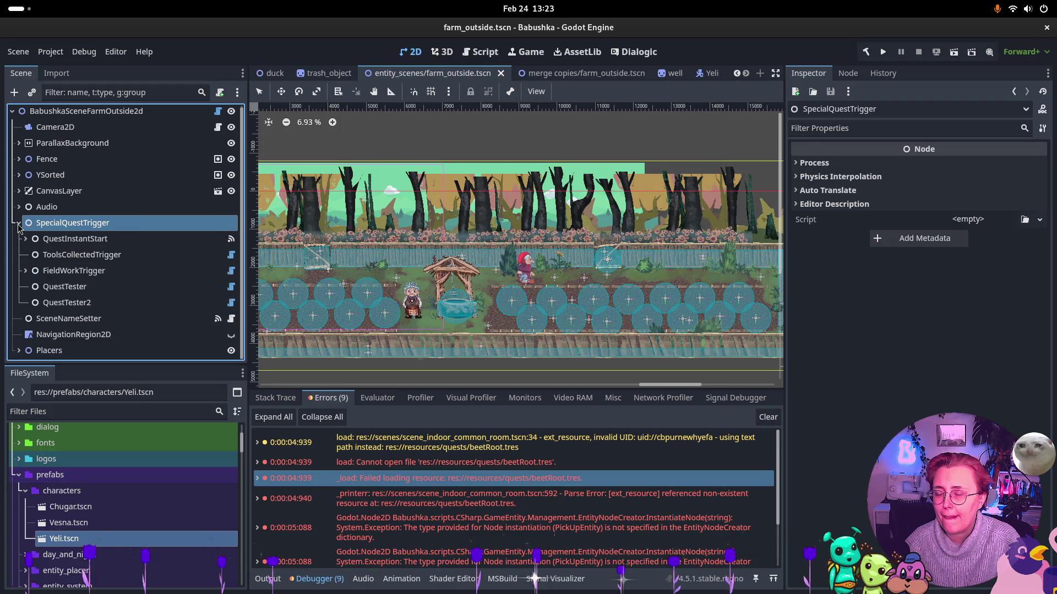
Inspect QuestTester, QuestTester2, FieldWorkTrigger, ToolsCollectedTrigger and QuestInstantStart settings in the Inspector
{"action": "left_click", "coordinate": [88, 288]}
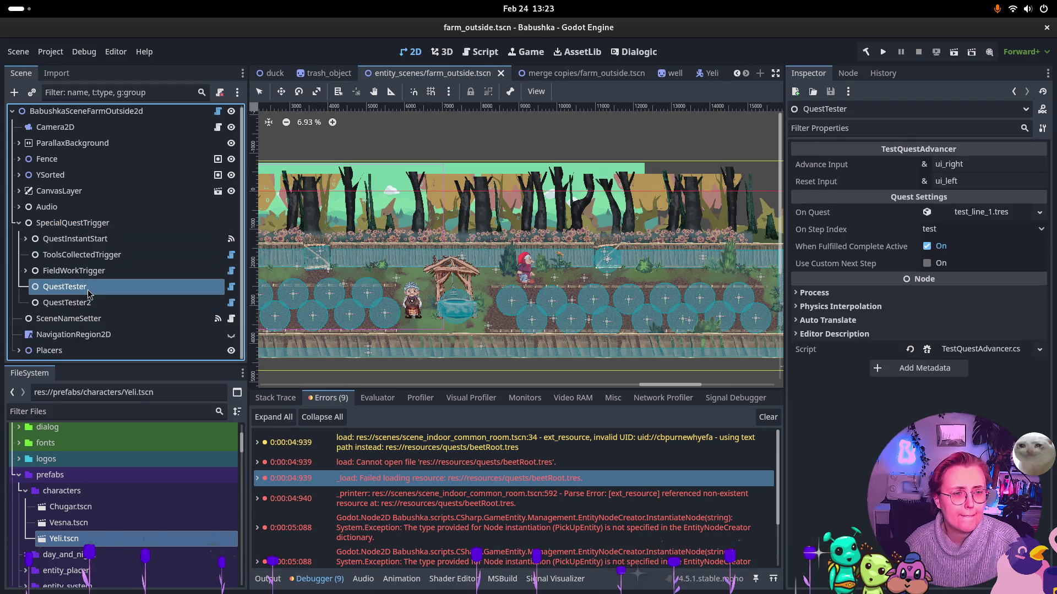
{"action": "left_click", "coordinate": [91, 303]}
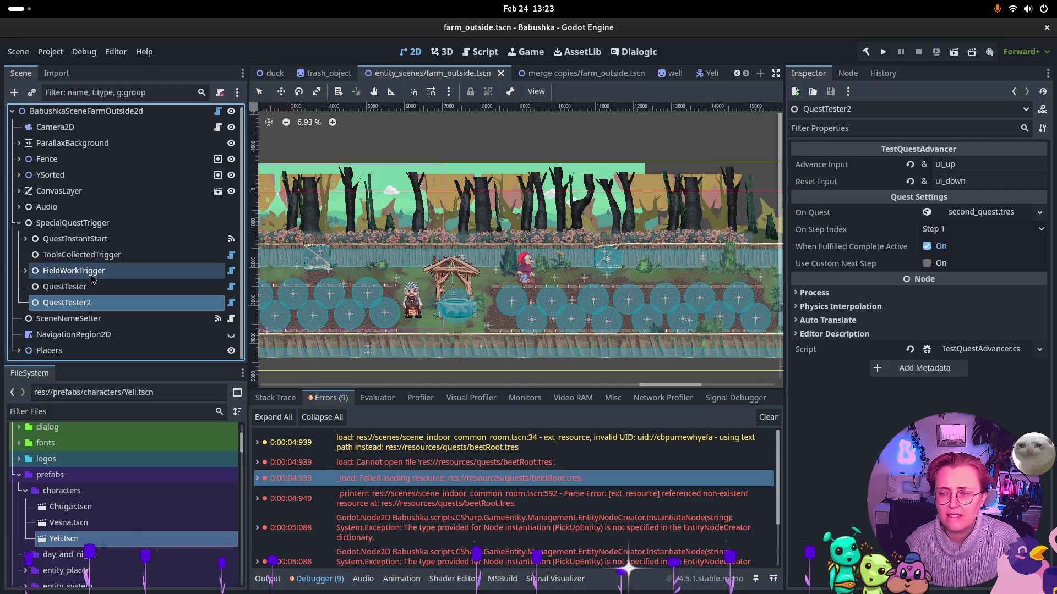
{"action": "left_click", "coordinate": [92, 274]}
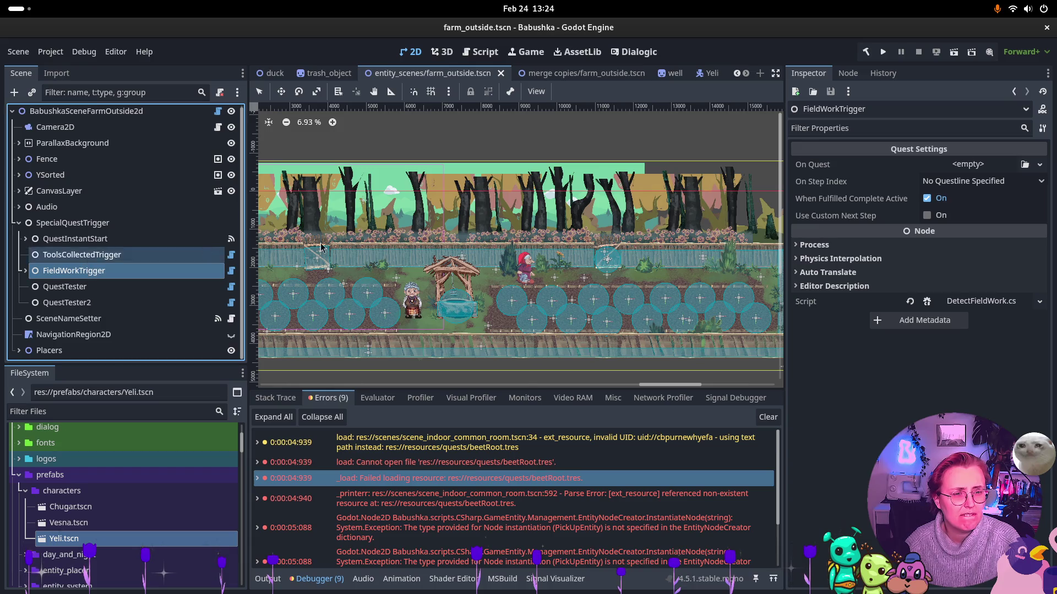
{"action": "left_click", "coordinate": [992, 182]}
{"action": "left_click", "coordinate": [974, 199]}
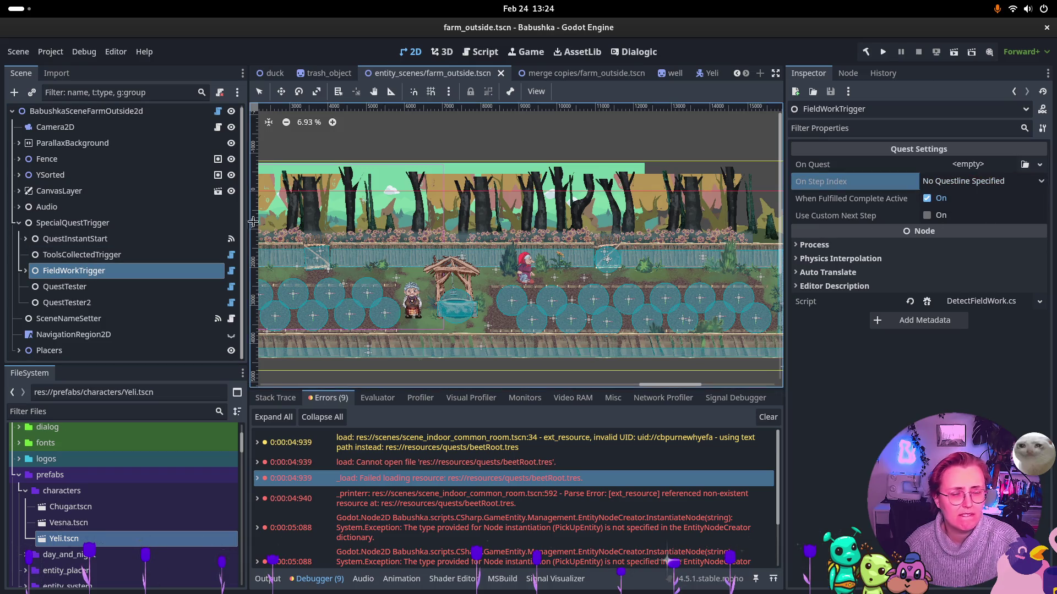
{"action": "left_click", "coordinate": [82, 255]}
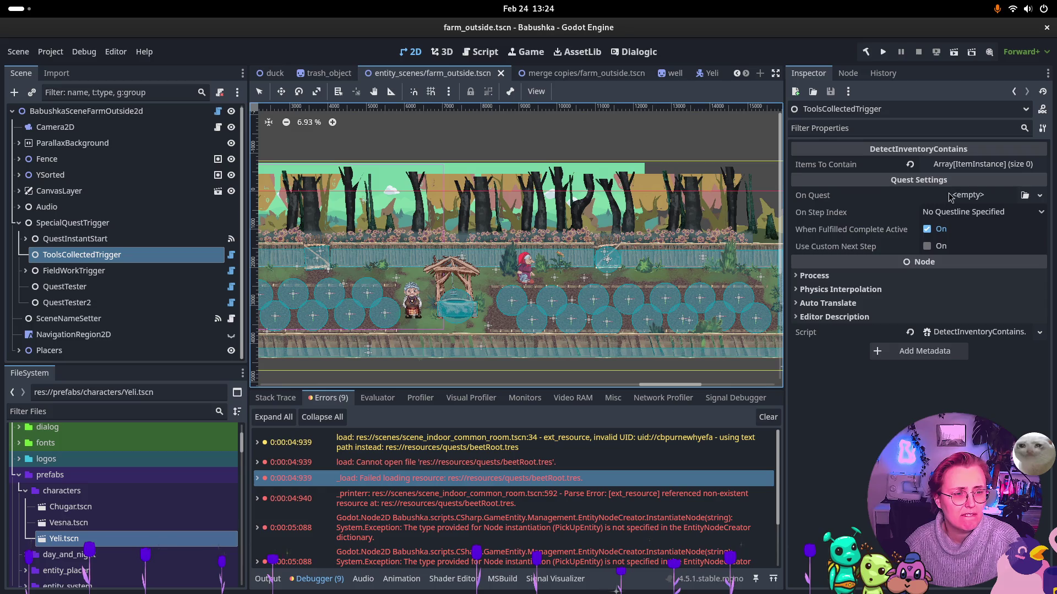
{"action": "left_click", "coordinate": [960, 165]}
{"action": "left_click", "coordinate": [960, 166]}
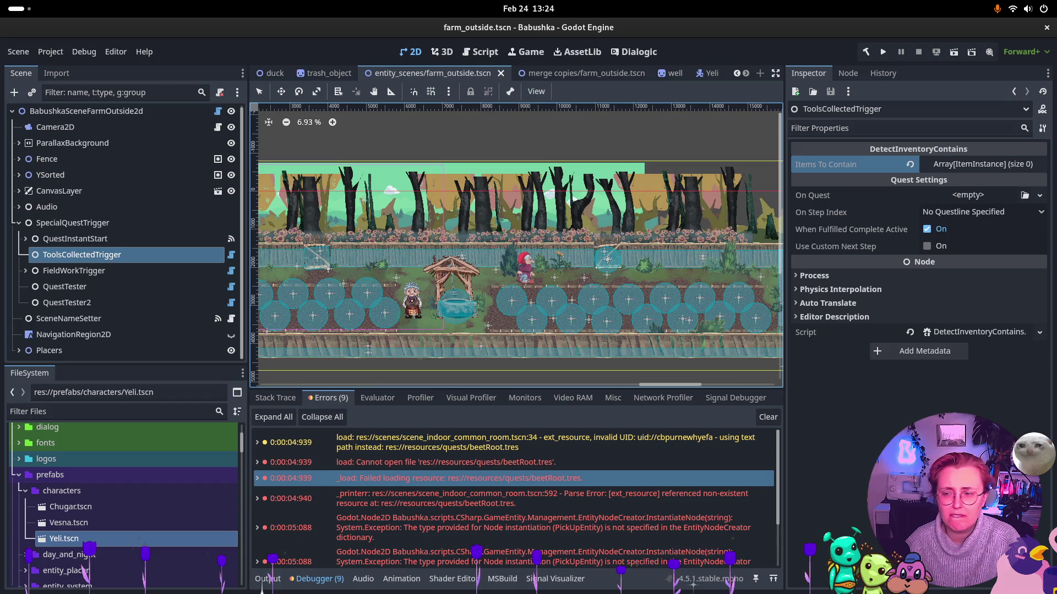
{"action": "left_click", "coordinate": [30, 239]}
Expand QuestInstantStart and inspect its QuestTrigger child using test_line_1.tres at step index test
{"action": "left_click", "coordinate": [26, 239]}
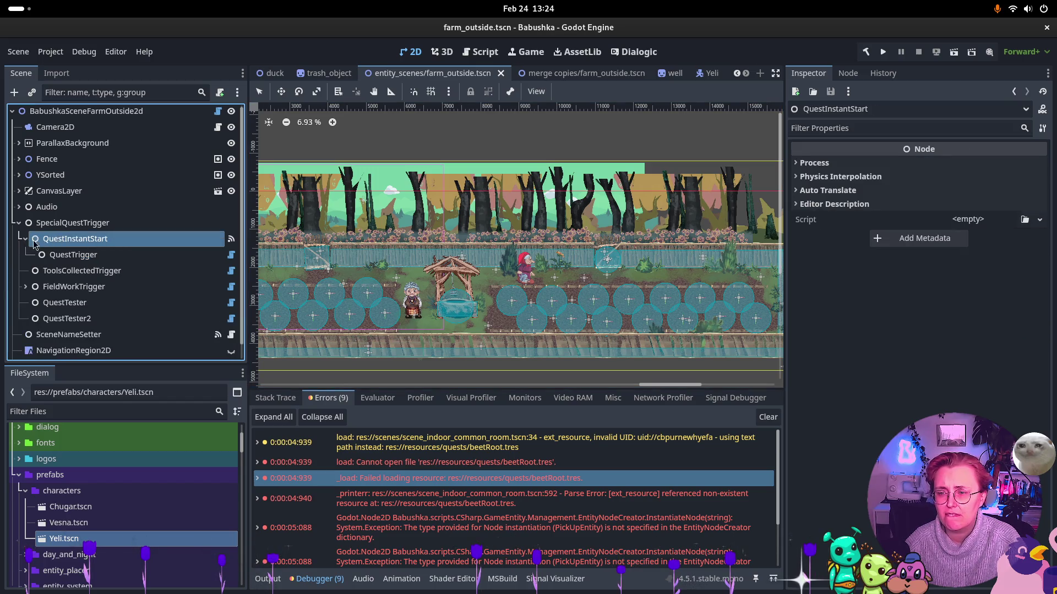
{"action": "left_click", "coordinate": [99, 257]}
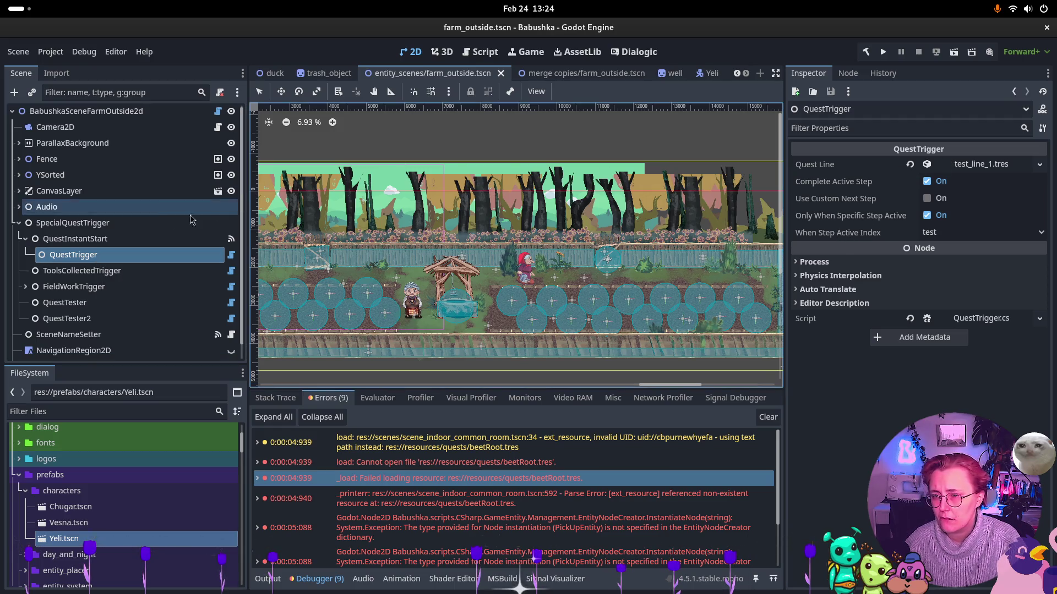
{"action": "scroll", "coordinate": [103, 236], "scroll_direction": "down", "scroll_amount": 1}
{"action": "key", "text": "Up"}
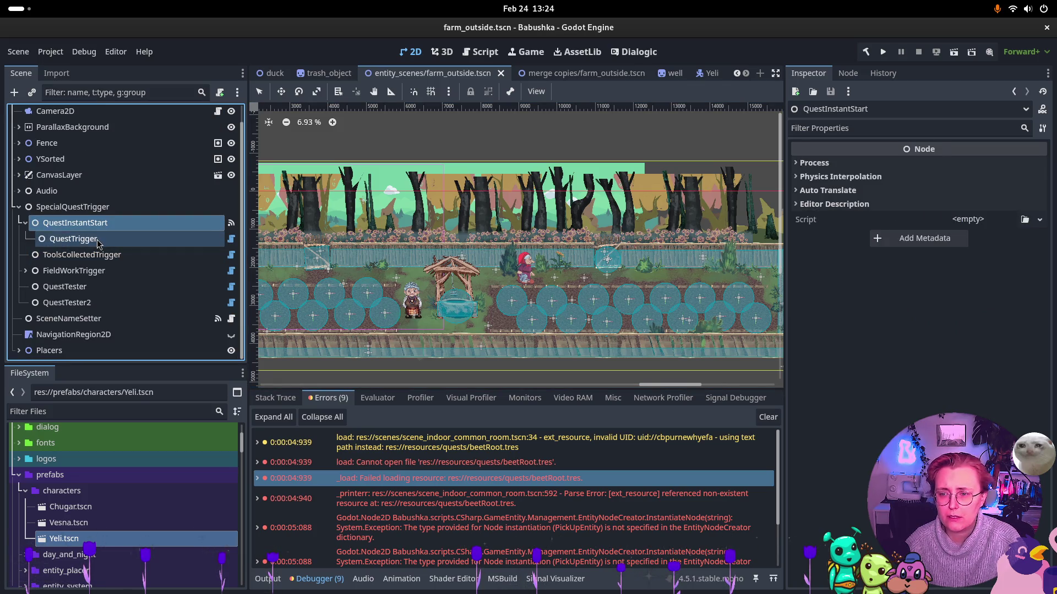
{"action": "left_click", "coordinate": [100, 238]}
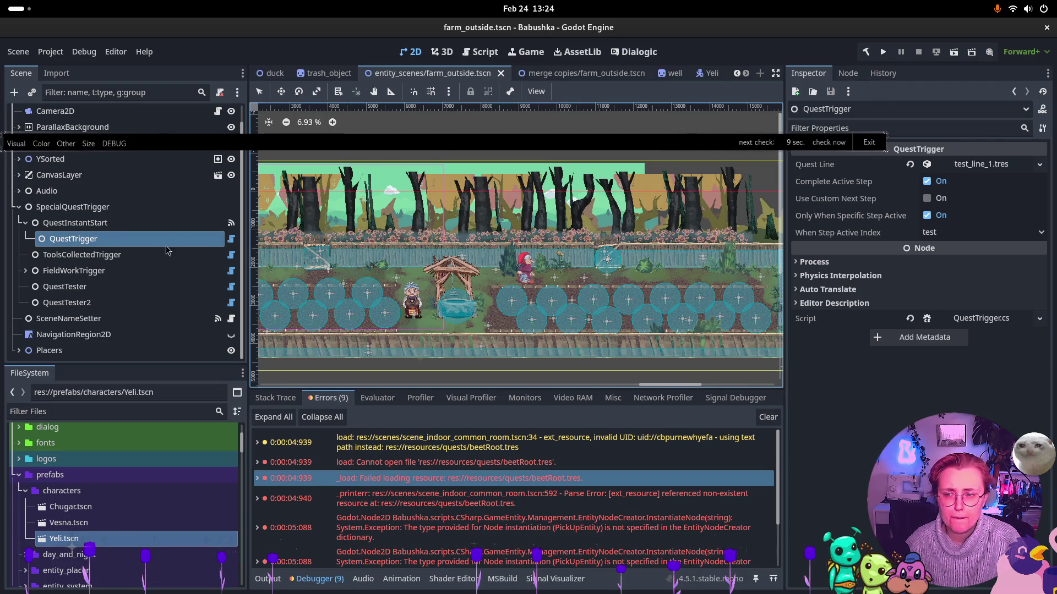
Check QuestInstantStart's ready signal connection to QuestTrigger, then scroll the Errors list to the end
{"action": "left_click", "coordinate": [165, 223]}
{"action": "left_click", "coordinate": [848, 73]}
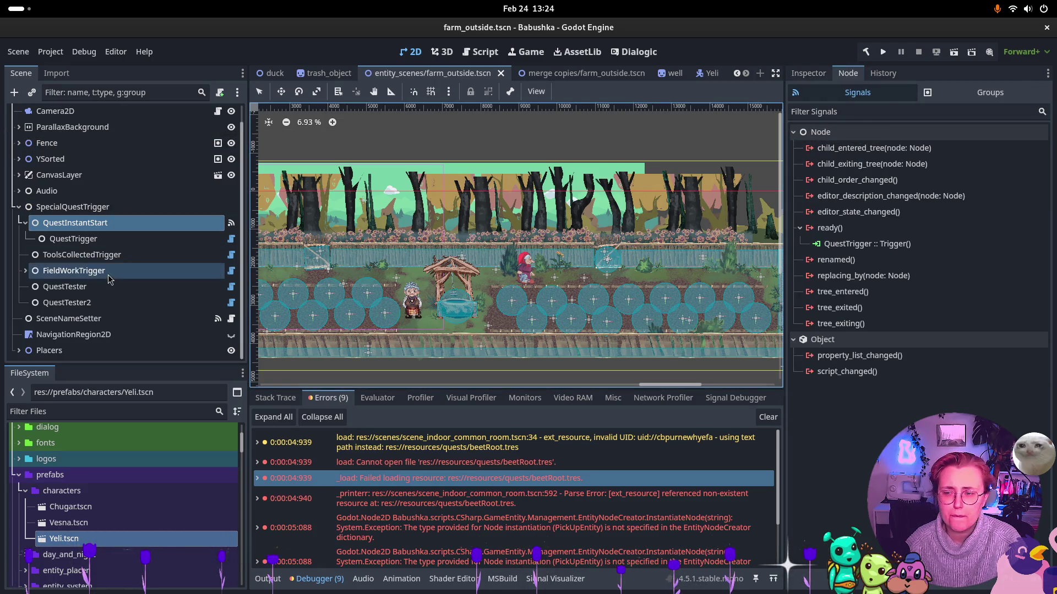
{"action": "left_click", "coordinate": [128, 239]}
{"action": "left_click", "coordinate": [808, 73]}
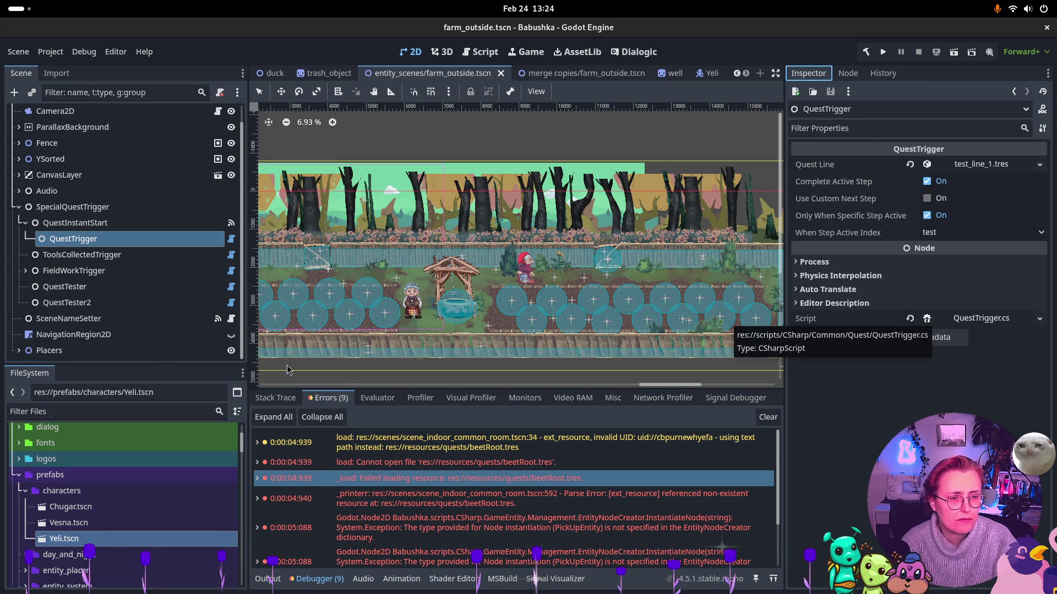
{"action": "left_click", "coordinate": [70, 208]}
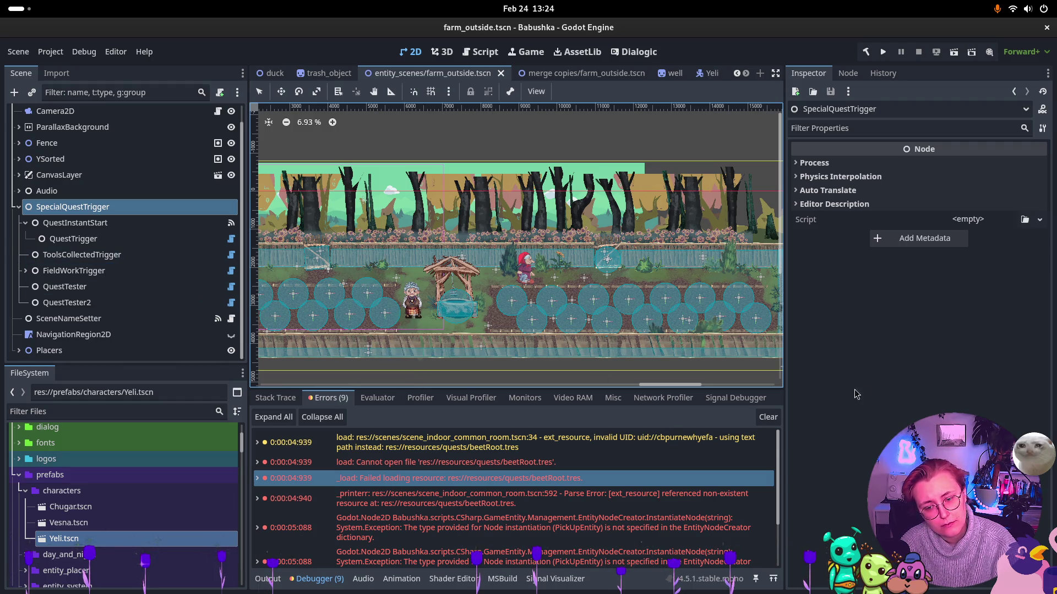
{"action": "scroll", "coordinate": [378, 513], "scroll_direction": "down", "scroll_amount": 5}
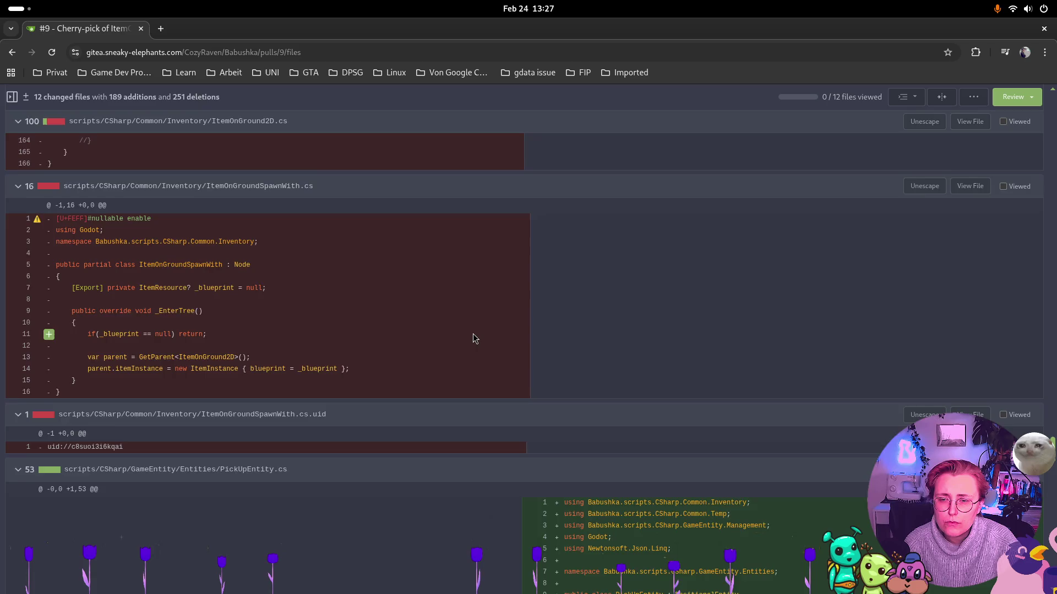
Scroll pull request #9's diff to the entity_manager.tscn section adding the PickUpEntity entry
{"action": "scroll", "coordinate": [473, 333], "scroll_direction": "down", "scroll_amount": 6}
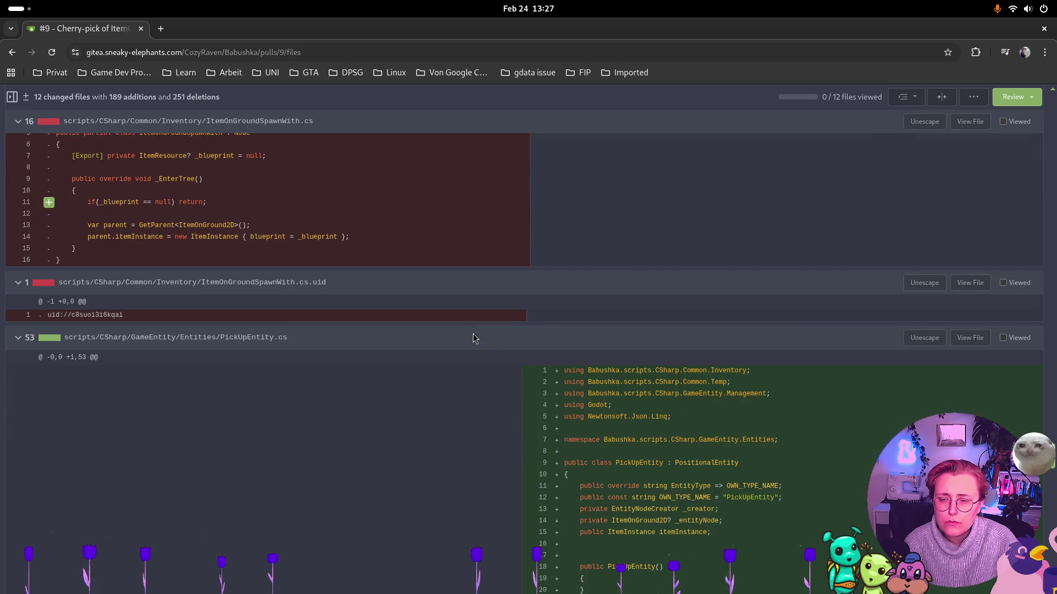
{"action": "scroll", "coordinate": [473, 334], "scroll_direction": "down", "scroll_amount": 10}
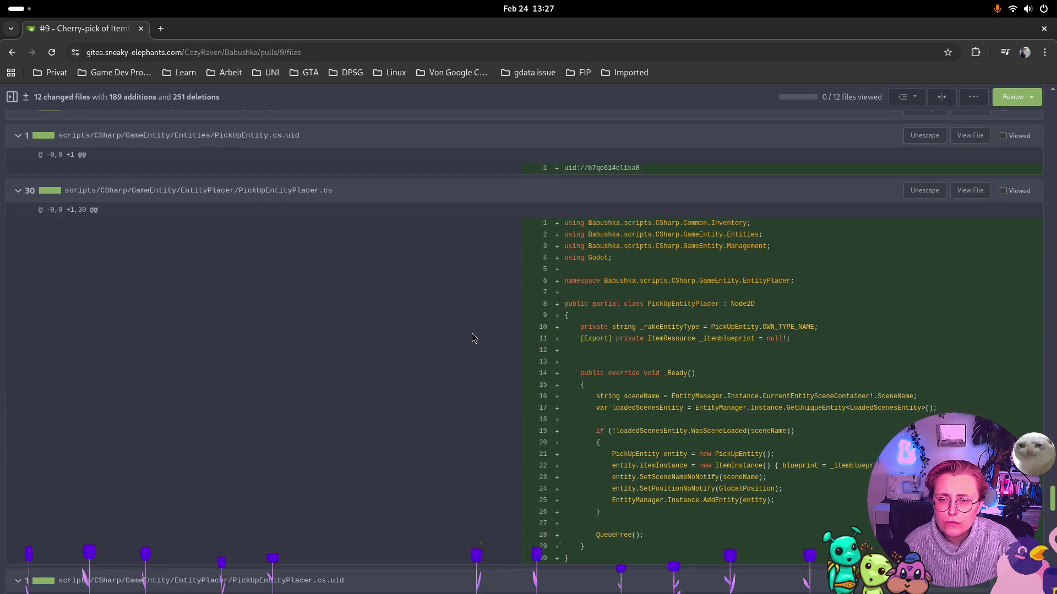
{"action": "scroll", "coordinate": [471, 337], "scroll_direction": "down", "scroll_amount": 7}
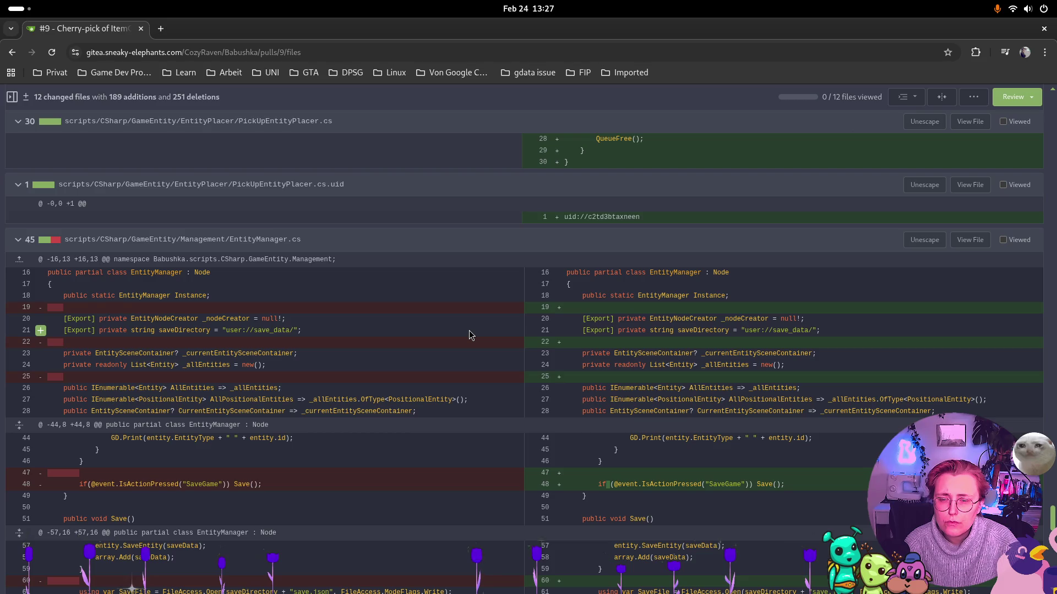
{"action": "scroll", "coordinate": [469, 332], "scroll_direction": "down", "scroll_amount": 15}
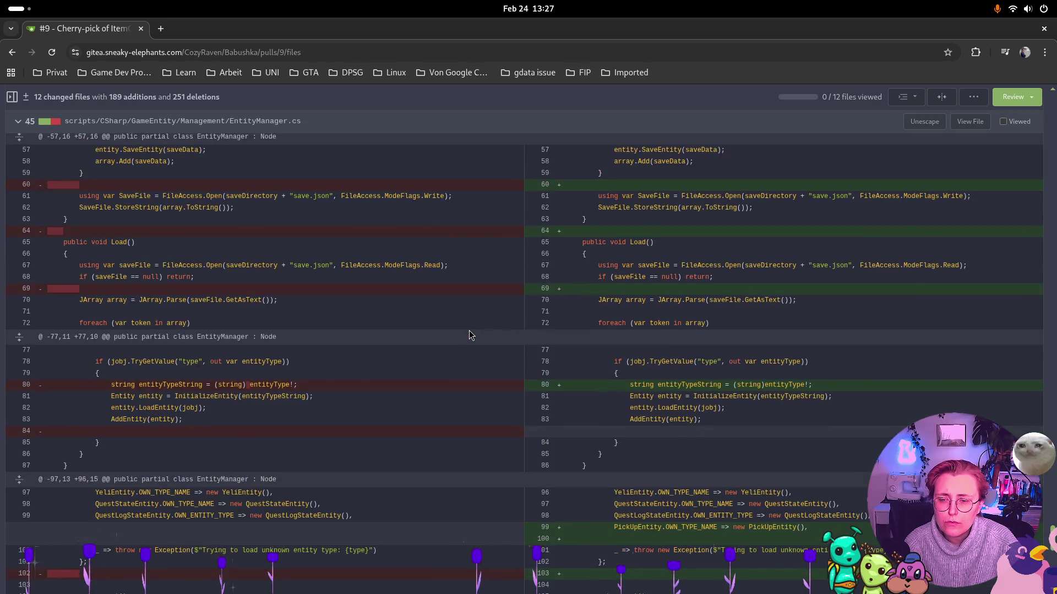
{"action": "scroll", "coordinate": [471, 335], "scroll_direction": "down", "scroll_amount": 3}
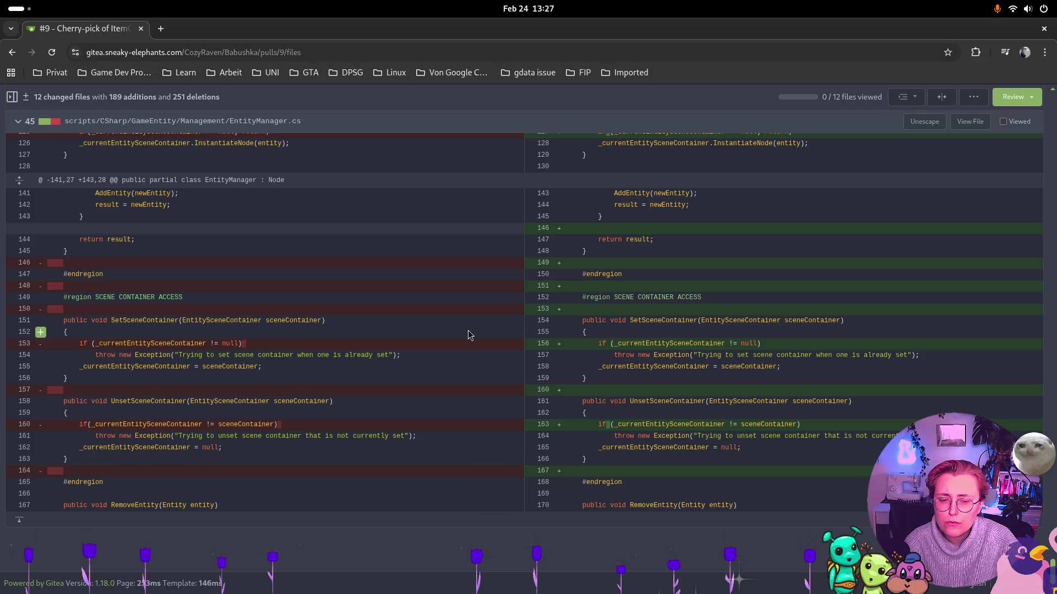
{"action": "scroll", "coordinate": [465, 330], "scroll_direction": "up", "scroll_amount": 20}
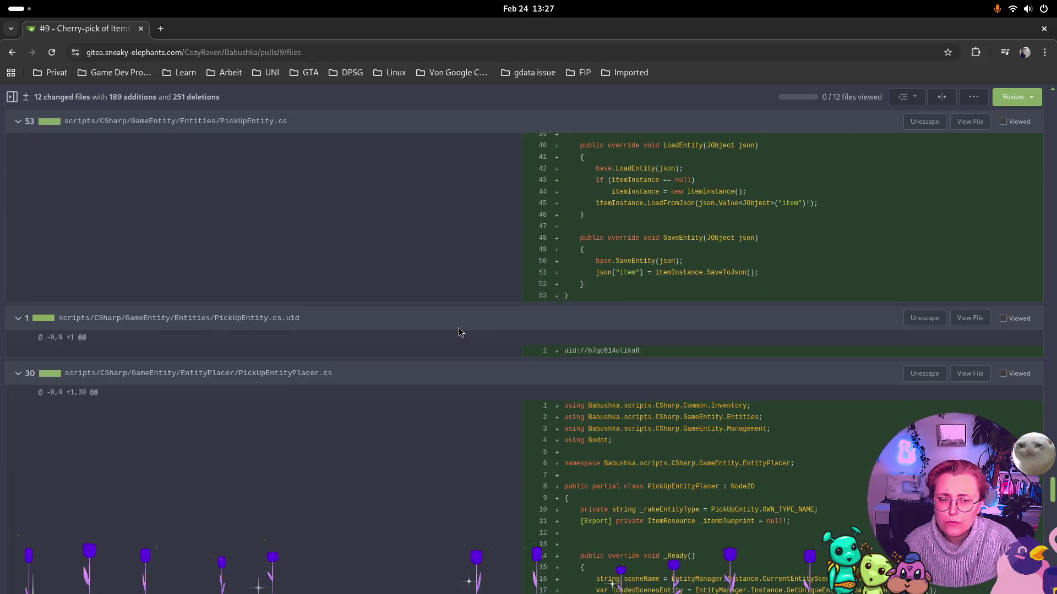
{"action": "scroll", "coordinate": [458, 328], "scroll_direction": "up", "scroll_amount": 15}
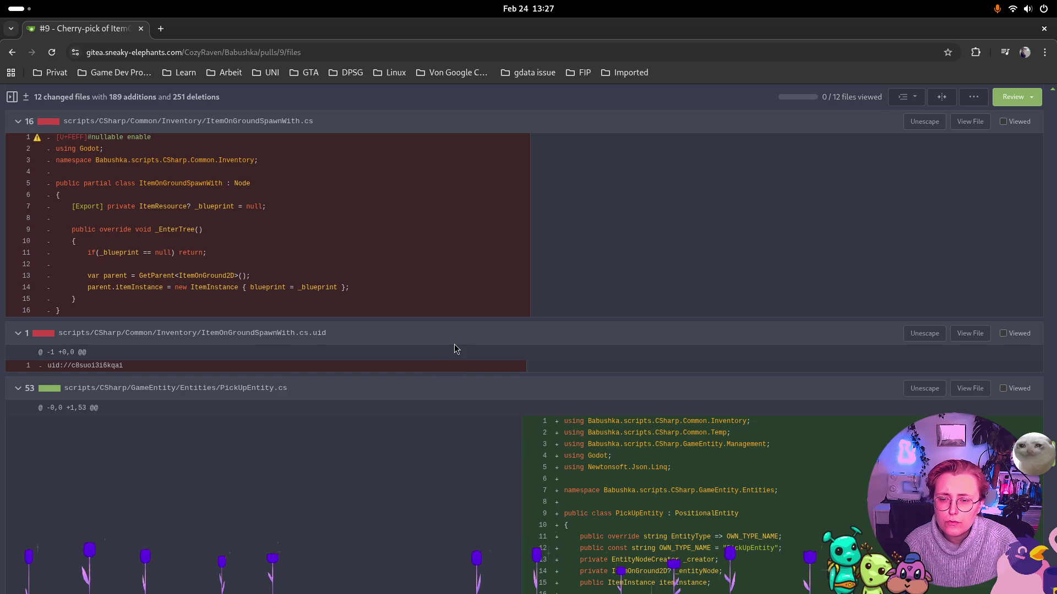
{"action": "scroll", "coordinate": [464, 345], "scroll_direction": "up", "scroll_amount": 6}
{"action": "scroll", "coordinate": [788, 373], "scroll_direction": "up", "scroll_amount": 20}
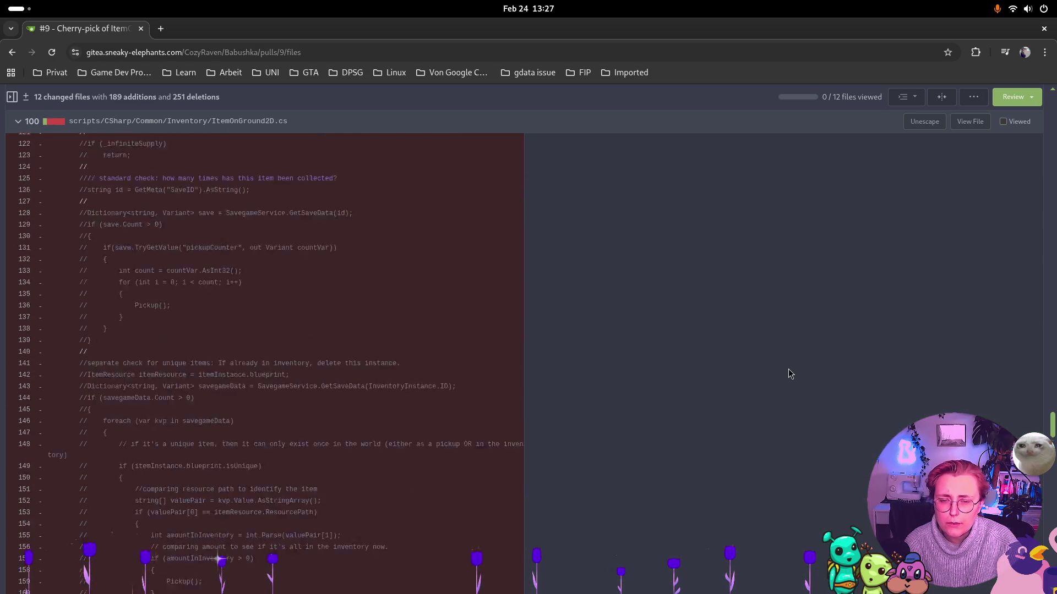
{"action": "scroll", "coordinate": [784, 372], "scroll_direction": "up", "scroll_amount": 20}
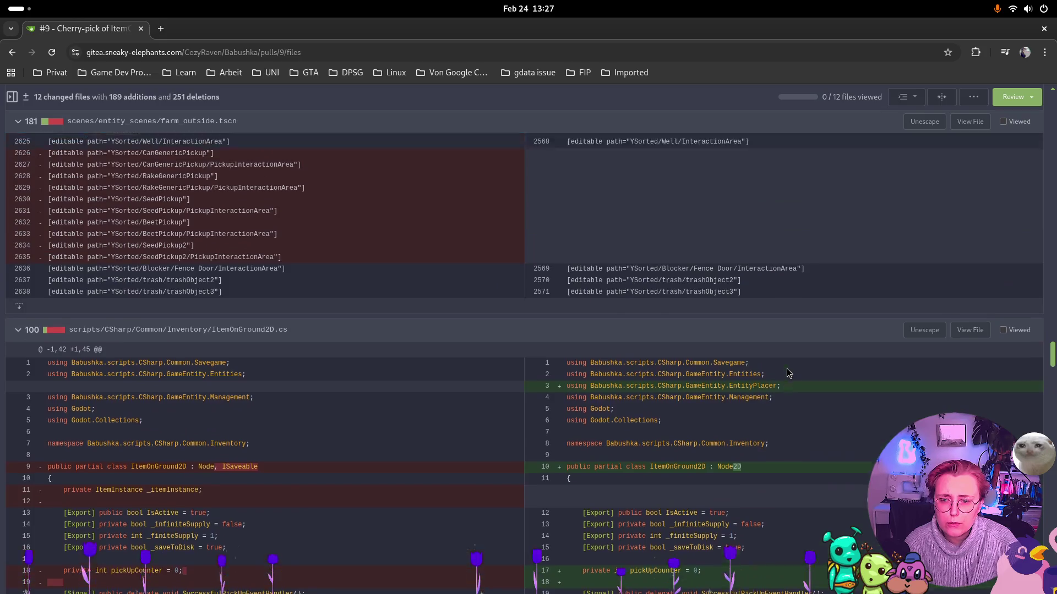
{"action": "scroll", "coordinate": [773, 373], "scroll_direction": "up", "scroll_amount": 20}
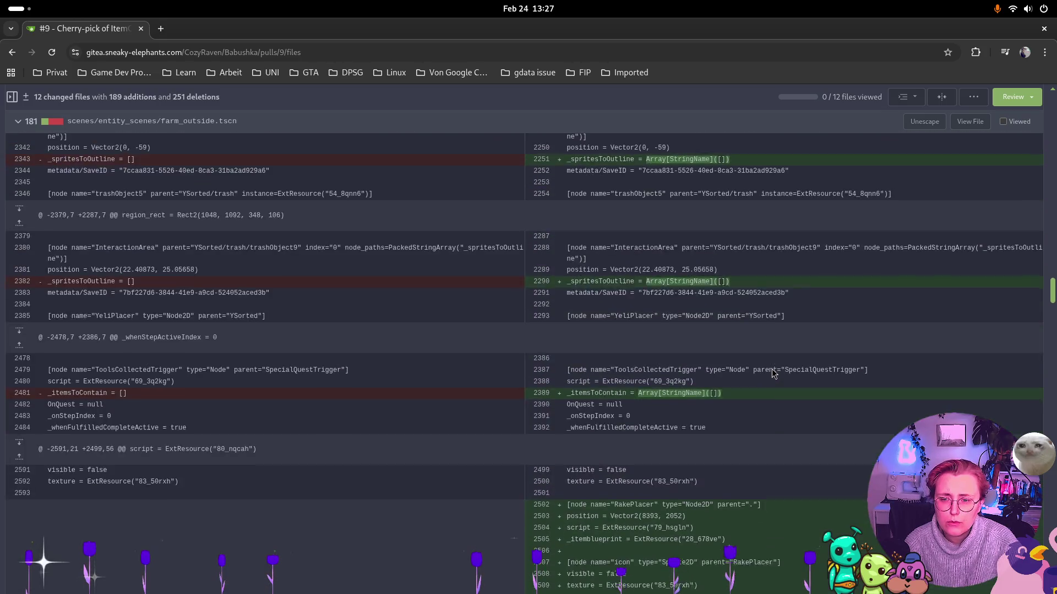
{"action": "scroll", "coordinate": [772, 374], "scroll_direction": "up", "scroll_amount": 20}
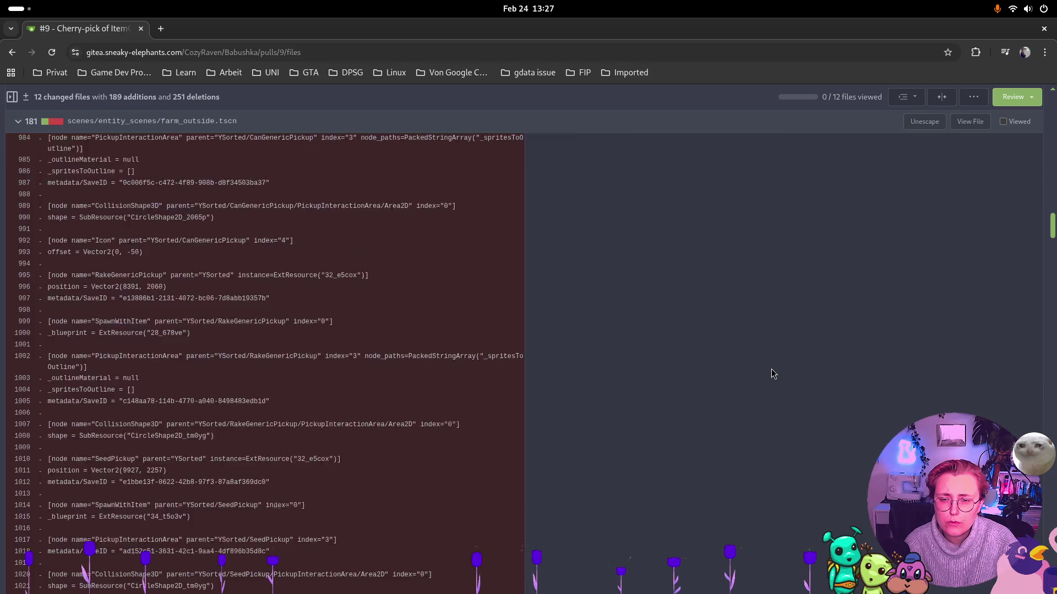
{"action": "scroll", "coordinate": [773, 373], "scroll_direction": "up", "scroll_amount": 5}
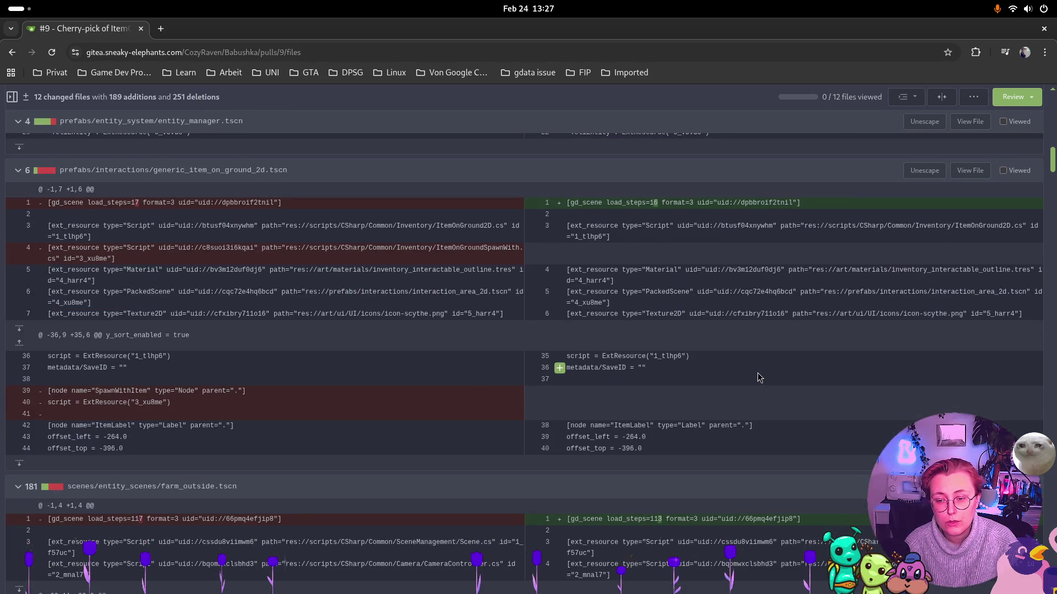
{"action": "scroll", "coordinate": [758, 373], "scroll_direction": "up", "scroll_amount": 5}
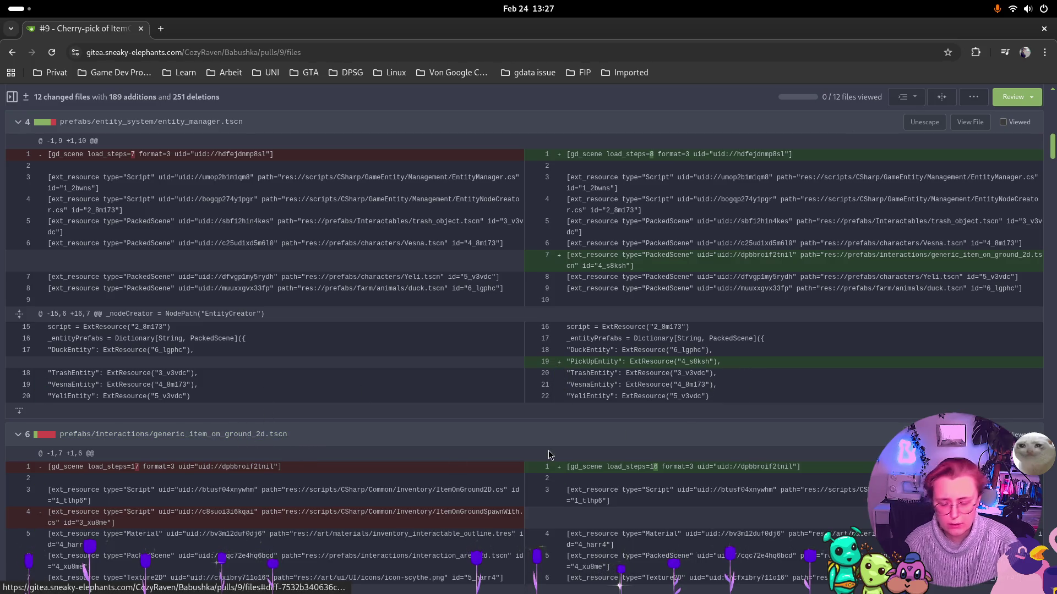
{"action": "key", "text": "super"}
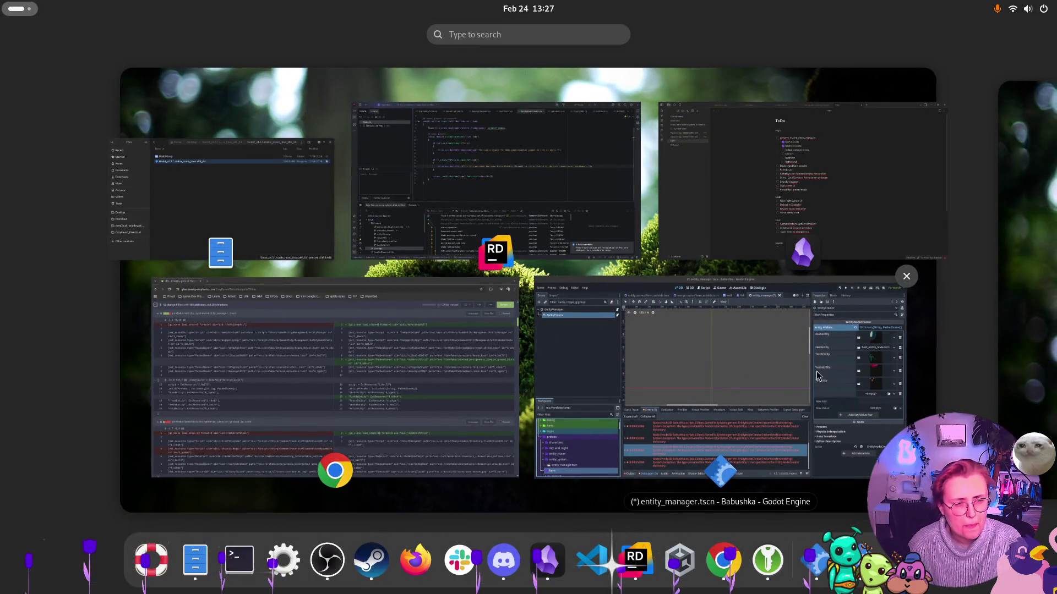
Compare the empty Entity Prefabs entry against the pull request diff, then return to Godot
{"action": "left_click", "coordinate": [893, 403]}
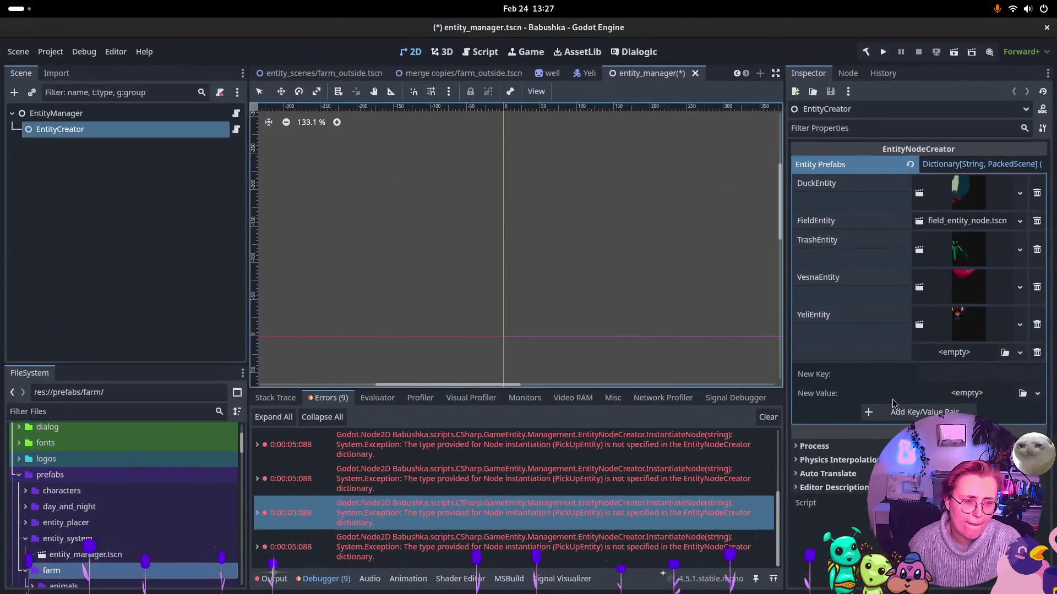
{"action": "left_click", "coordinate": [874, 355]}
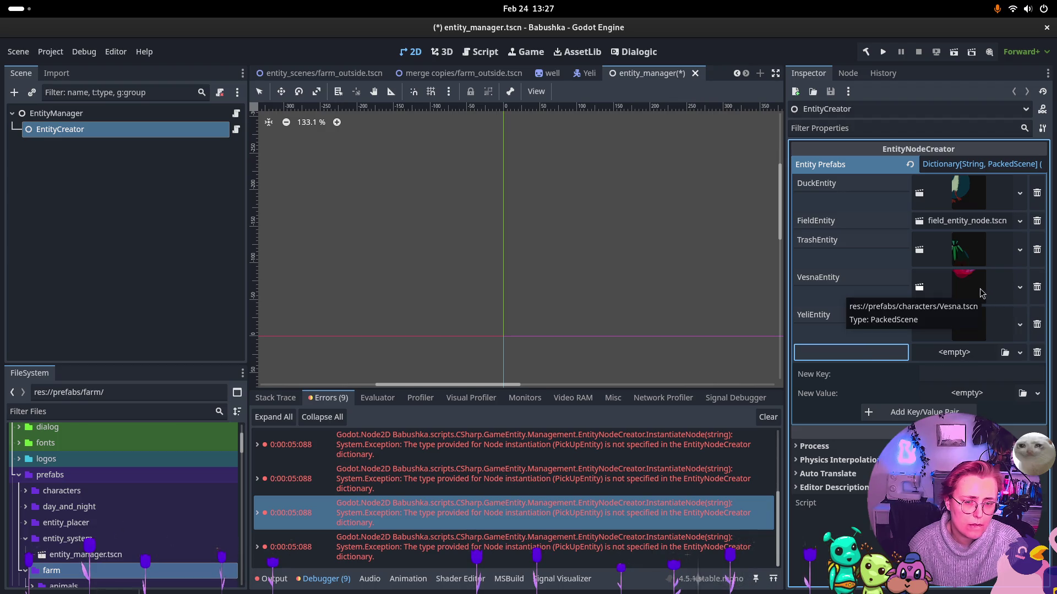
{"action": "key", "text": "super"}
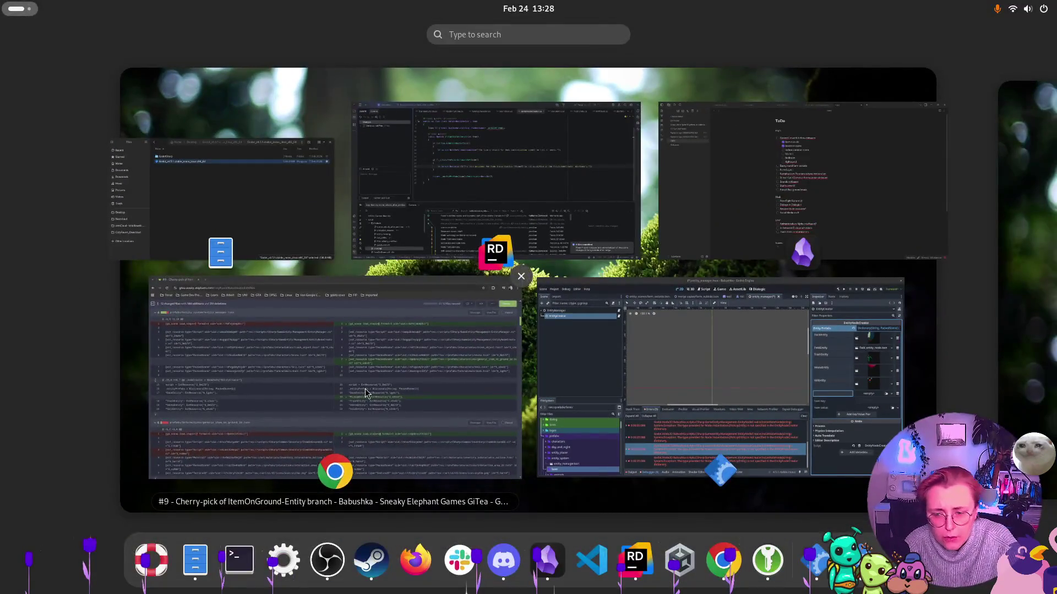
{"action": "left_click", "coordinate": [366, 392]}
{"action": "scroll", "coordinate": [722, 400], "scroll_direction": "down", "scroll_amount": 3}
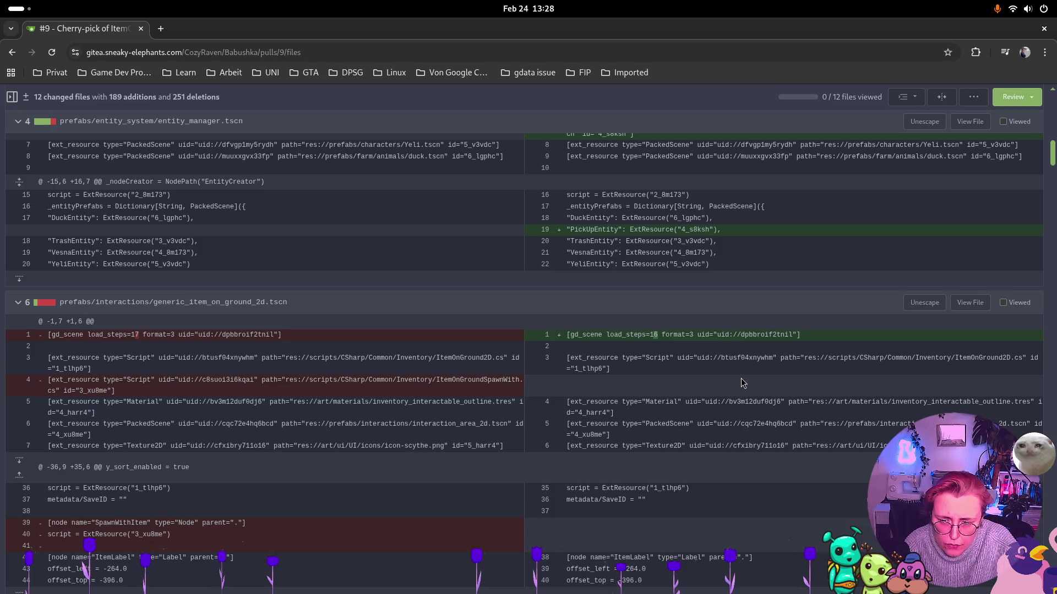
{"action": "scroll", "coordinate": [741, 383], "scroll_direction": "down", "scroll_amount": 5}
{"action": "scroll", "coordinate": [740, 383], "scroll_direction": "up", "scroll_amount": 5}
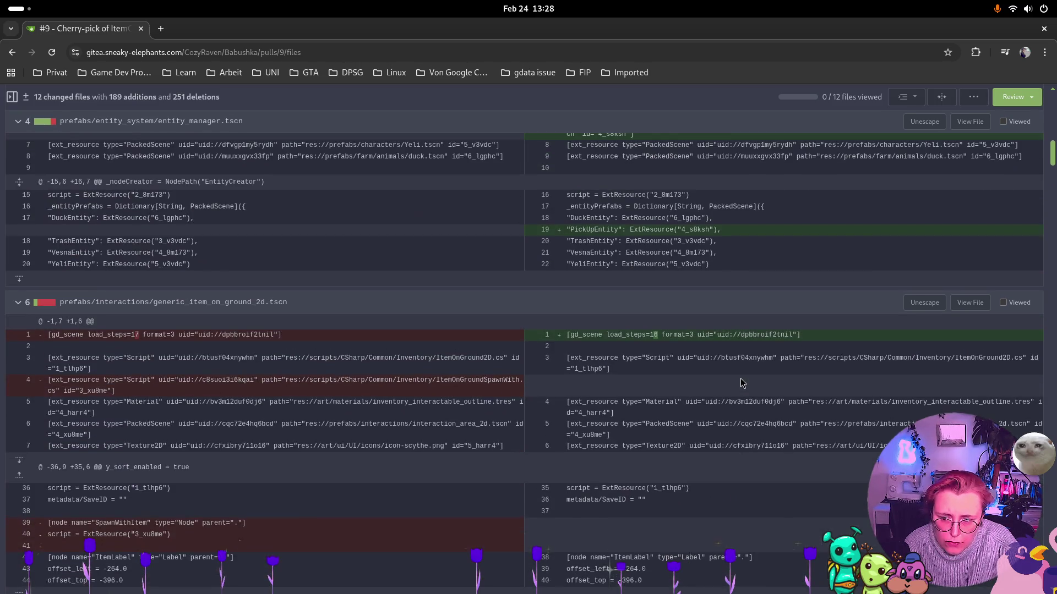
{"action": "key", "text": "super"}
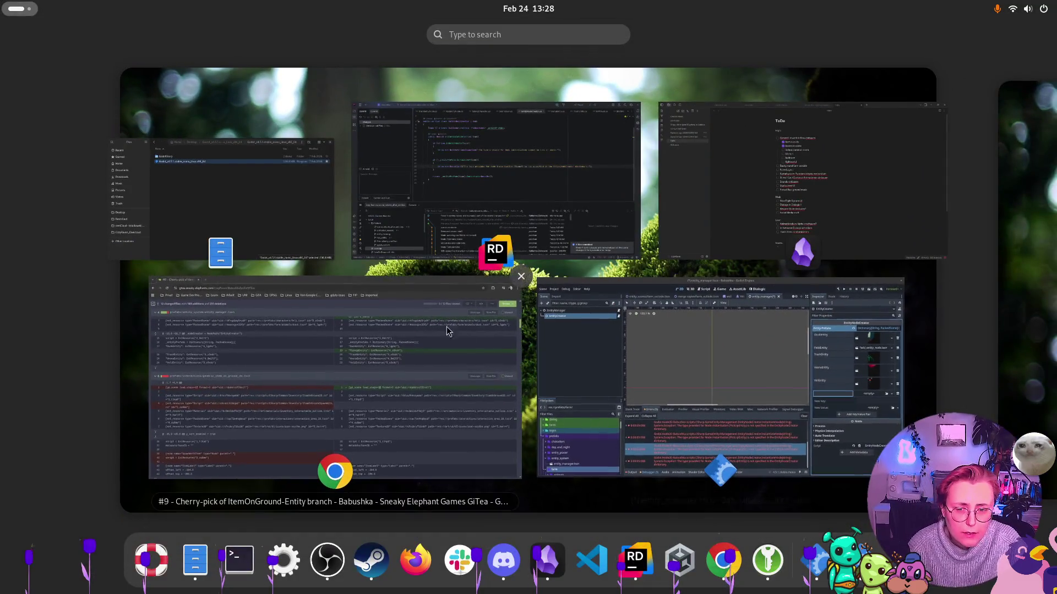
{"action": "left_click", "coordinate": [743, 365]}
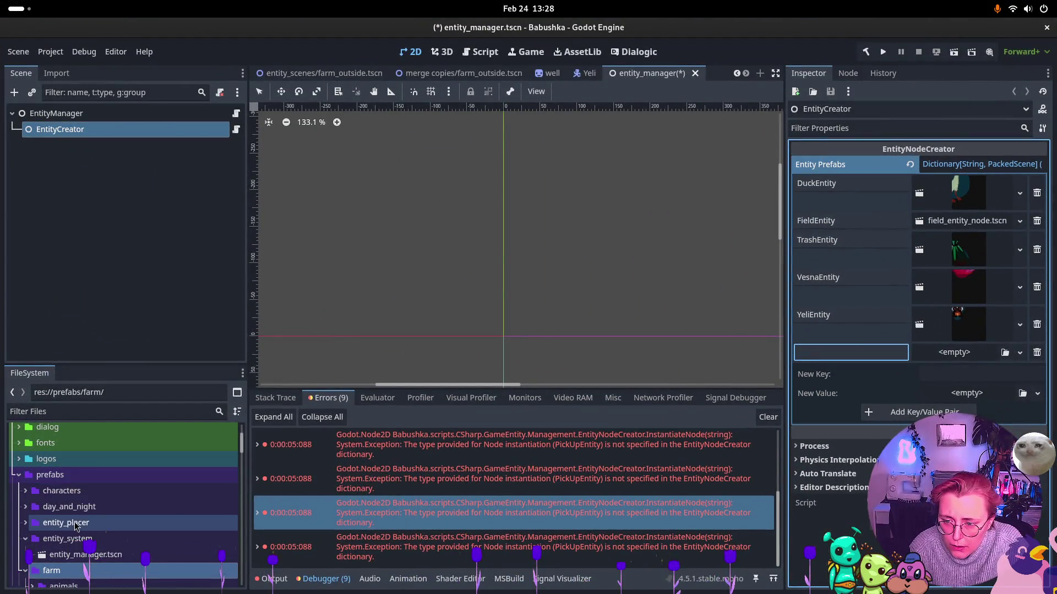
Drag generic_item_on_ground_2d.tscn from the interactions folder into the empty prefab entry
{"action": "scroll", "coordinate": [64, 527], "scroll_direction": "down", "scroll_amount": 3}
{"action": "scroll", "coordinate": [63, 515], "scroll_direction": "down", "scroll_amount": 5}
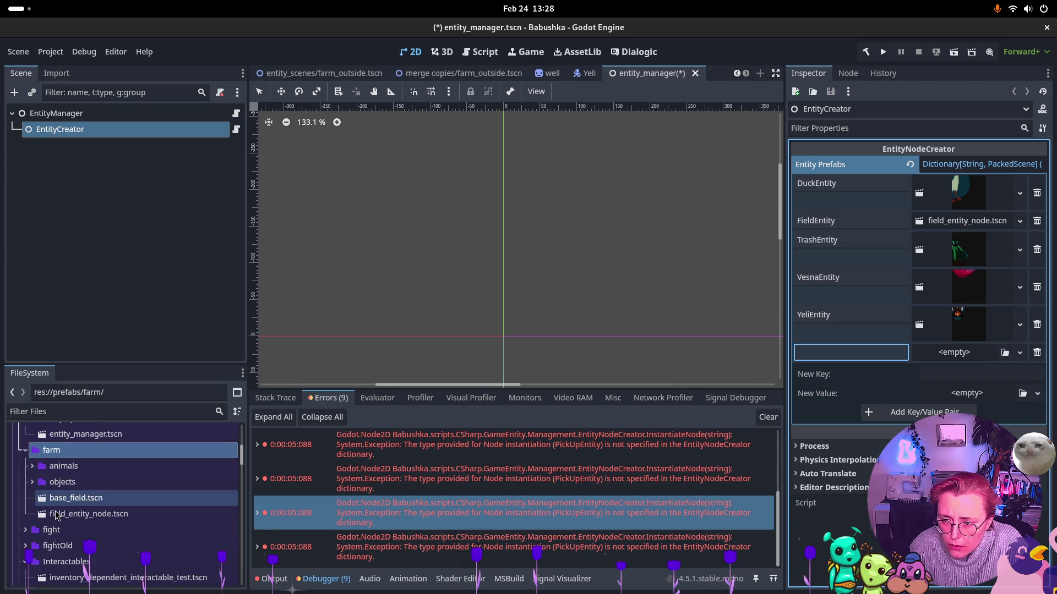
{"action": "scroll", "coordinate": [46, 512], "scroll_direction": "down", "scroll_amount": 2}
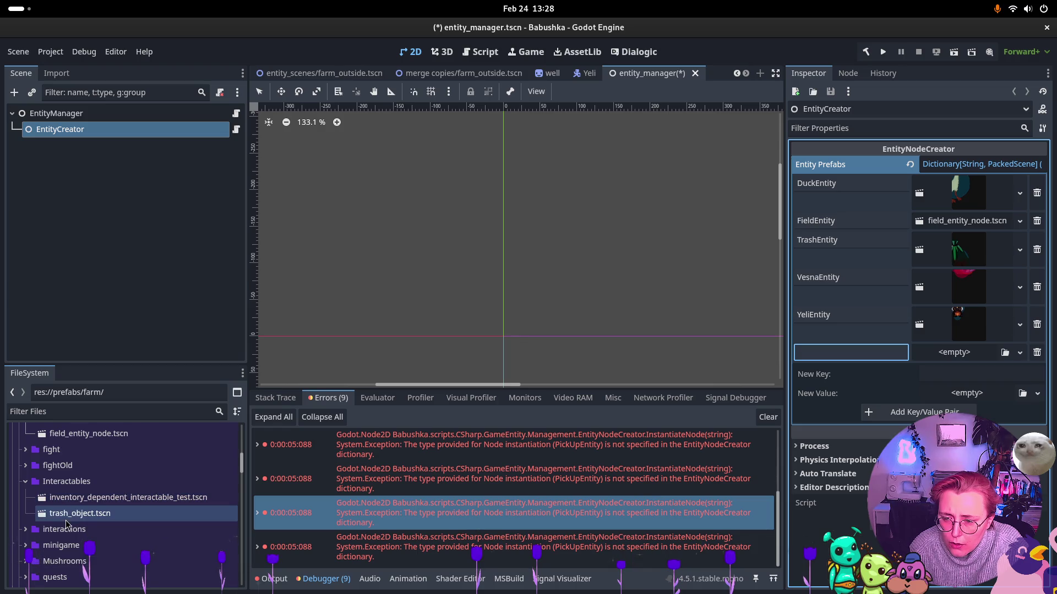
{"action": "double_click", "coordinate": [58, 529]}
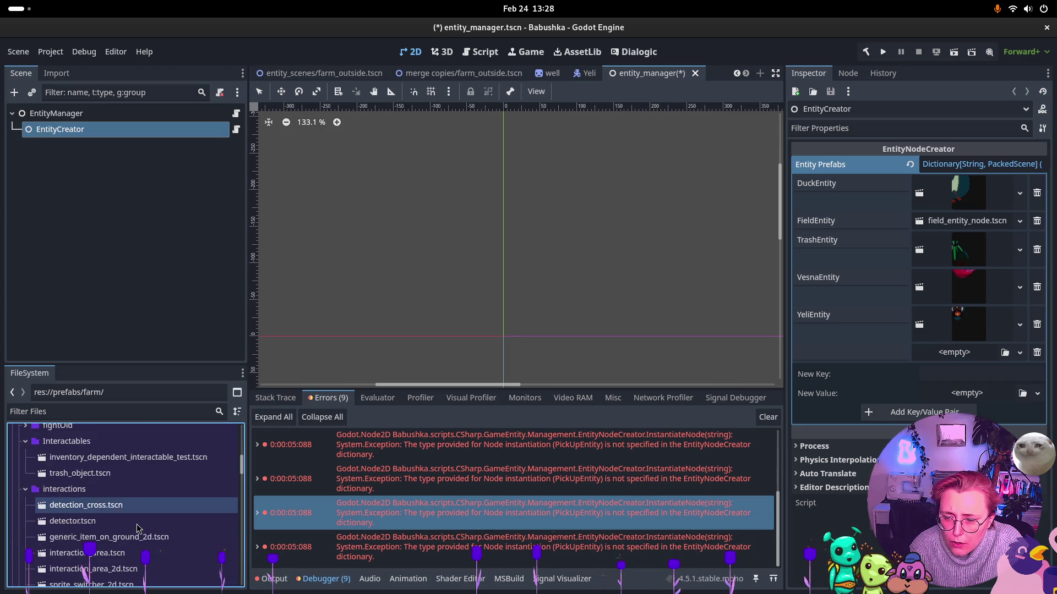
{"action": "mouse_move", "coordinate": [132, 540]}
{"action": "left_mouse_down"}
{"action": "mouse_move", "coordinate": [438, 510]}
{"action": "mouse_move", "coordinate": [1037, 355]}
{"action": "mouse_move", "coordinate": [970, 356]}
{"action": "left_mouse_up"}
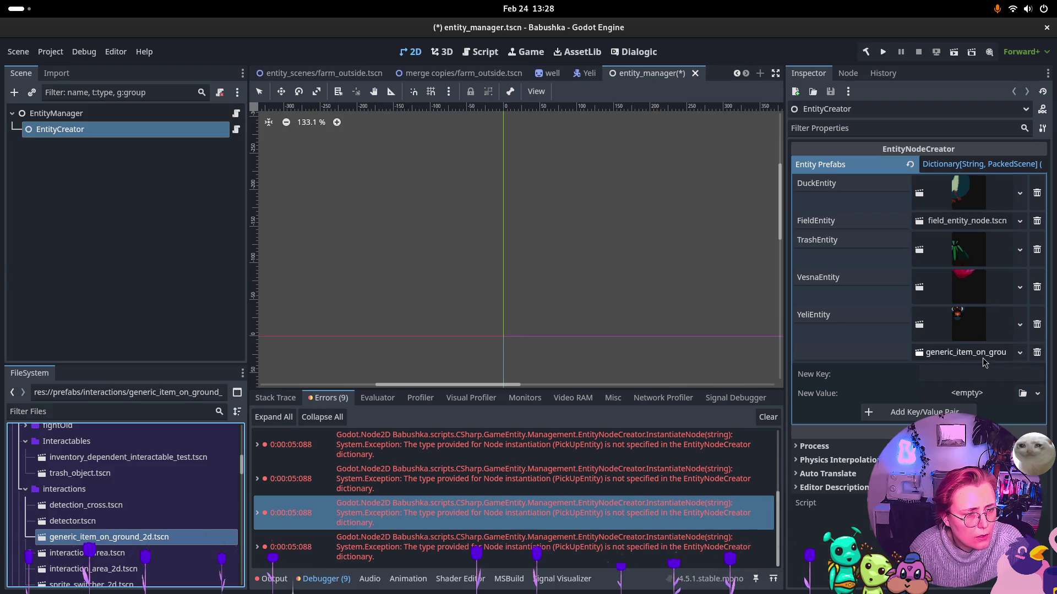
Replace the keyless entry with a PickupEntity key mapped to generic_item_on_ground_2d.tscn
{"action": "left_click", "coordinate": [903, 353]}
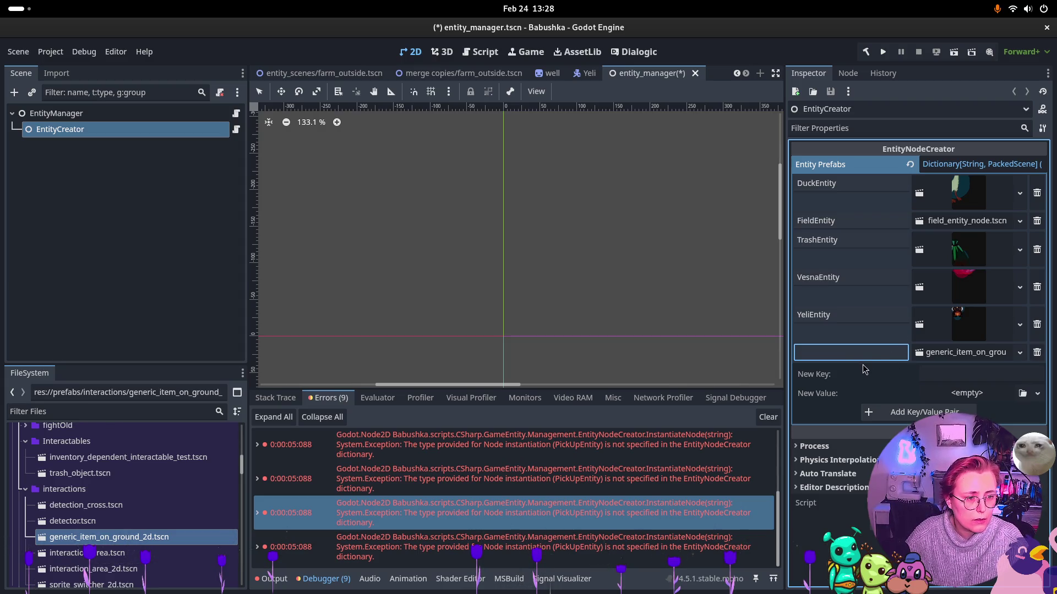
{"action": "left_click", "coordinate": [966, 377]}
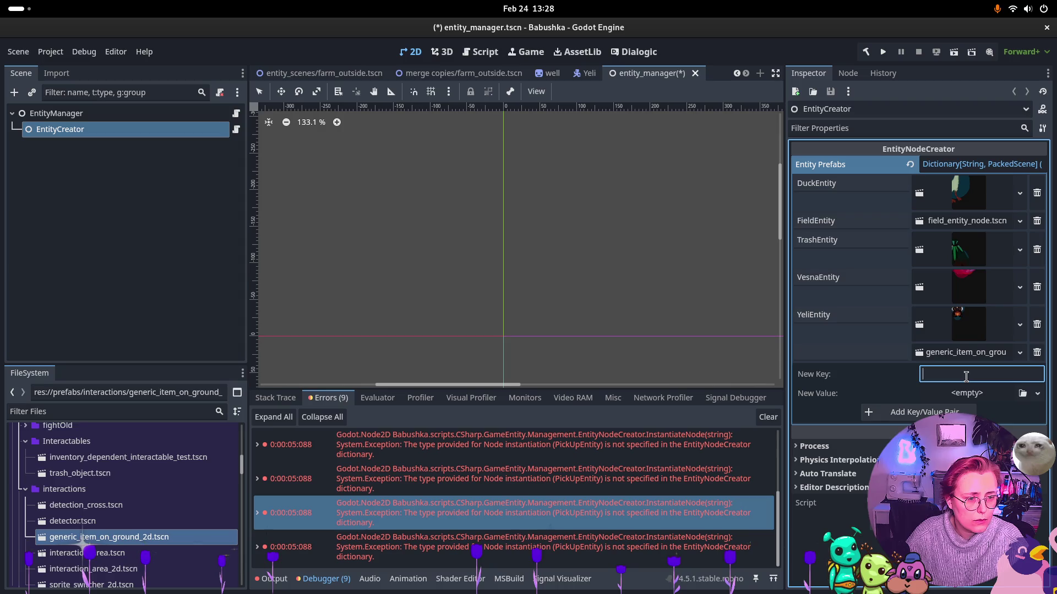
{"action": "left_click", "coordinate": [1037, 353]}
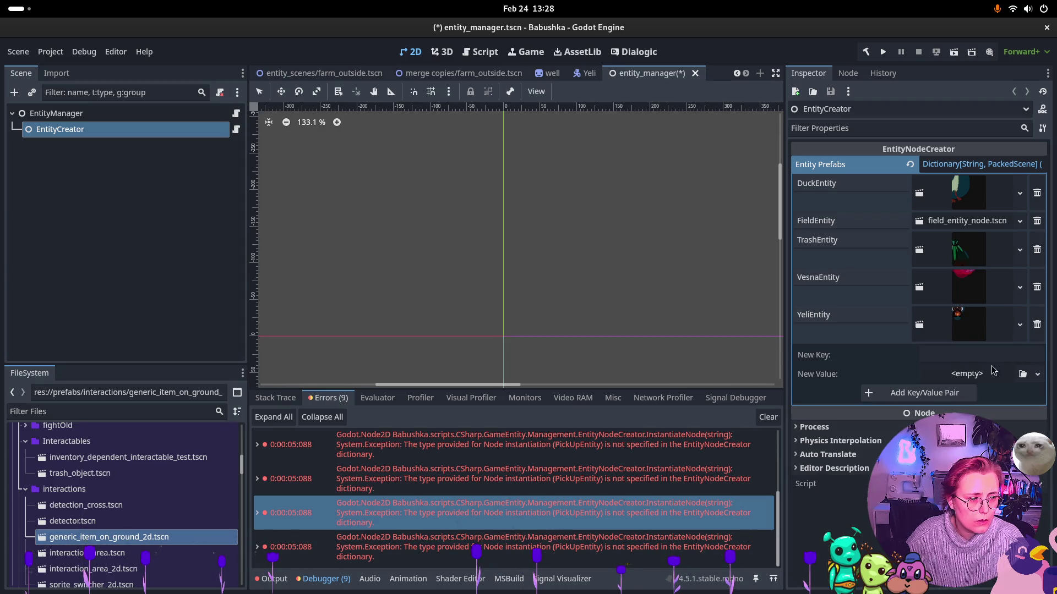
{"action": "left_click", "coordinate": [999, 362]}
{"action": "type", "text": "PickupEntity"}
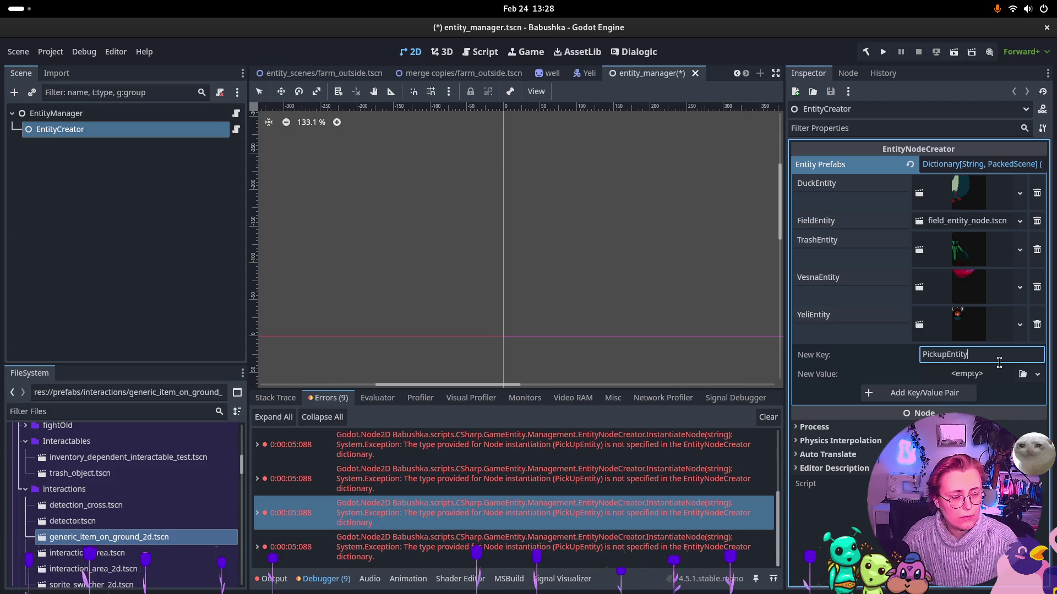
{"action": "left_click_drag", "start_coordinate": [121, 537], "coordinate": [979, 375]}
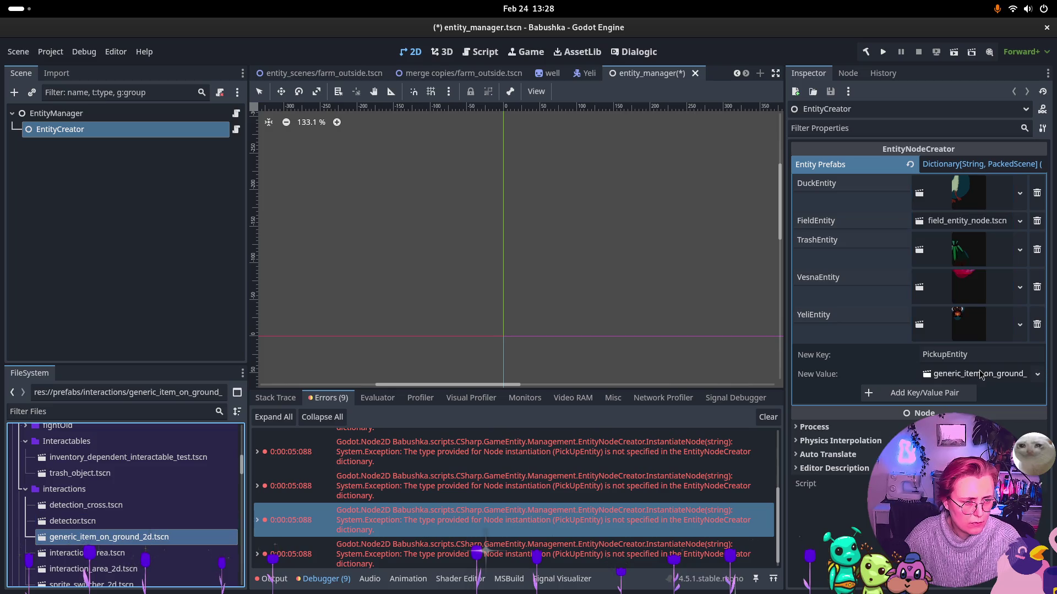
{"action": "left_click", "coordinate": [958, 394]}
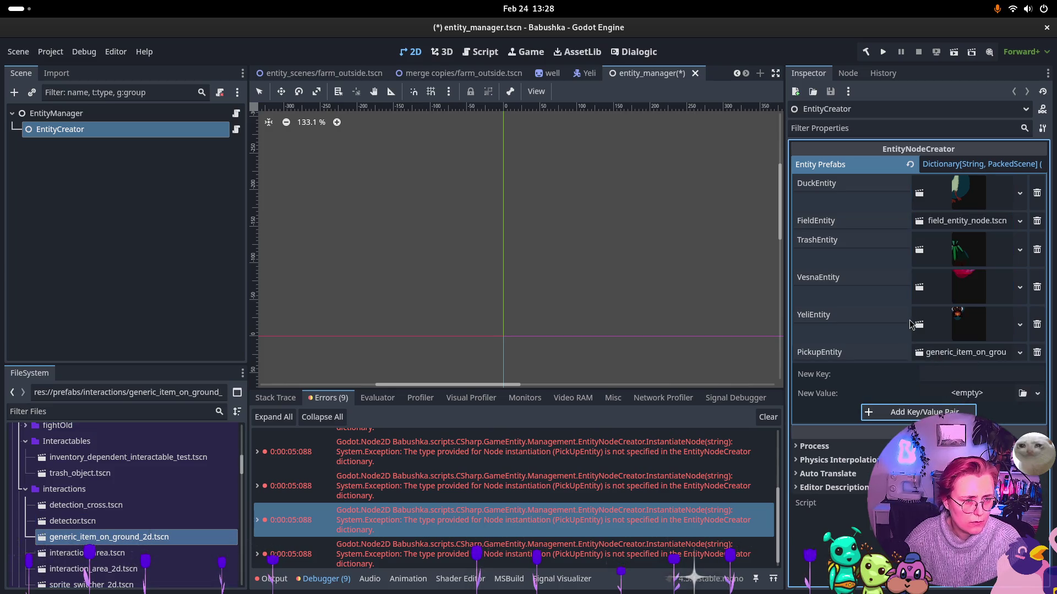
{"action": "left_click", "coordinate": [56, 112]}
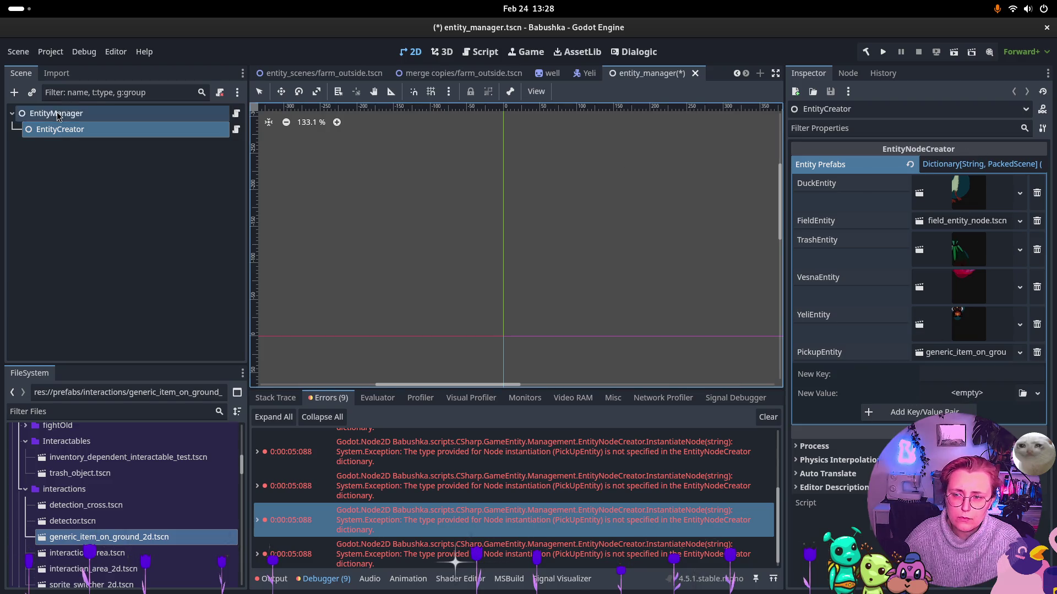
{"action": "left_click", "coordinate": [981, 267]}
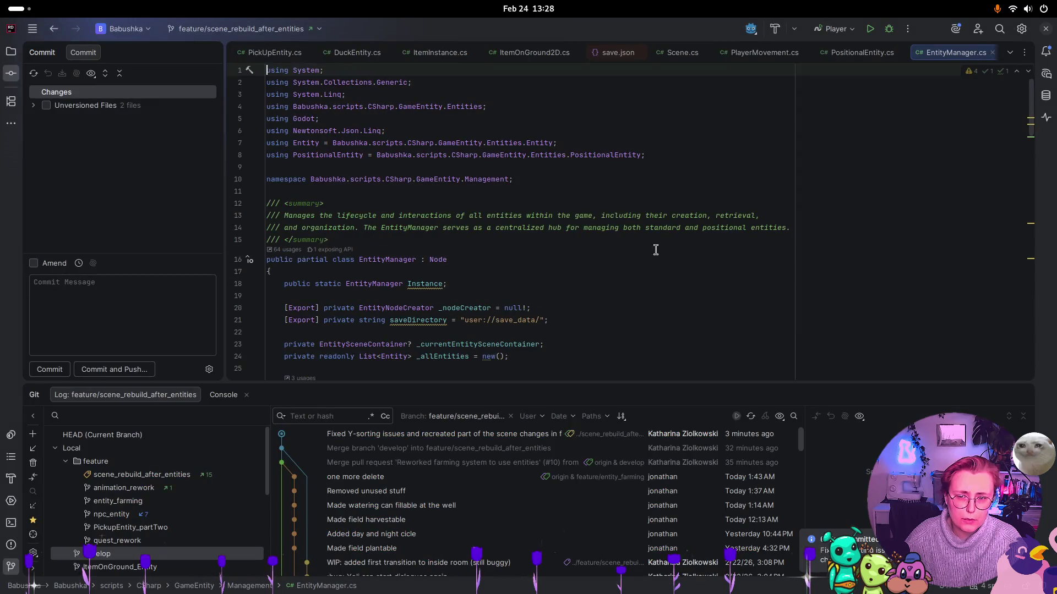
Search Everywhere for 'Pickup' and open the PickUpEntity.cs class file
{"action": "scroll", "coordinate": [630, 242], "scroll_direction": "down", "scroll_amount": 20}
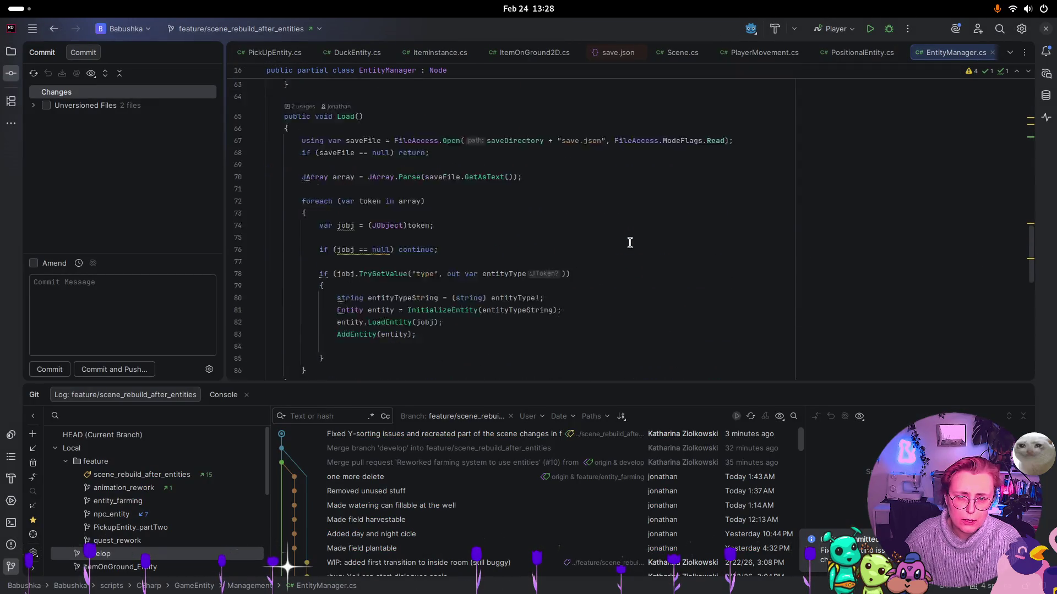
{"action": "scroll", "coordinate": [629, 241], "scroll_direction": "down", "scroll_amount": 2}
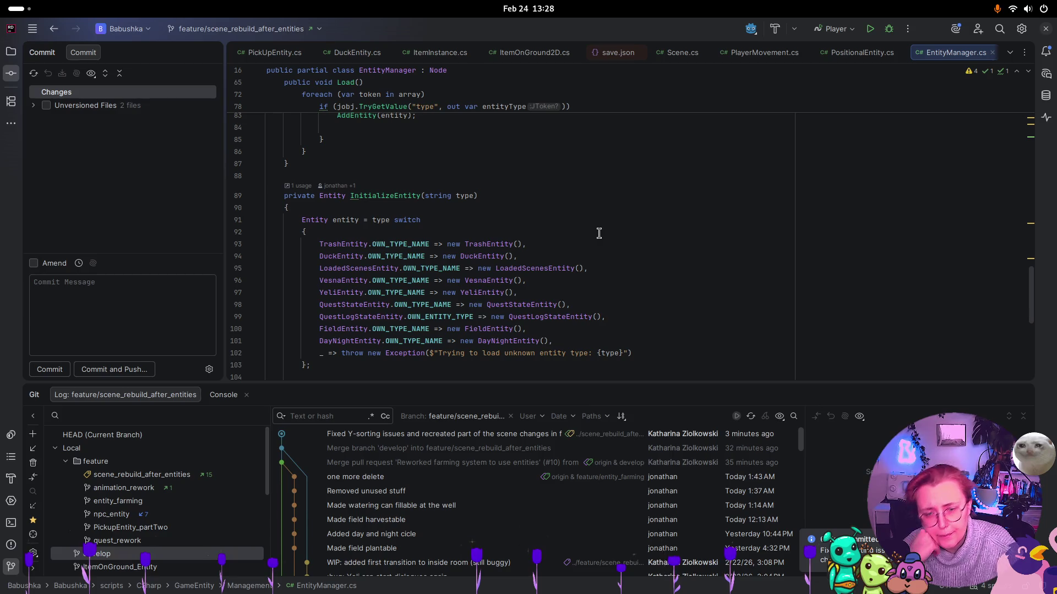
{"action": "scroll", "coordinate": [661, 305], "scroll_direction": "down", "scroll_amount": 2}
{"action": "scroll", "coordinate": [653, 292], "scroll_direction": "up", "scroll_amount": 1}
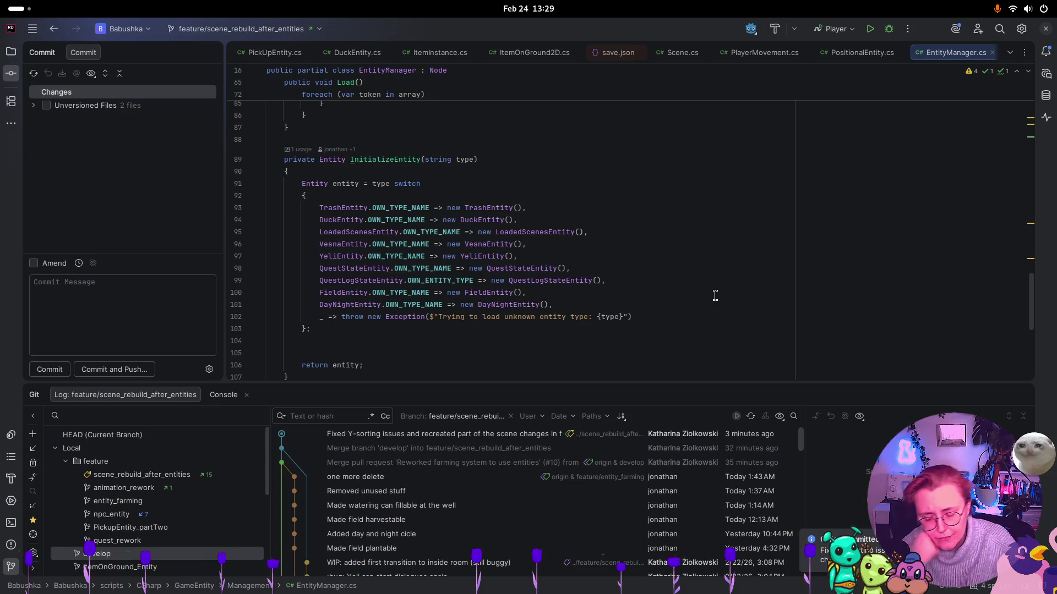
{"action": "key", "text": "shift"}
{"action": "key", "text": "shift"}
{"action": "type", "text": "Pcikyup"}
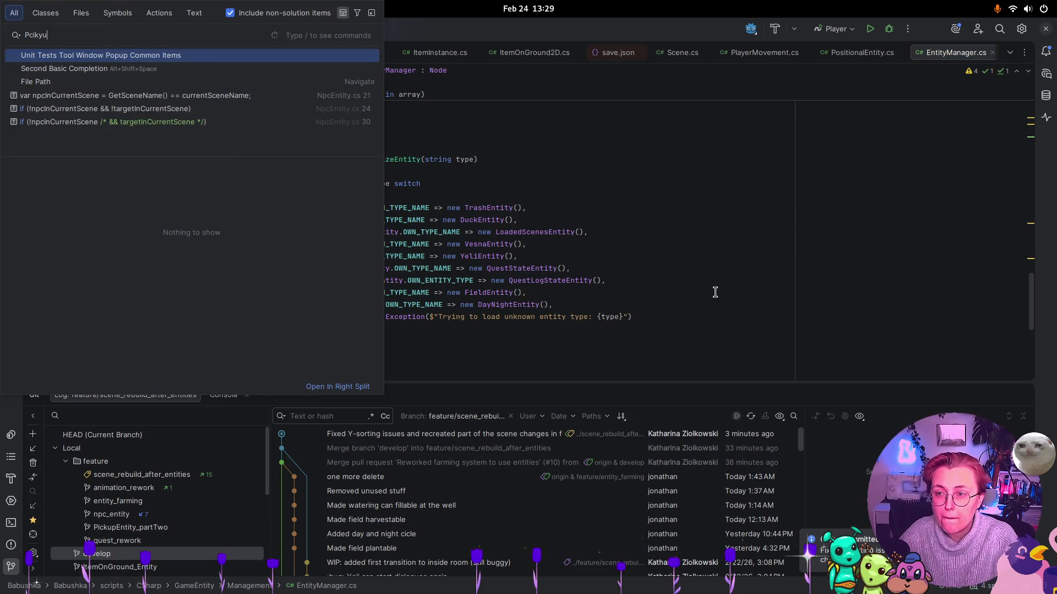
{"action": "key", "text": "BackSpace"}
{"action": "key", "text": "BackSpace"}
{"action": "key", "text": "BackSpace"}
{"action": "type", "text": "icky"}
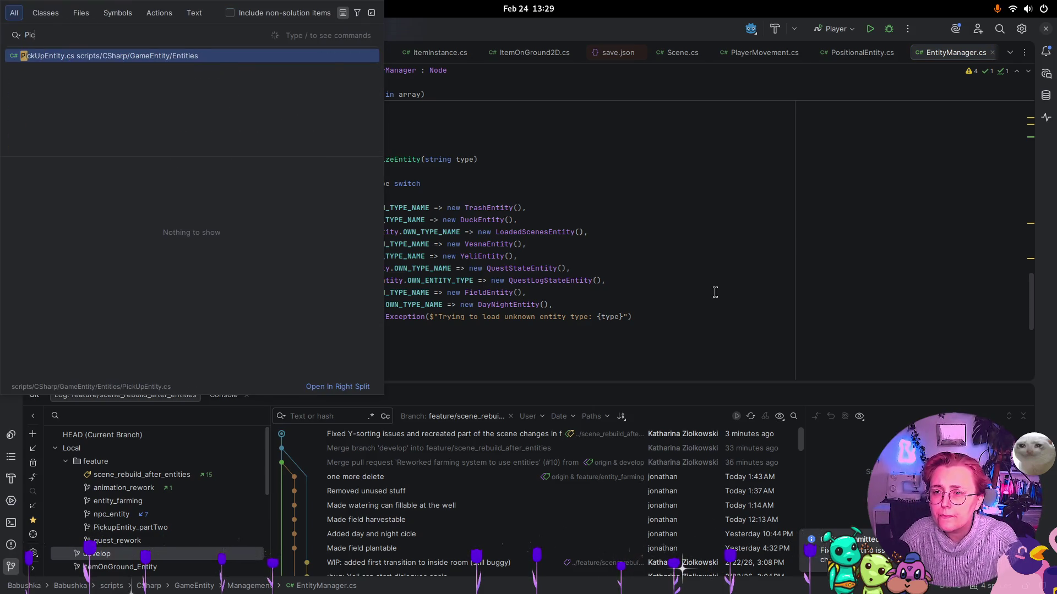
{"action": "key", "text": "BackSpace"}
{"action": "type", "text": "up"}
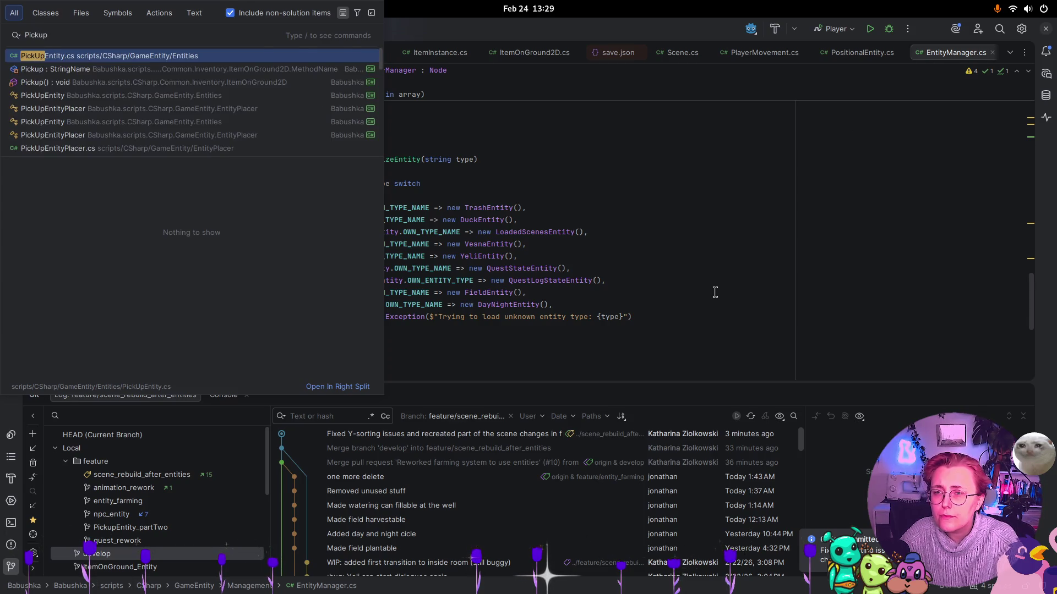
{"action": "key", "text": "Return"}
Match EntityManager.cs's new switch case to PickUpEntity's OWN_TYPE_NAME string, then return to Godot
{"action": "scroll", "coordinate": [575, 284], "scroll_direction": "up", "scroll_amount": 10}
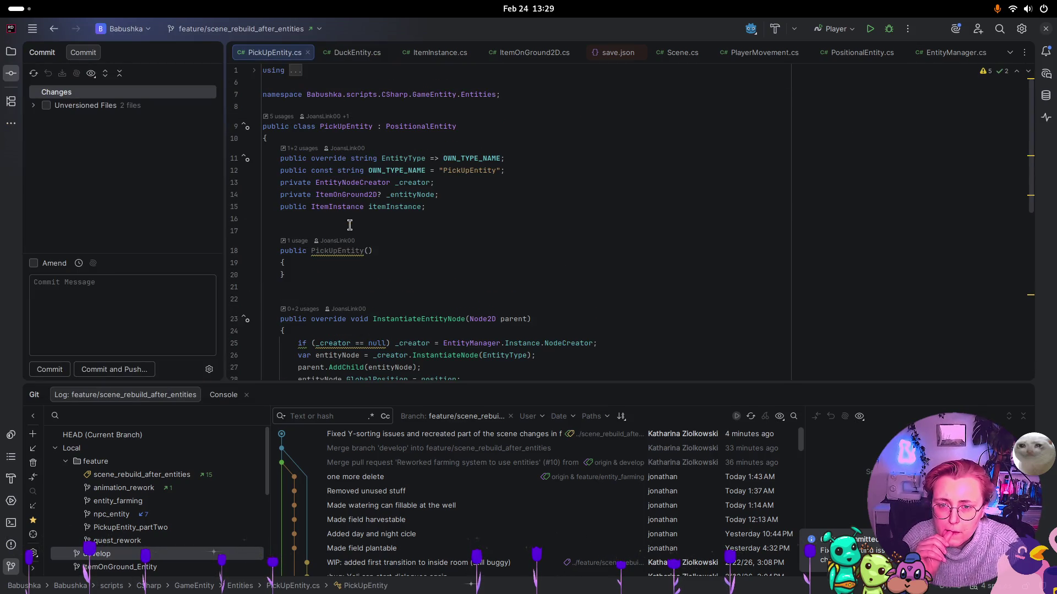
{"action": "key", "text": "ctrl+Tab"}
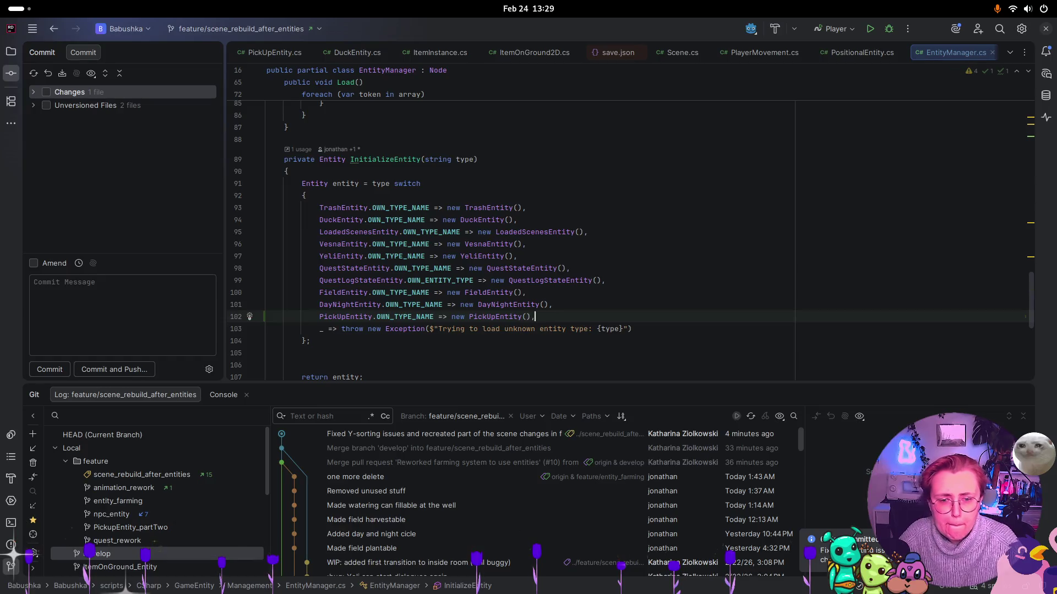
{"action": "key", "text": "ctrl+Tab"}
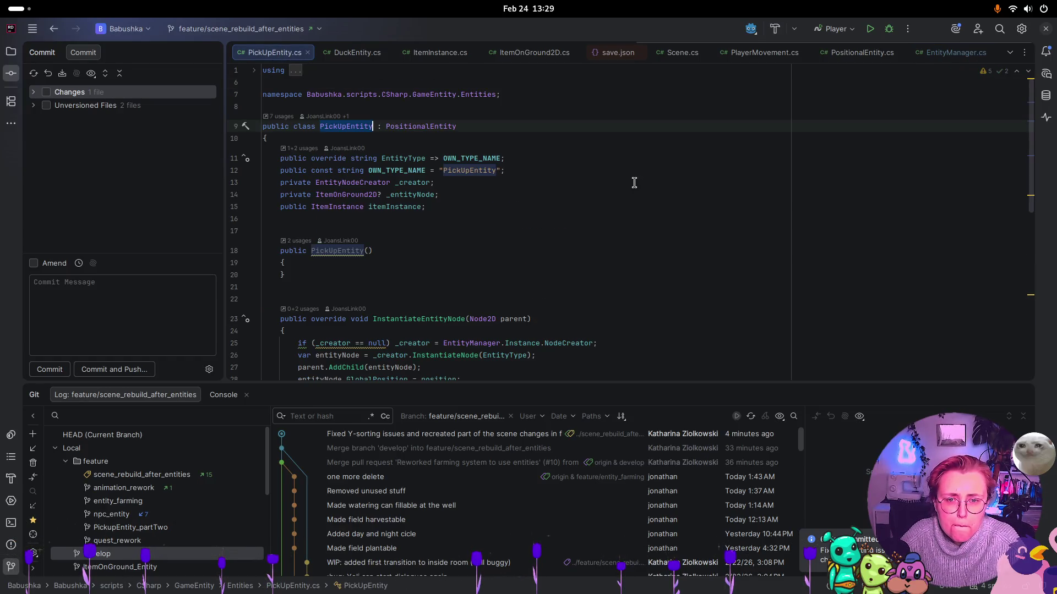
{"action": "double_click", "coordinate": [477, 174]}
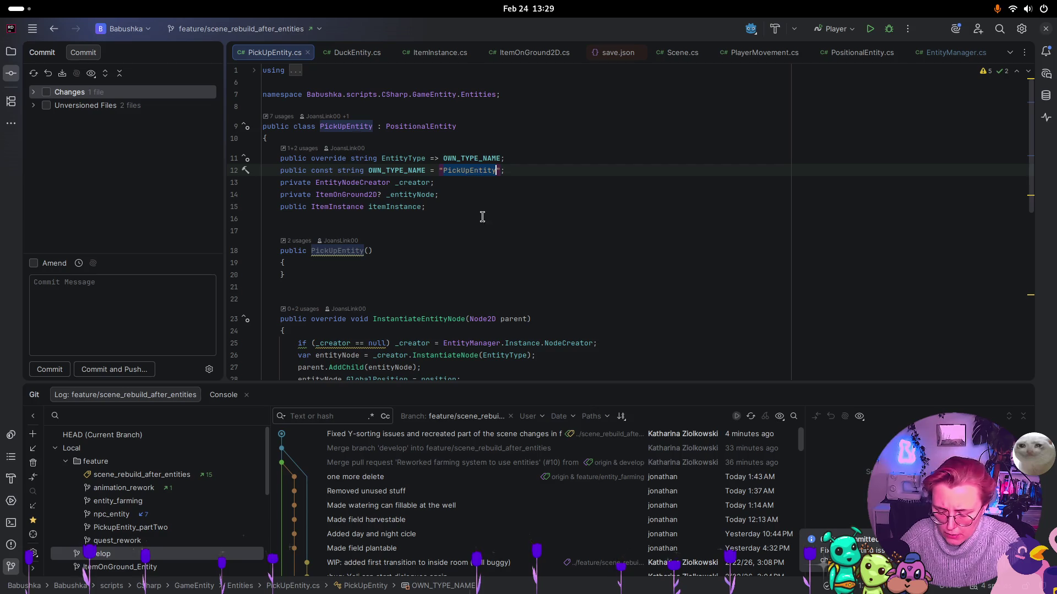
{"action": "key", "text": "super"}
{"action": "left_click", "coordinate": [698, 409]}
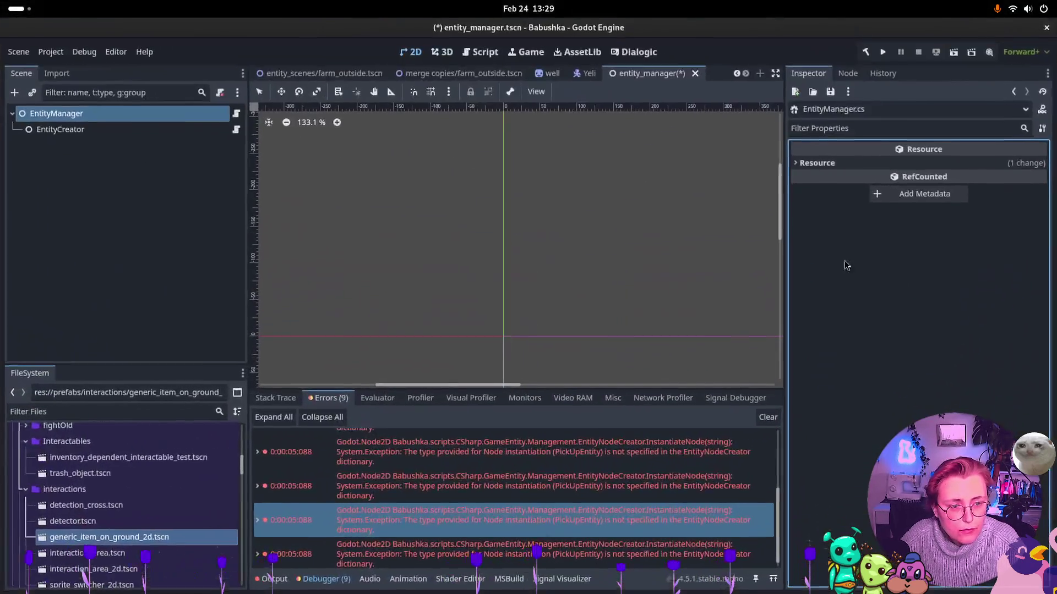
Remove the misspelled PickupEntity entry from EntityCreator's Entity Prefabs dictionary
{"action": "left_click", "coordinate": [137, 129]}
{"action": "left_click", "coordinate": [817, 352]}
{"action": "double_click", "coordinate": [820, 350]}
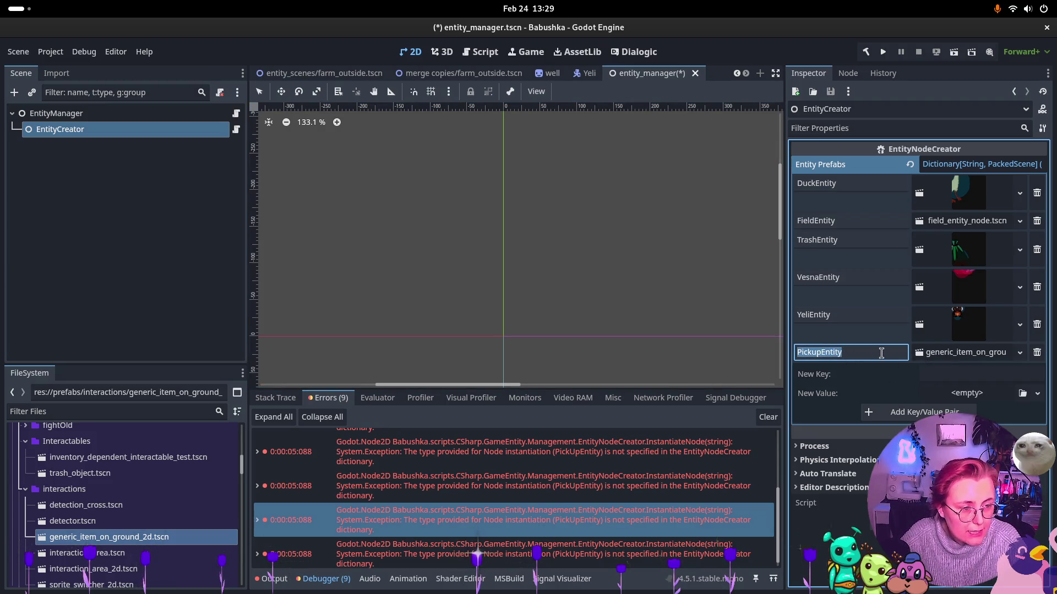
{"action": "left_click", "coordinate": [1036, 352]}
Add PickUpEntity with generic_item_on_ground_2d.tscn, save entity_manager.tscn, and go to farm_outside
{"action": "left_click", "coordinate": [947, 354]}
{"action": "type", "text": "PickUpEntity"}
{"action": "mouse_move", "coordinate": [154, 537]}
{"action": "left_mouse_down"}
{"action": "mouse_move", "coordinate": [999, 382]}
{"action": "mouse_move", "coordinate": [990, 375]}
{"action": "left_mouse_up"}
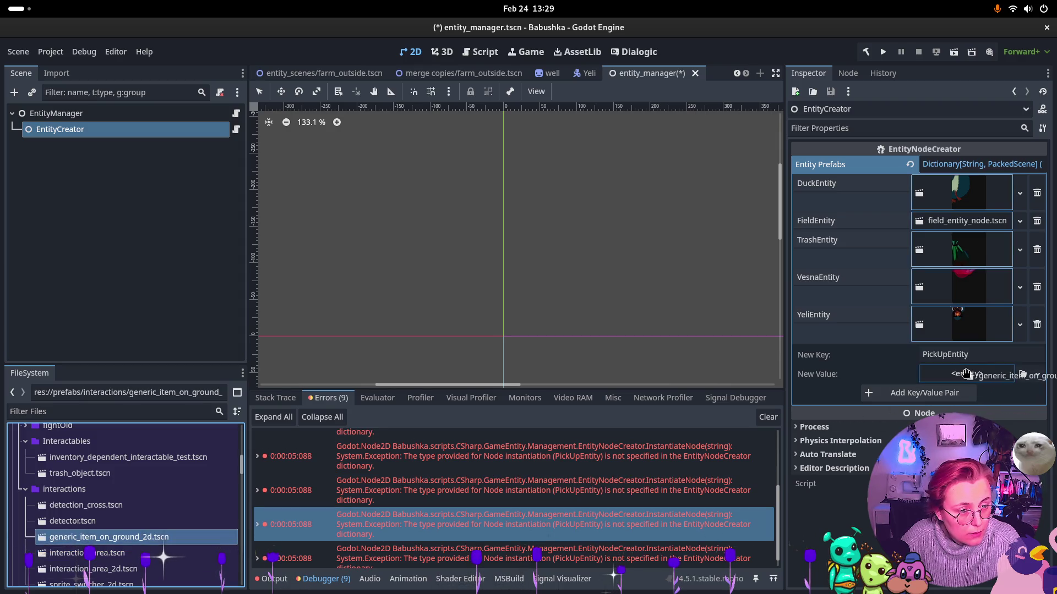
{"action": "left_click", "coordinate": [937, 392]}
{"action": "key", "text": "ctrl+s"}
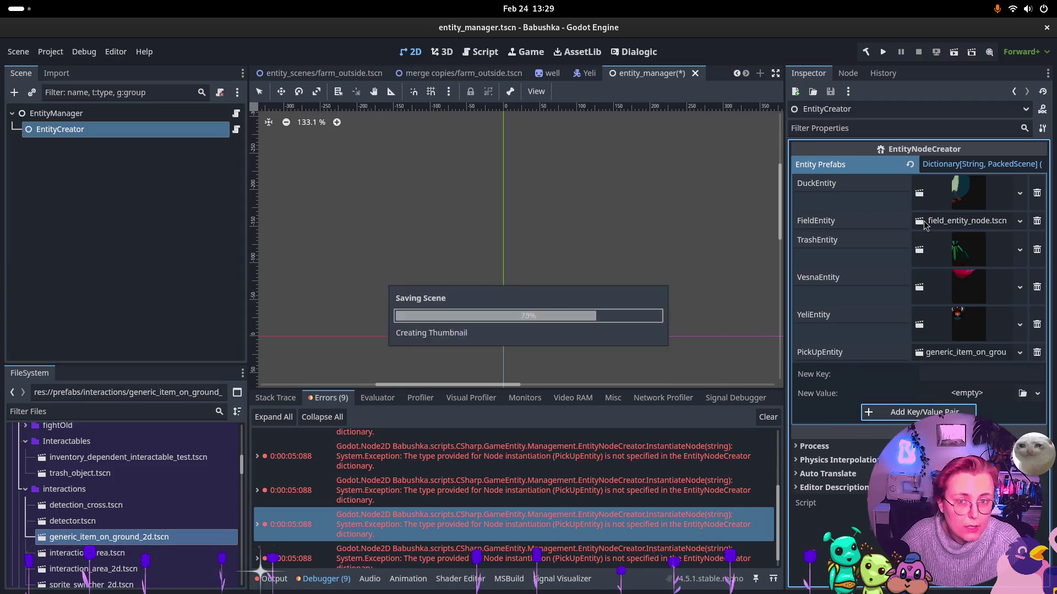
{"action": "left_click", "coordinate": [324, 73]}
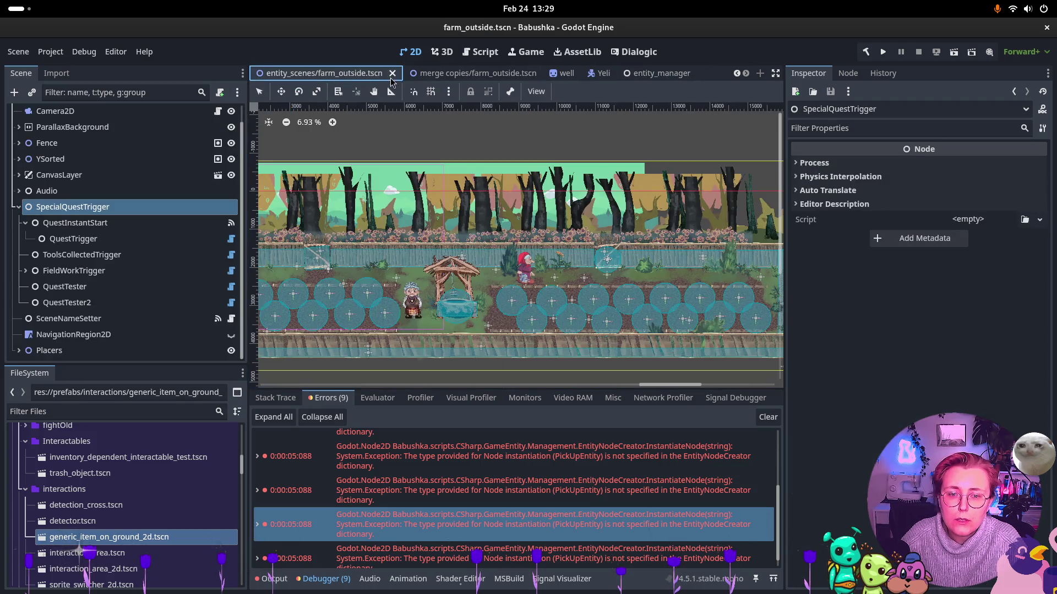
Run the farm scene, review the four beetRoot.tres loading errors, and stop the game
{"action": "left_click", "coordinate": [957, 55]}
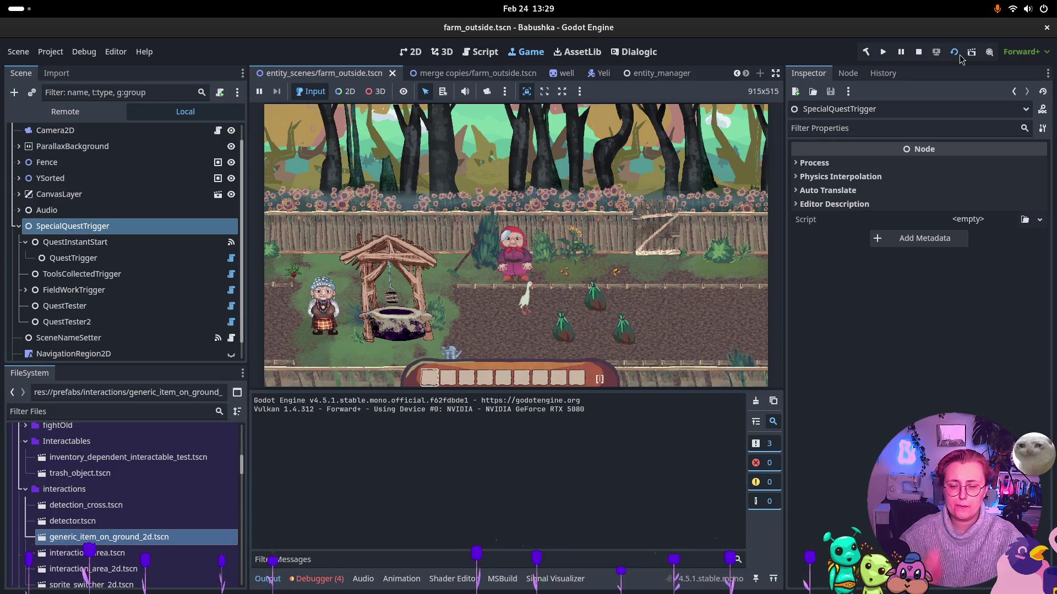
{"action": "left_click", "coordinate": [316, 578]}
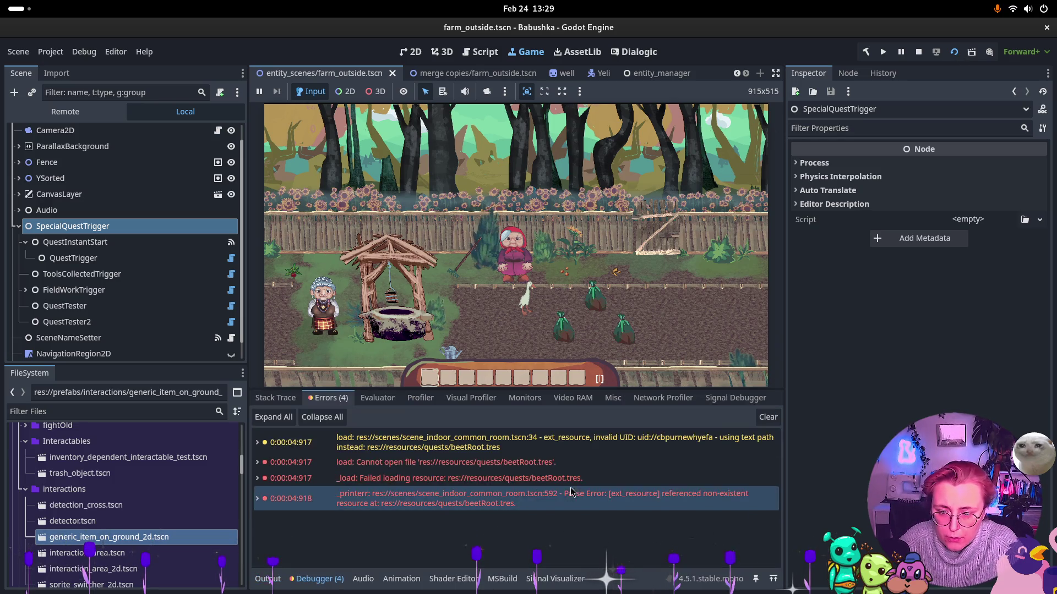
{"action": "left_click", "coordinate": [913, 58]}
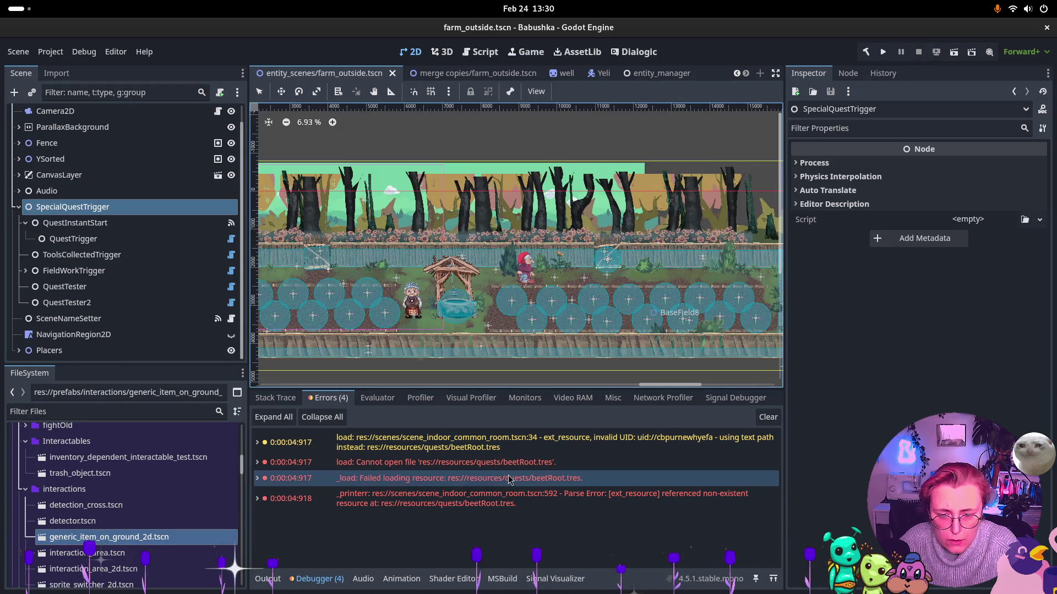
{"action": "left_click", "coordinate": [505, 497]}
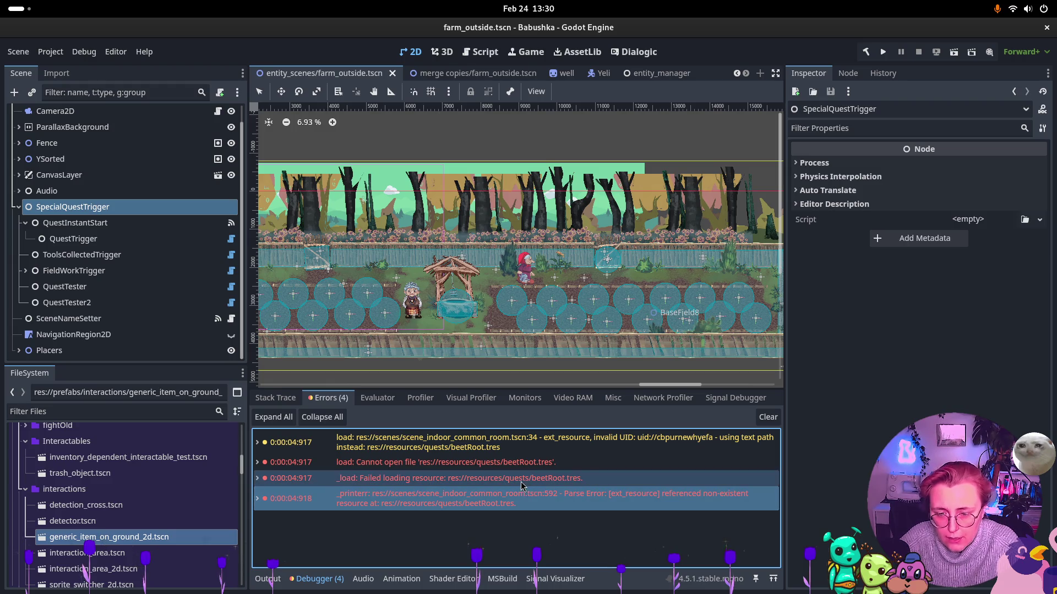
{"action": "left_click", "coordinate": [95, 290]}
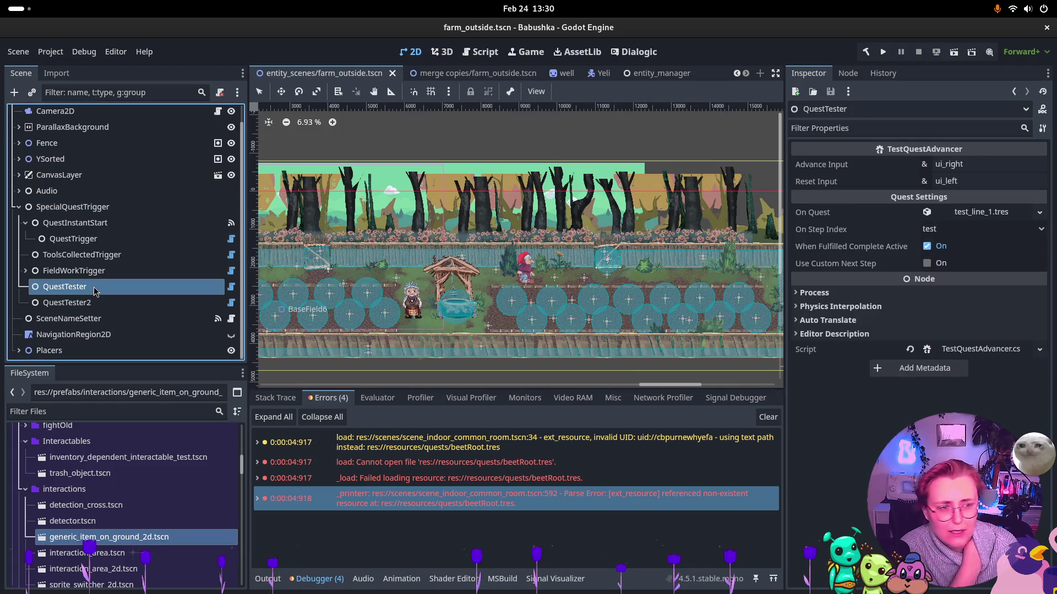
{"action": "left_click", "coordinate": [96, 303]}
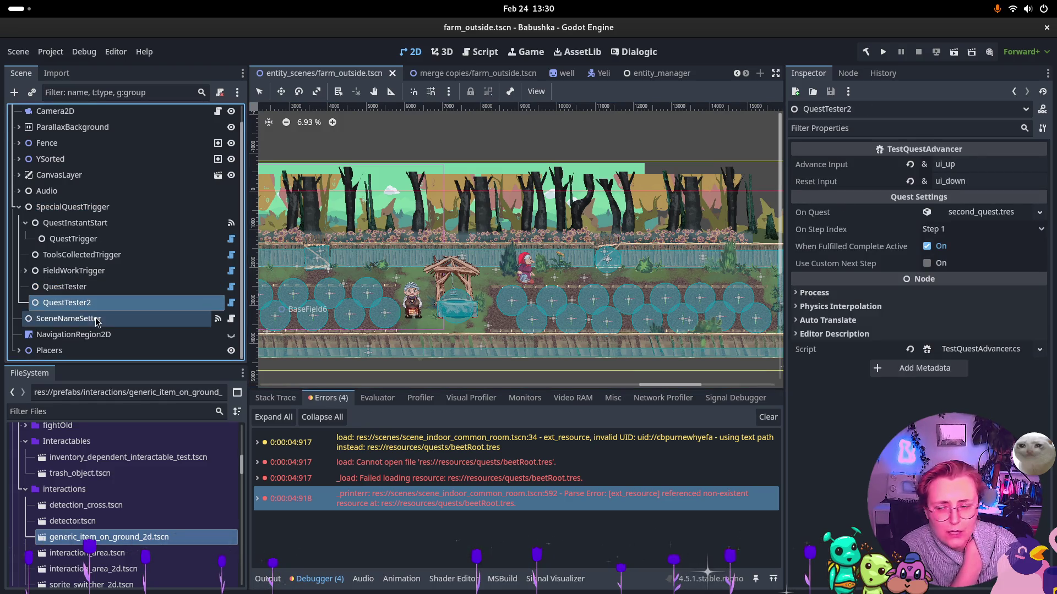
{"action": "left_click", "coordinate": [95, 320]}
{"action": "left_click", "coordinate": [77, 271]}
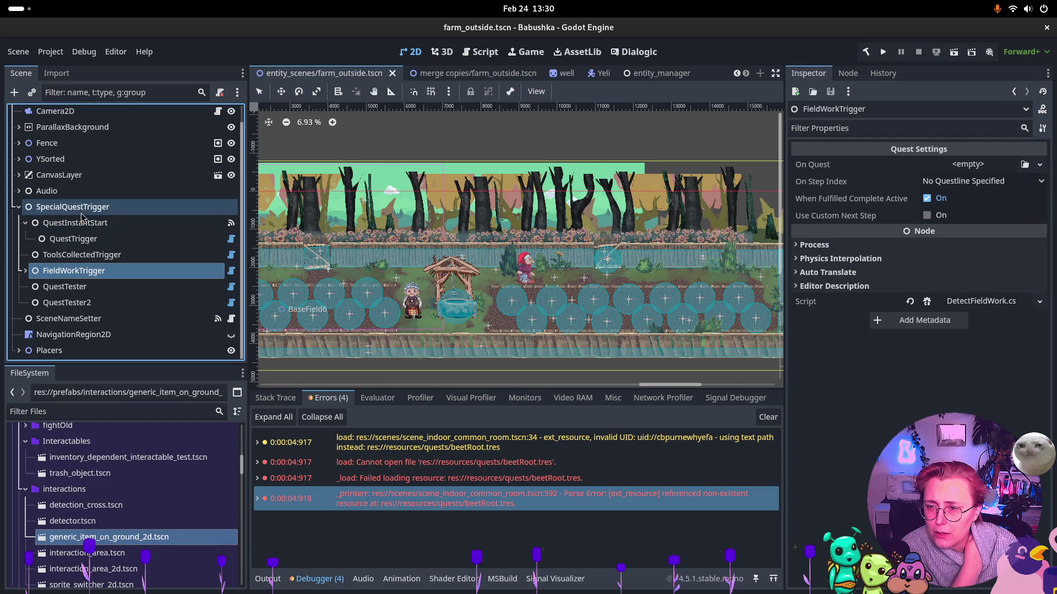
{"action": "left_click", "coordinate": [81, 206]}
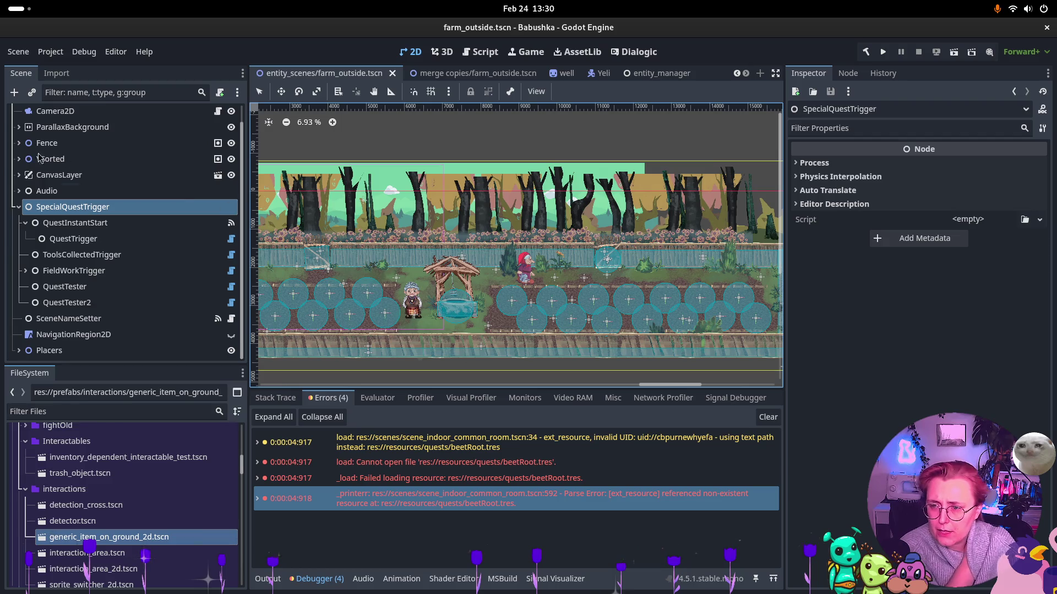
{"action": "left_click", "coordinate": [134, 227]}
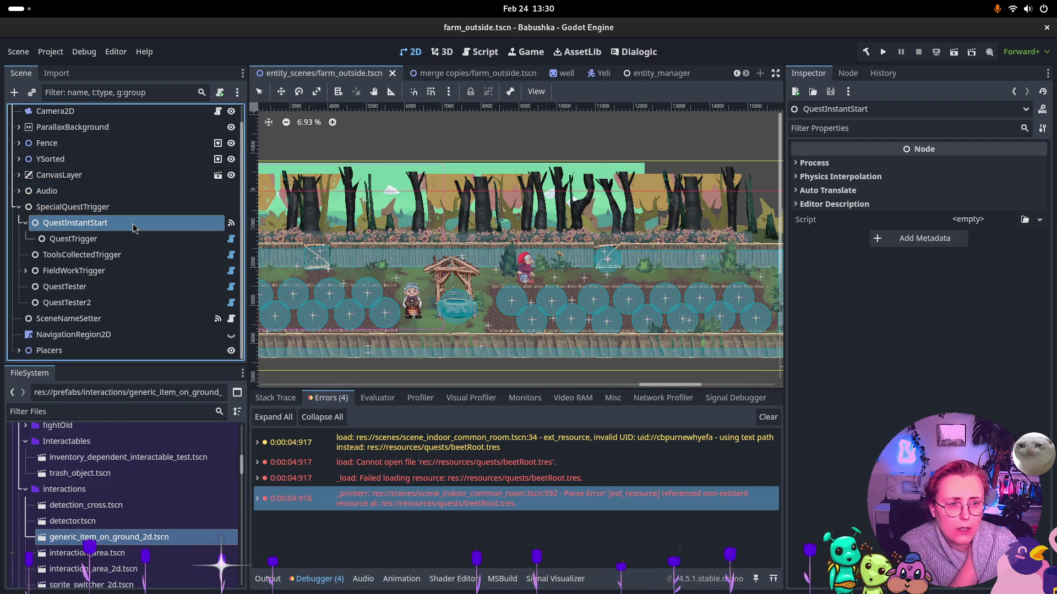
{"action": "left_click", "coordinate": [137, 238]}
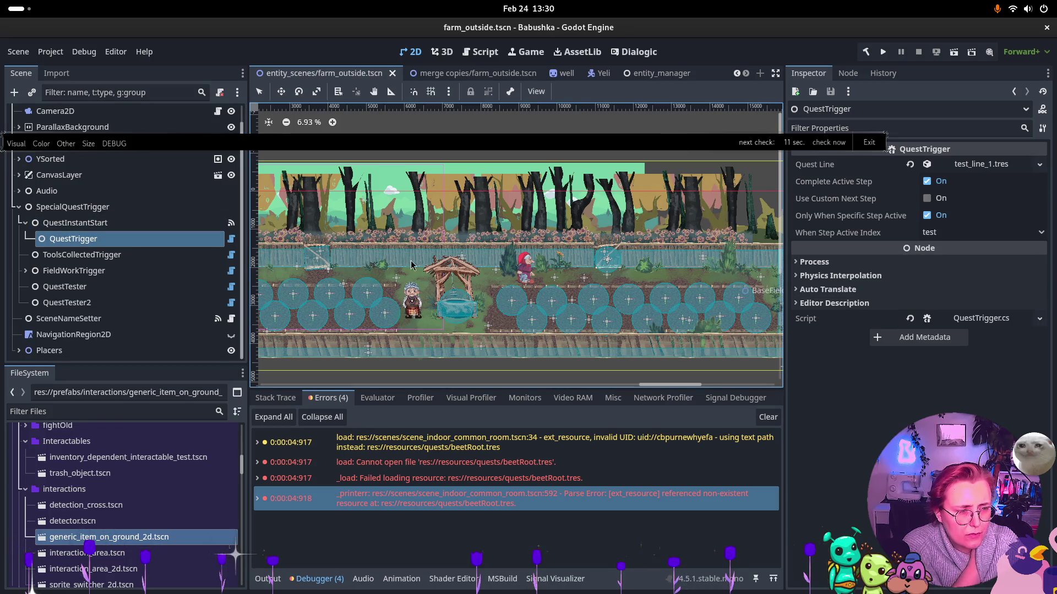
{"action": "left_click", "coordinate": [110, 254]}
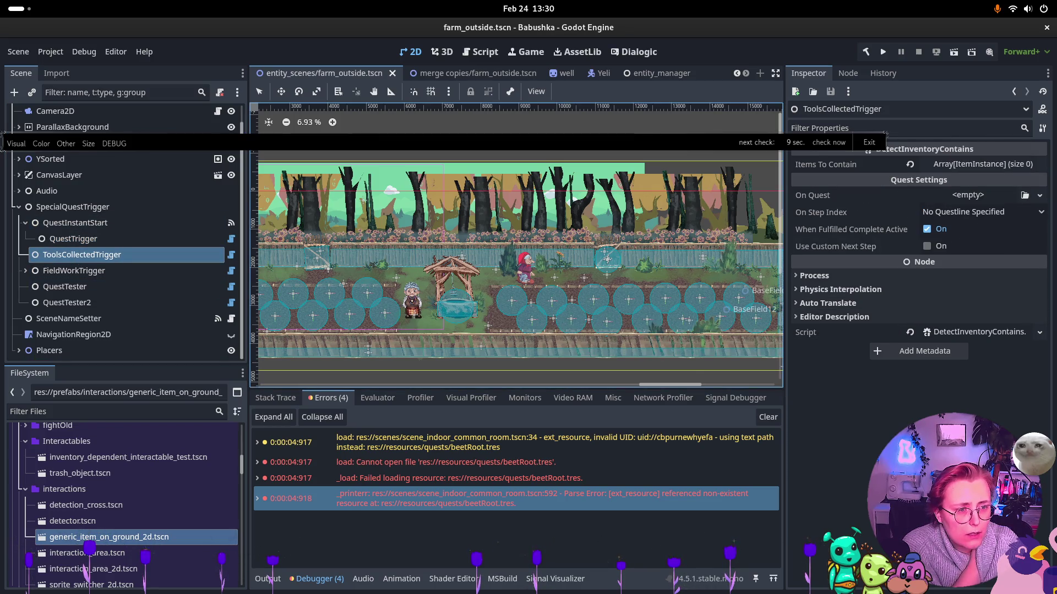
{"action": "left_click", "coordinate": [982, 164]}
{"action": "left_click", "coordinate": [983, 164]}
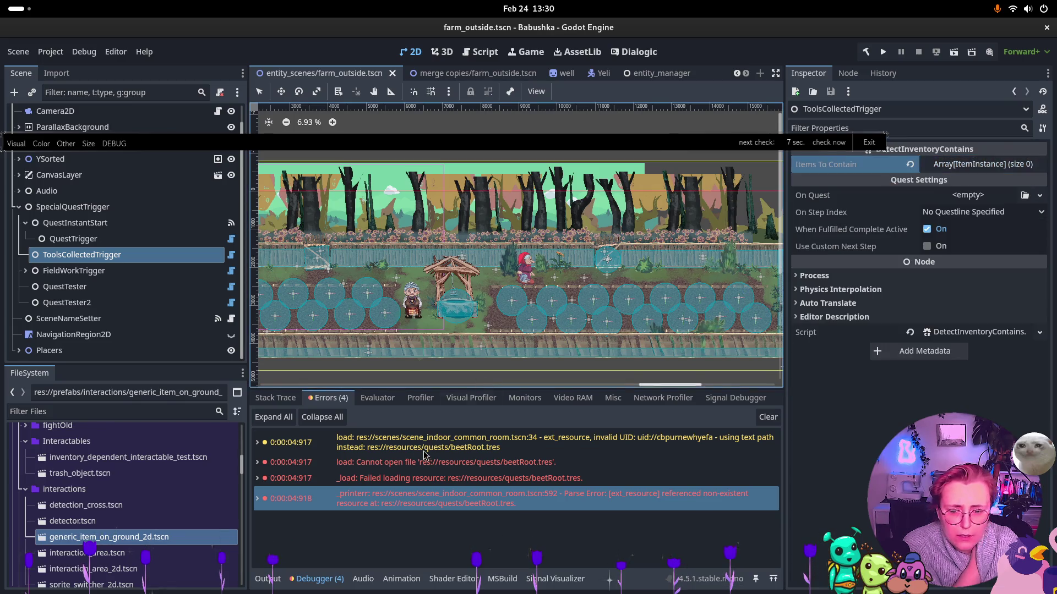
{"action": "left_click", "coordinate": [86, 271]}
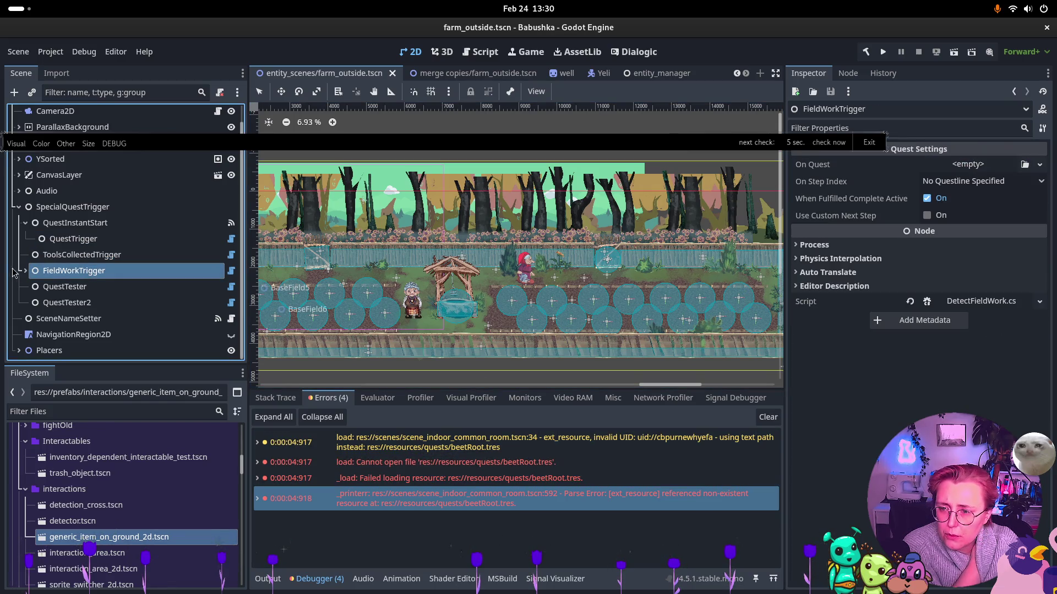
{"action": "left_click", "coordinate": [25, 271]}
{"action": "left_click", "coordinate": [91, 284]}
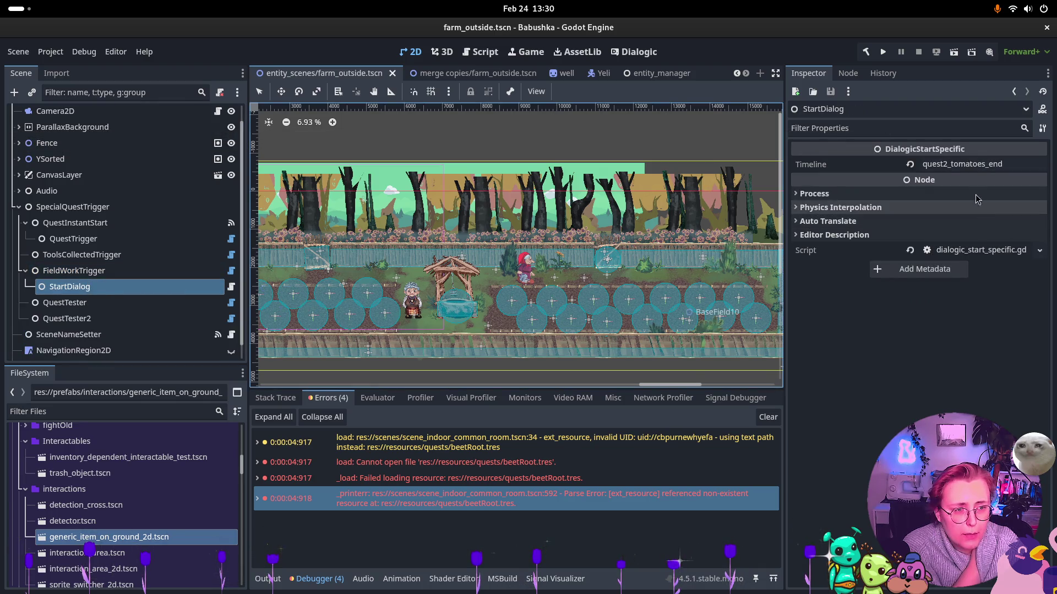
{"action": "left_click", "coordinate": [77, 306]}
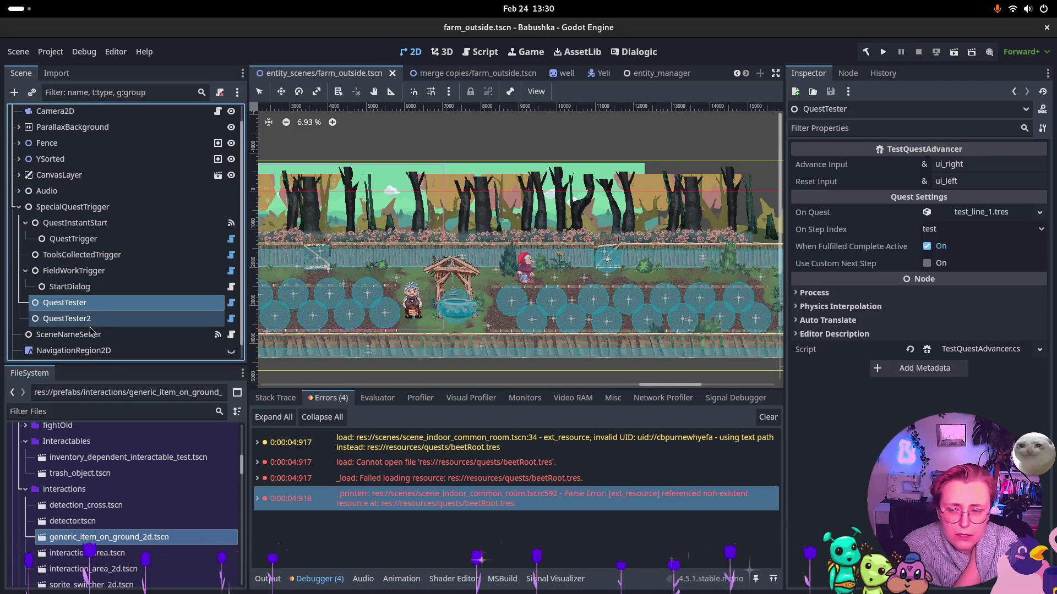
{"action": "left_click", "coordinate": [94, 320]}
{"action": "left_click", "coordinate": [105, 335]}
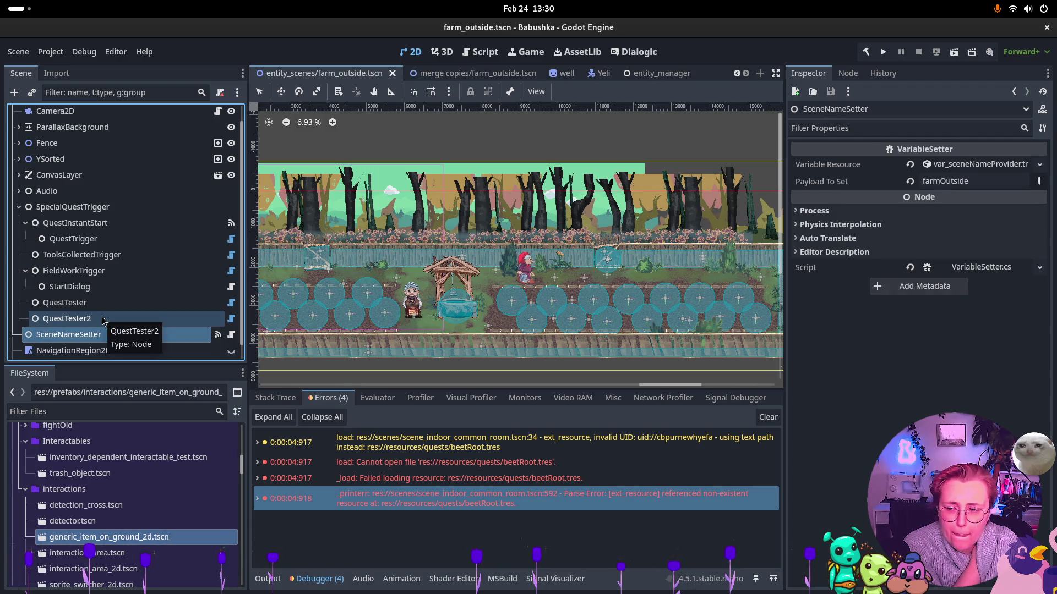
{"action": "scroll", "coordinate": [104, 319], "scroll_direction": "down", "scroll_amount": 1}
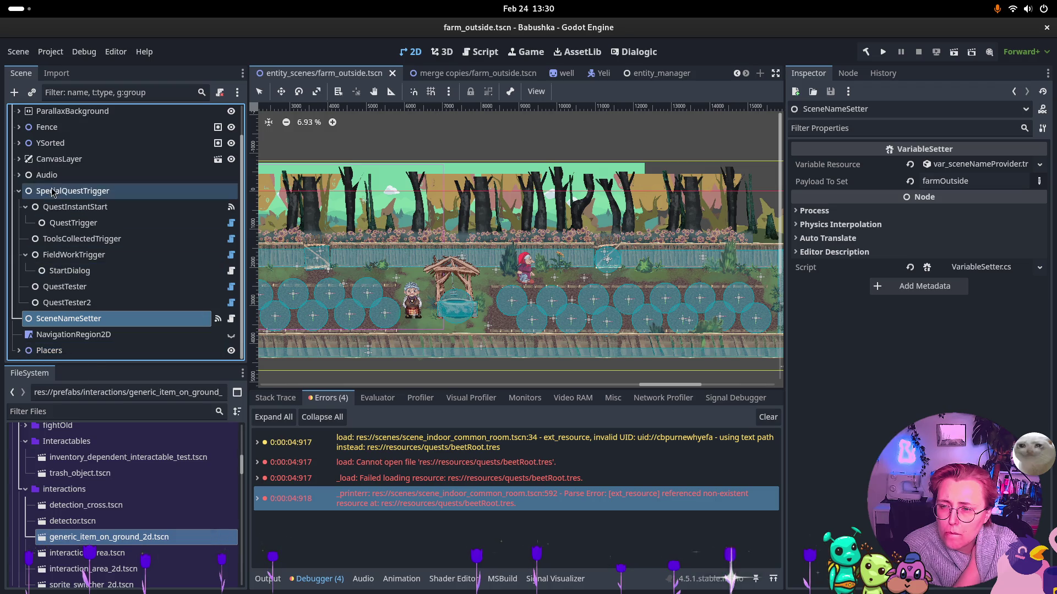
{"action": "left_click", "coordinate": [23, 175]}
{"action": "left_click", "coordinate": [19, 175]}
{"action": "left_click", "coordinate": [20, 175]}
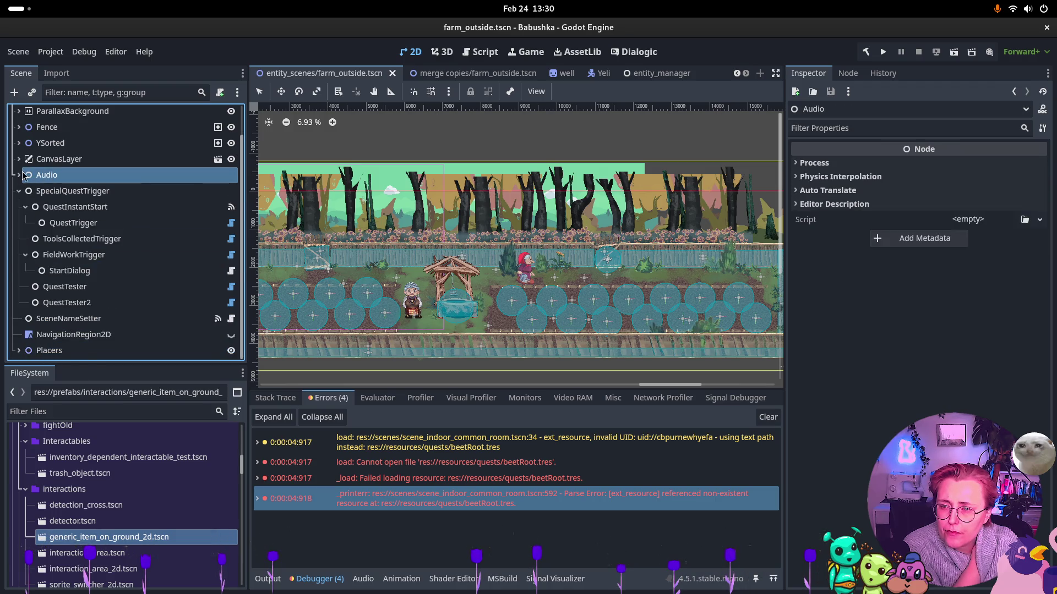
{"action": "scroll", "coordinate": [63, 146], "scroll_direction": "up", "scroll_amount": 2}
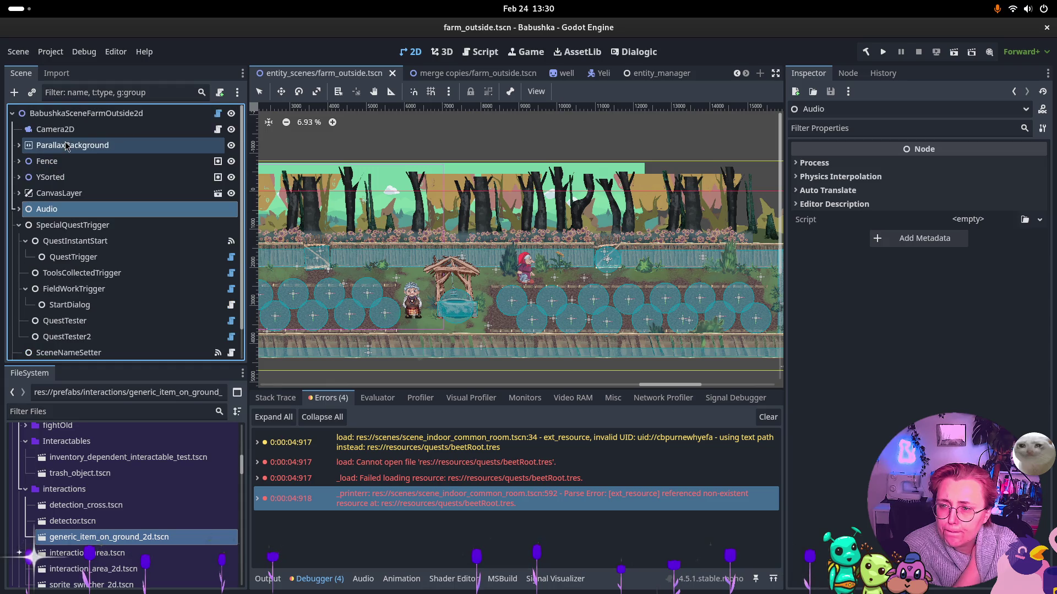
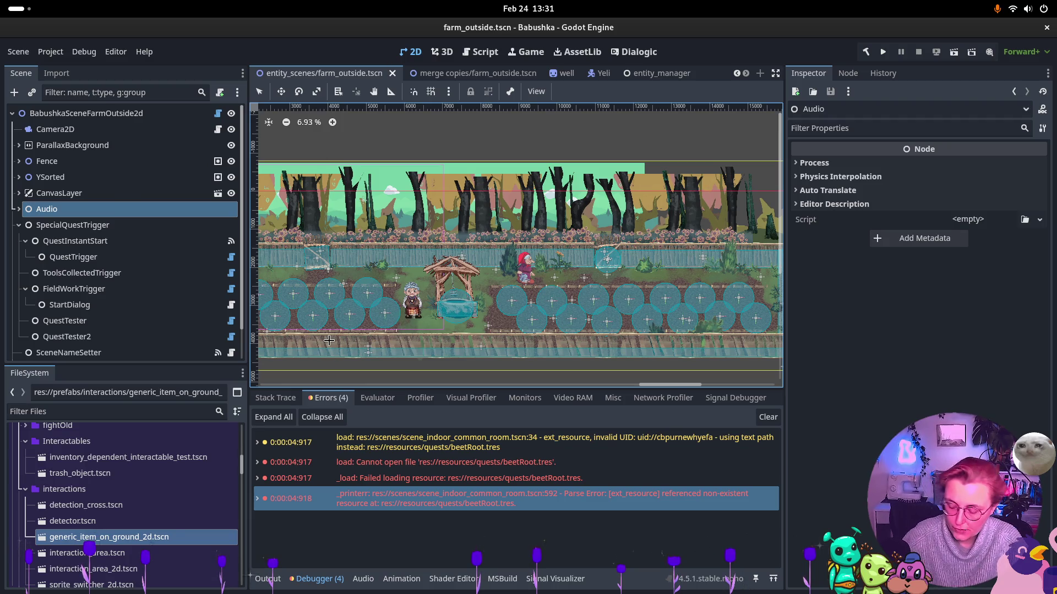
Switch from Godot to the Rider window showing PickUpEntity.cs and its 2 changed files
{"action": "key", "text": "super"}
{"action": "left_click", "coordinate": [496, 187]}
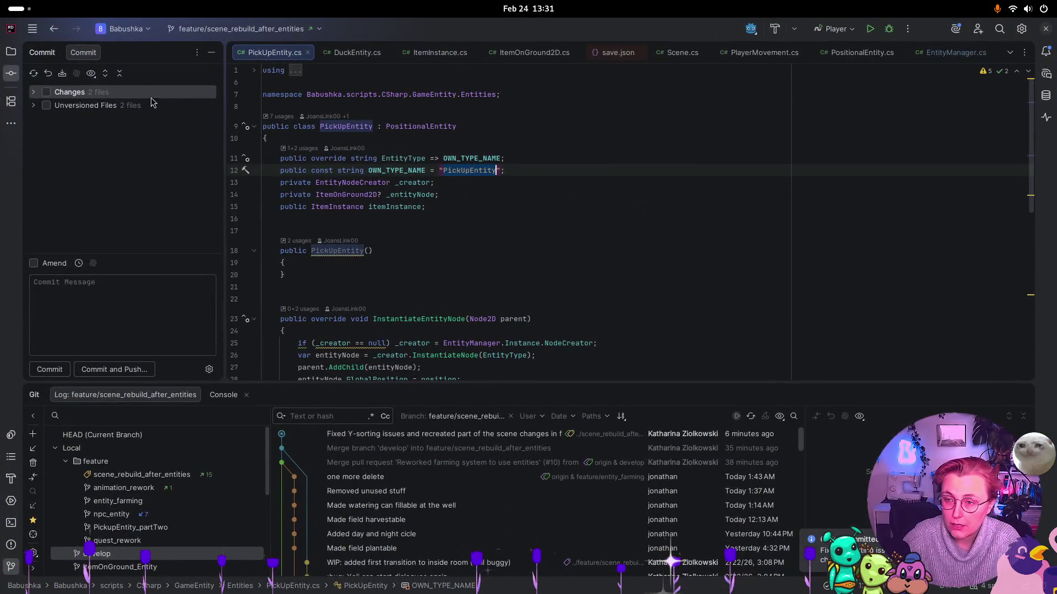
Review the uncommitted changes, then open scenes/entity_scenes/farm_outside.tscn from the File System view
{"action": "left_click", "coordinate": [34, 90]}
{"action": "left_click", "coordinate": [33, 92]}
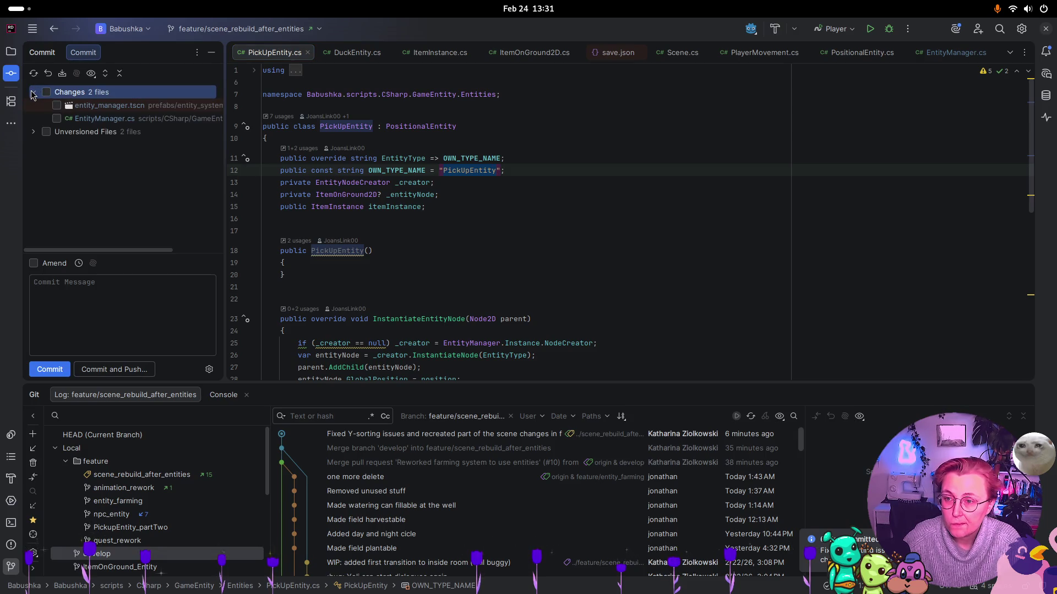
{"action": "left_click", "coordinate": [33, 92]}
{"action": "key", "text": "alt+1"}
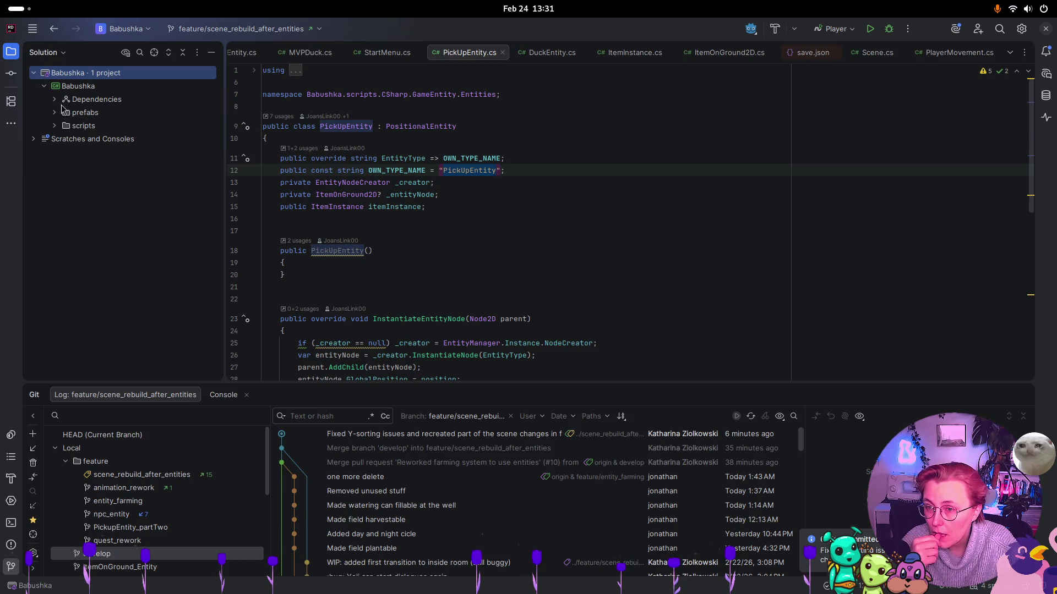
{"action": "left_click", "coordinate": [64, 53]}
{"action": "left_click", "coordinate": [40, 86]}
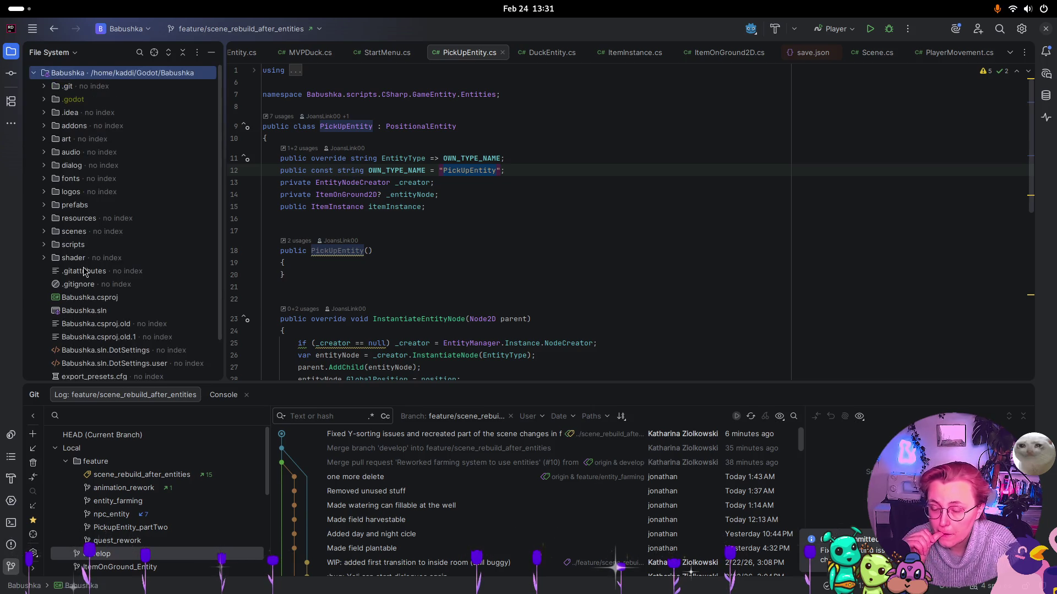
{"action": "left_click", "coordinate": [46, 233]}
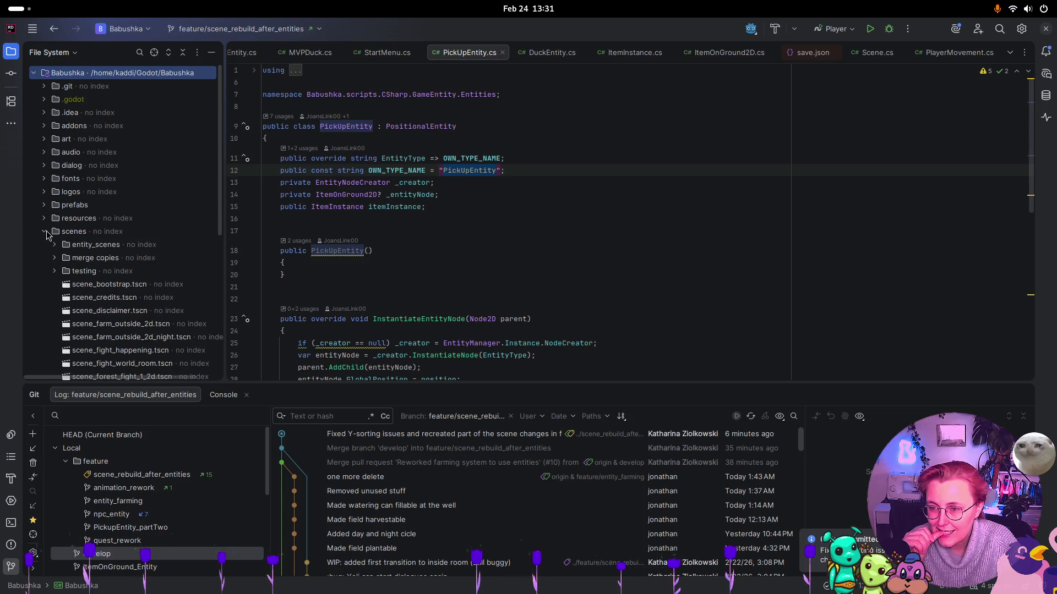
{"action": "left_click", "coordinate": [58, 246]}
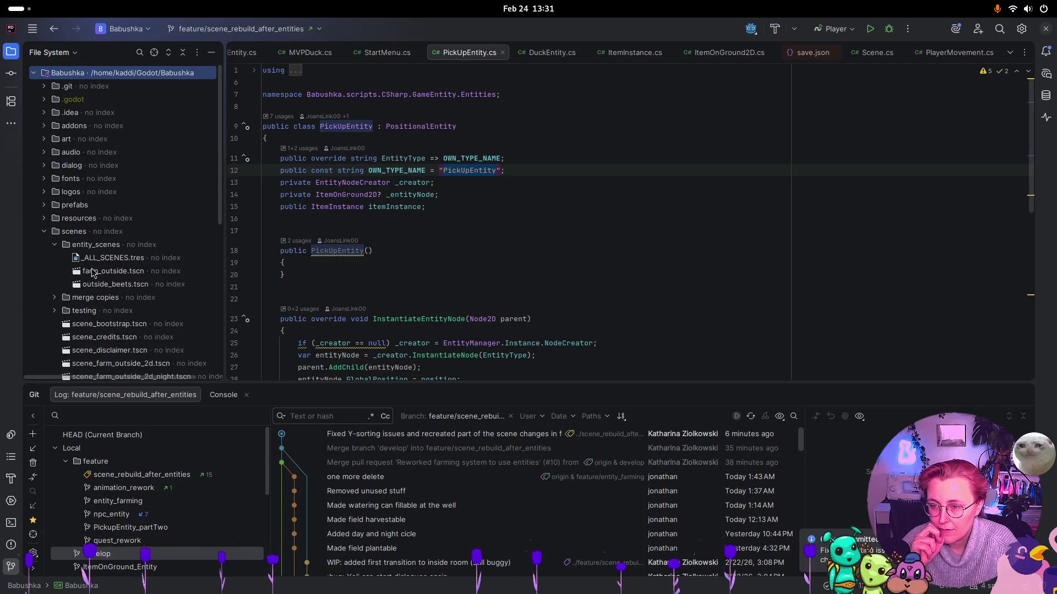
{"action": "double_click", "coordinate": [110, 271]}
Search farm_outside.tscn for 'beetroot', find 0 matches, and close the file
{"action": "left_click", "coordinate": [577, 187]}
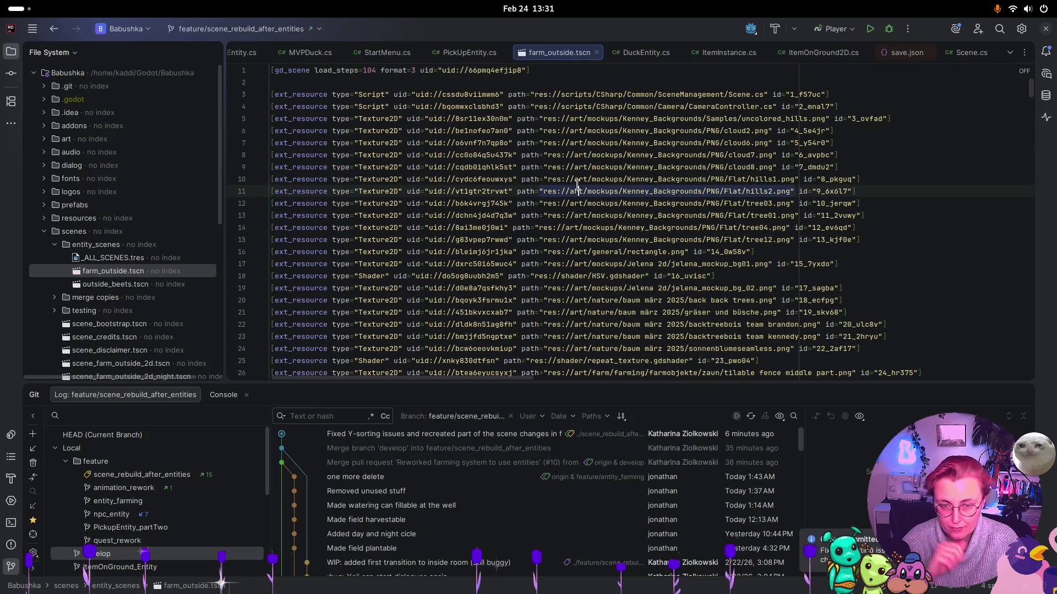
{"action": "key", "text": "ctrl+f"}
{"action": "type", "text": "beetroot"}
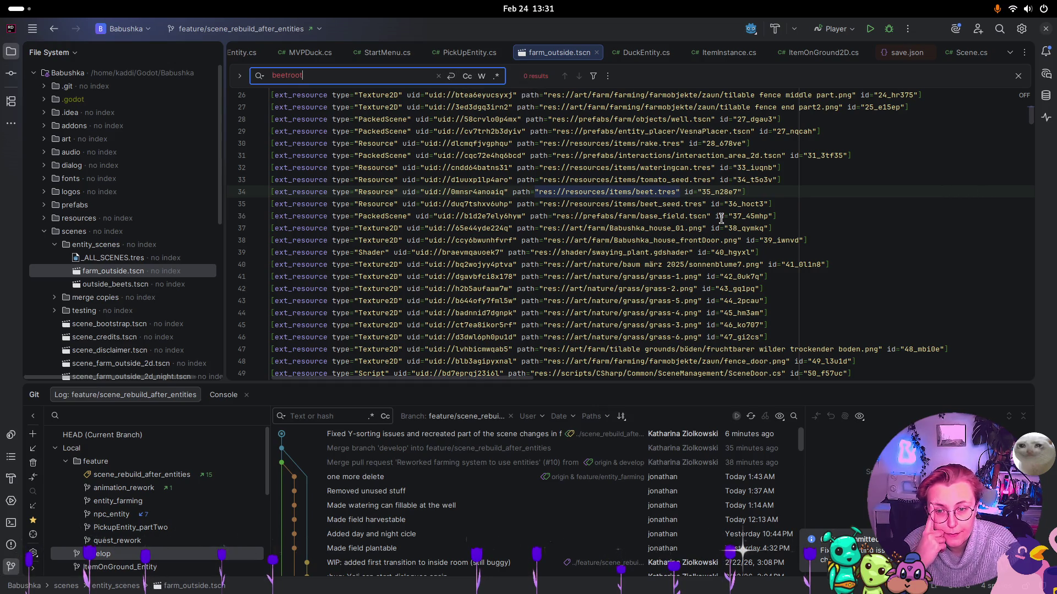
{"action": "scroll", "coordinate": [721, 217], "scroll_direction": "up", "scroll_amount": 8}
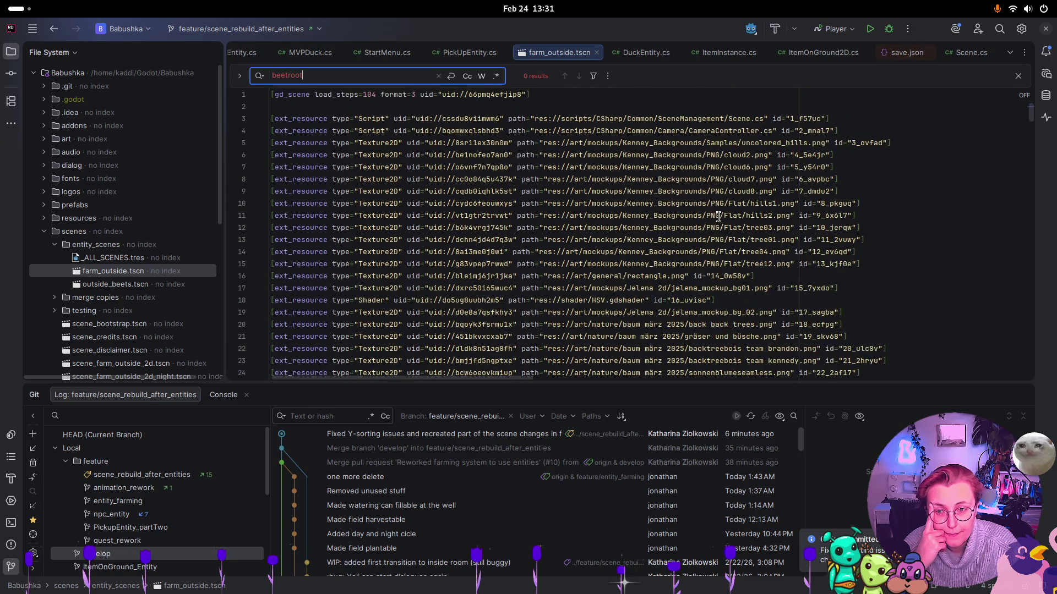
{"action": "left_click", "coordinate": [1018, 77]}
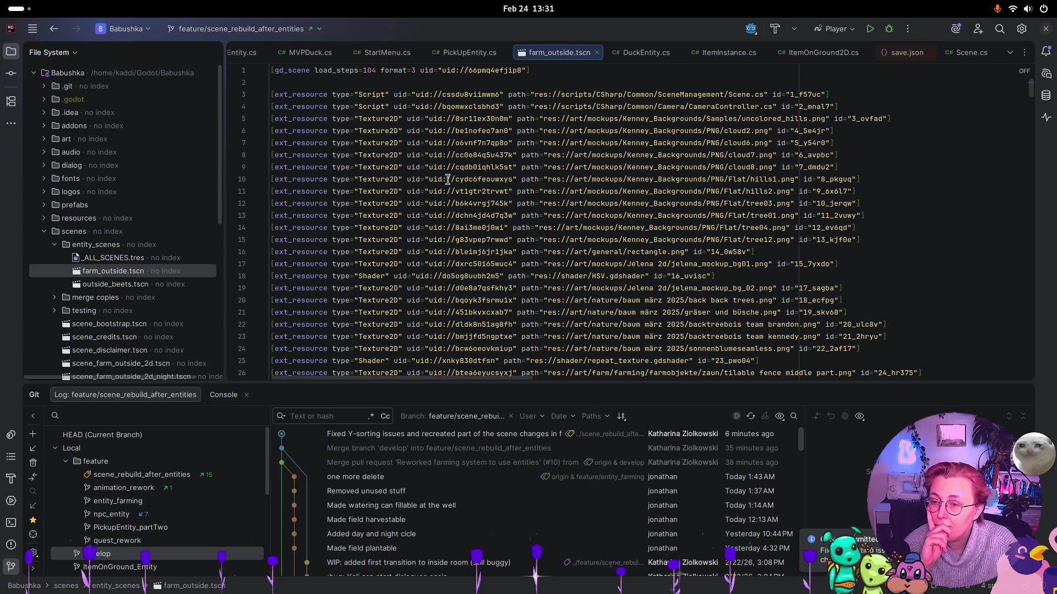
{"action": "left_click", "coordinate": [597, 53]}
{"action": "key", "text": "super"}
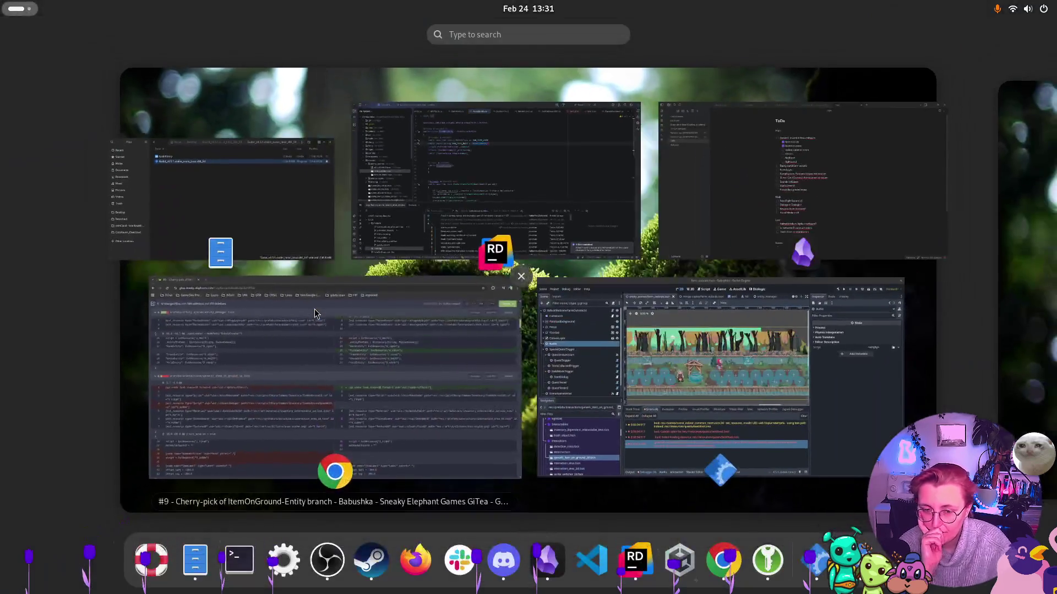
In Godot, expand the 'Cannot open file' and '_load' beetRoot.tres errors, then switch to the Yeli scene
{"action": "left_click", "coordinate": [544, 457]}
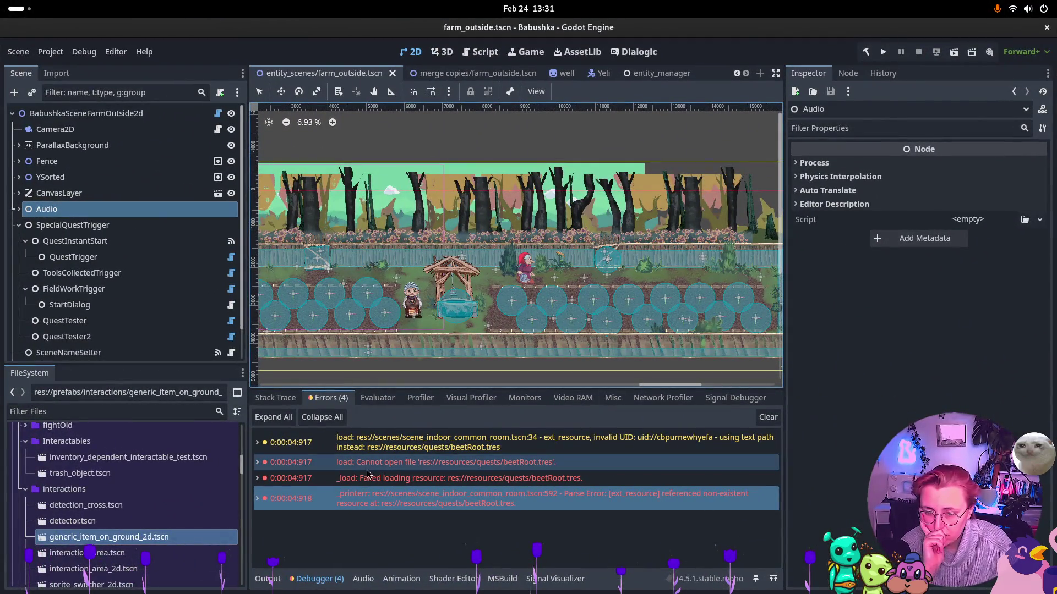
{"action": "left_click", "coordinate": [321, 466]}
{"action": "left_click", "coordinate": [258, 464]}
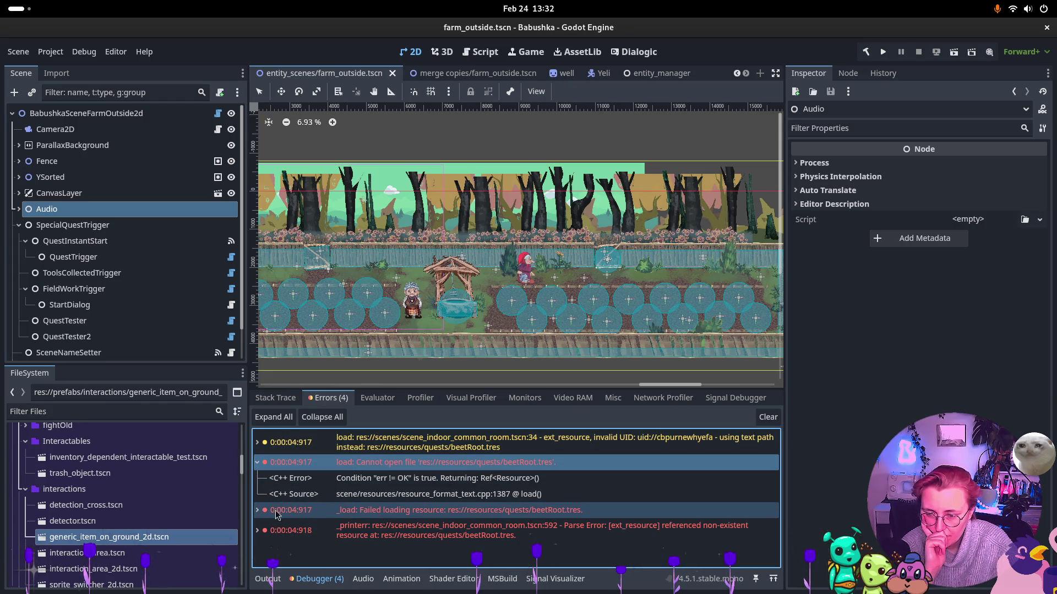
{"action": "left_click", "coordinate": [256, 510]}
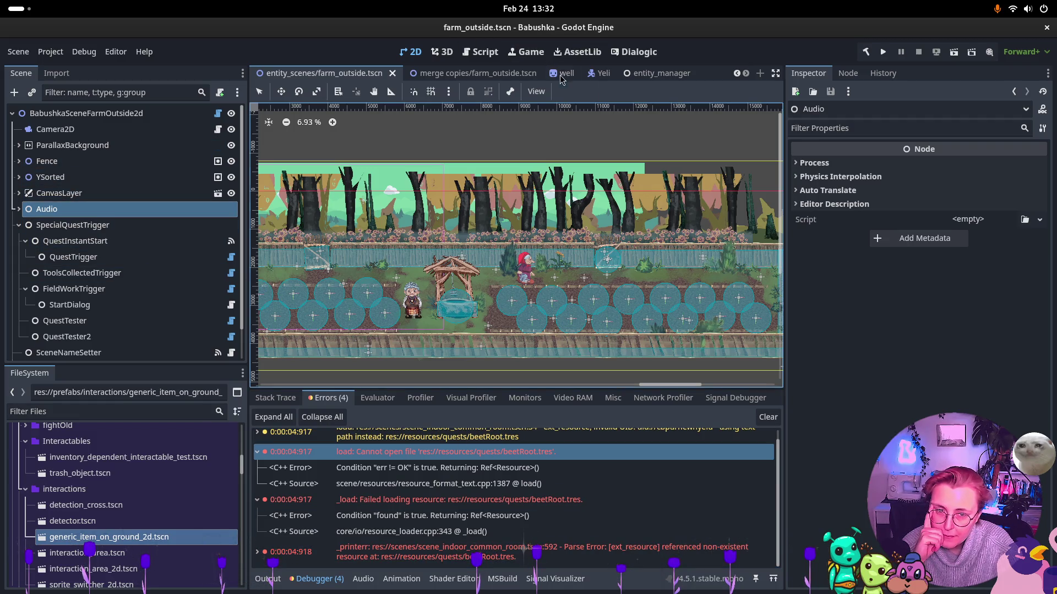
{"action": "left_click", "coordinate": [599, 77]}
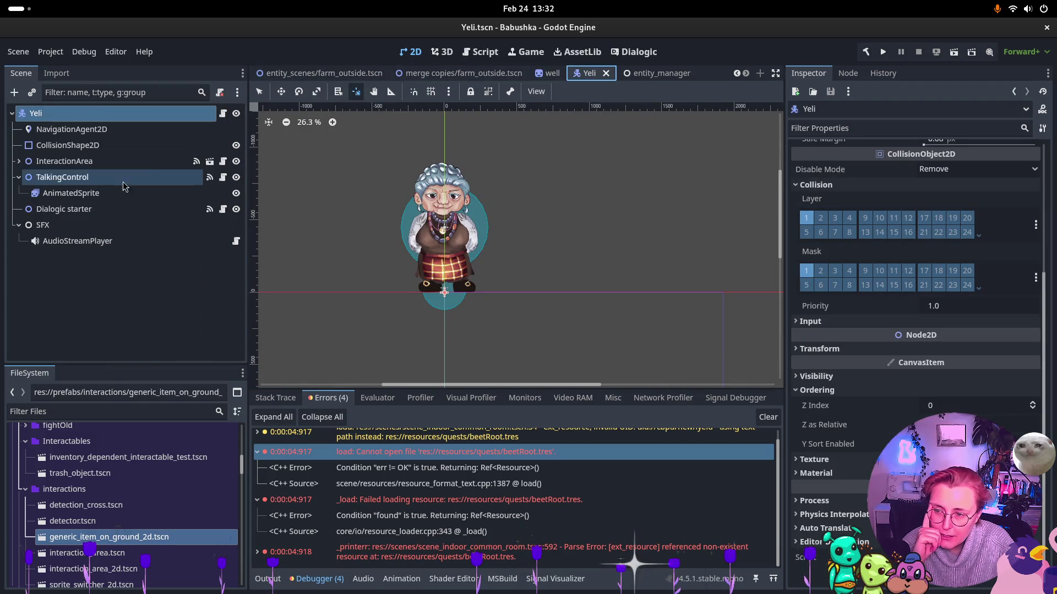
Inspect the Yeli scene's SFX, Dialogic starter, TalkingControl and root nodes
{"action": "left_click", "coordinate": [16, 225]}
{"action": "left_click", "coordinate": [64, 209]}
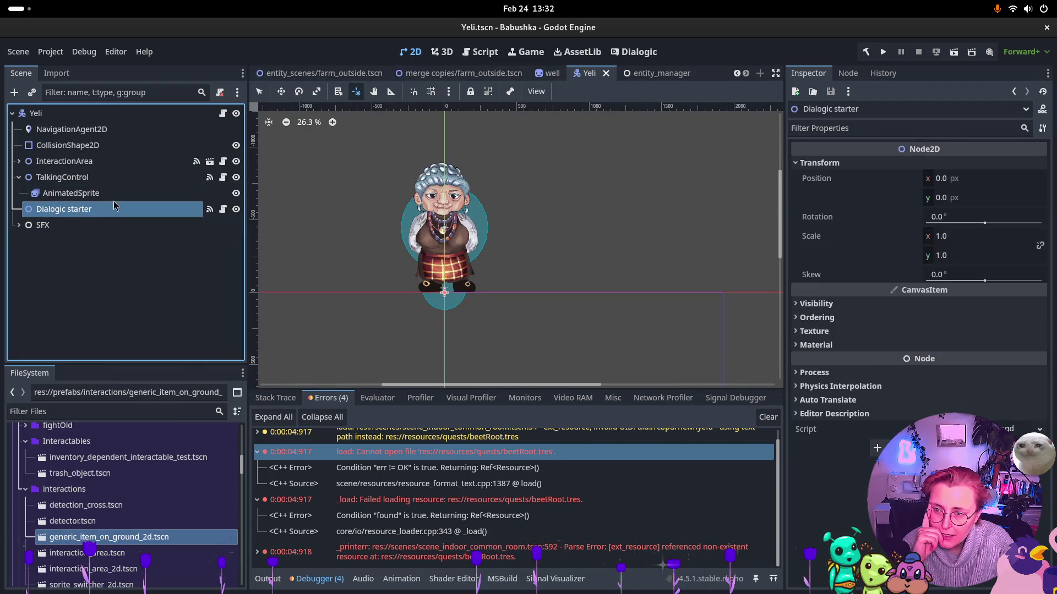
{"action": "left_click", "coordinate": [62, 177]}
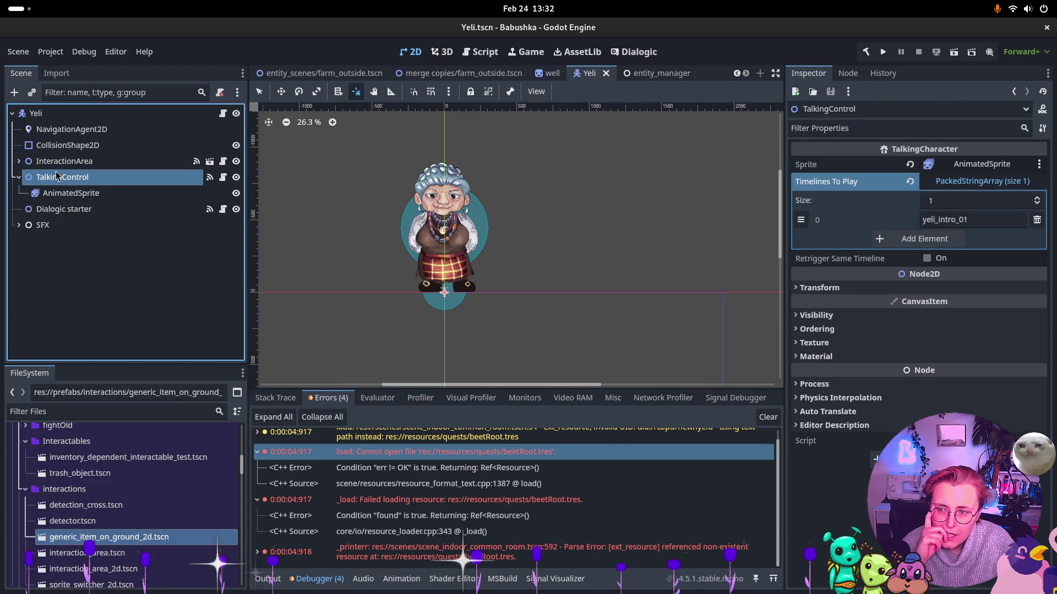
{"action": "left_click", "coordinate": [33, 115]}
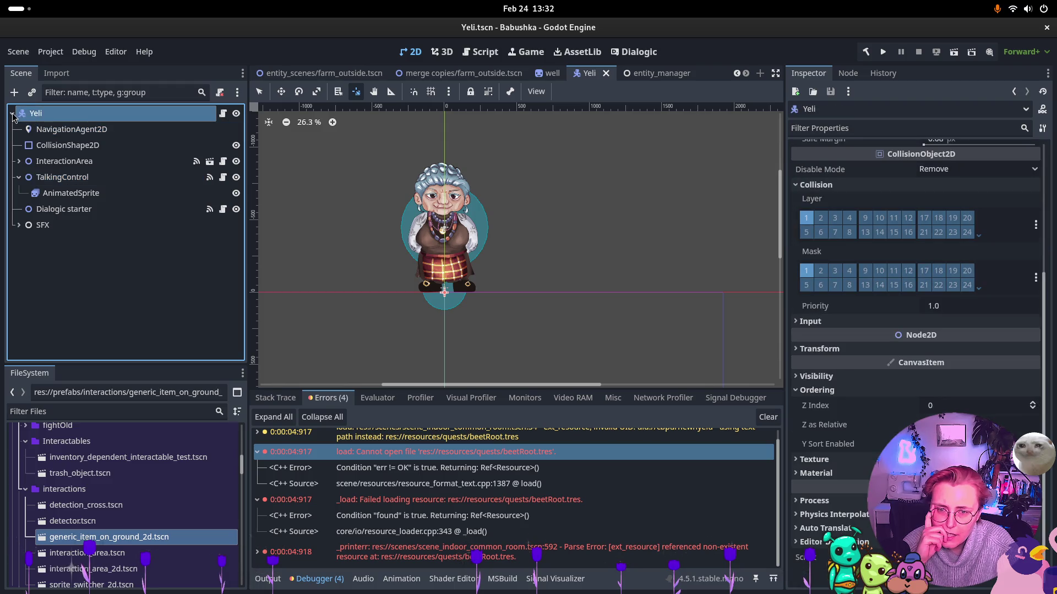
Look over the merge copies farm_outside scene, then return to the entity_scenes farm_outside scene
{"action": "left_click", "coordinate": [460, 76]}
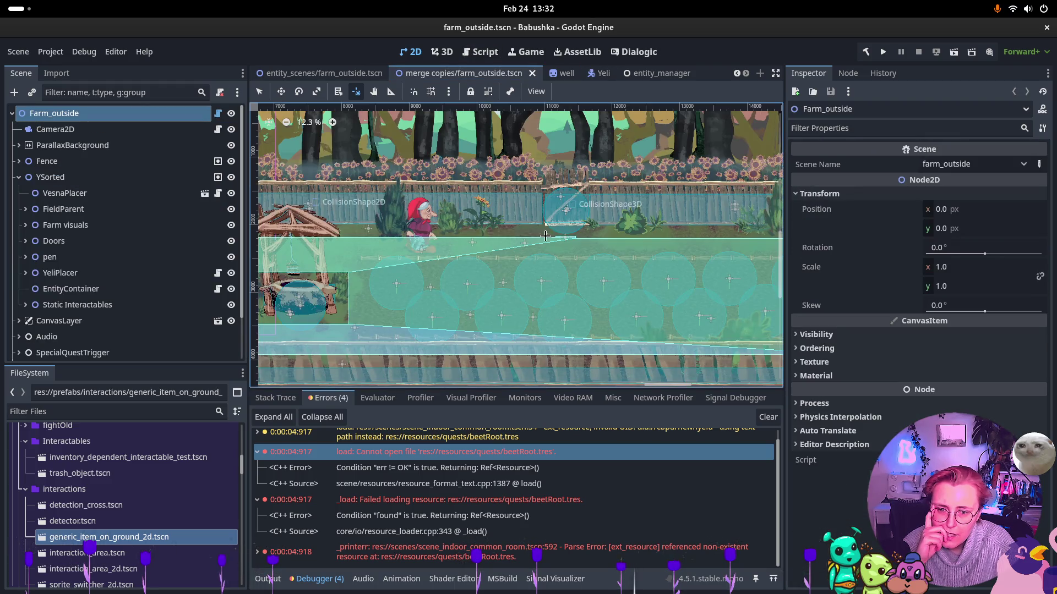
{"action": "scroll", "coordinate": [547, 234], "scroll_direction": "down", "scroll_amount": 2}
{"action": "scroll", "coordinate": [118, 302], "scroll_direction": "down", "scroll_amount": 3}
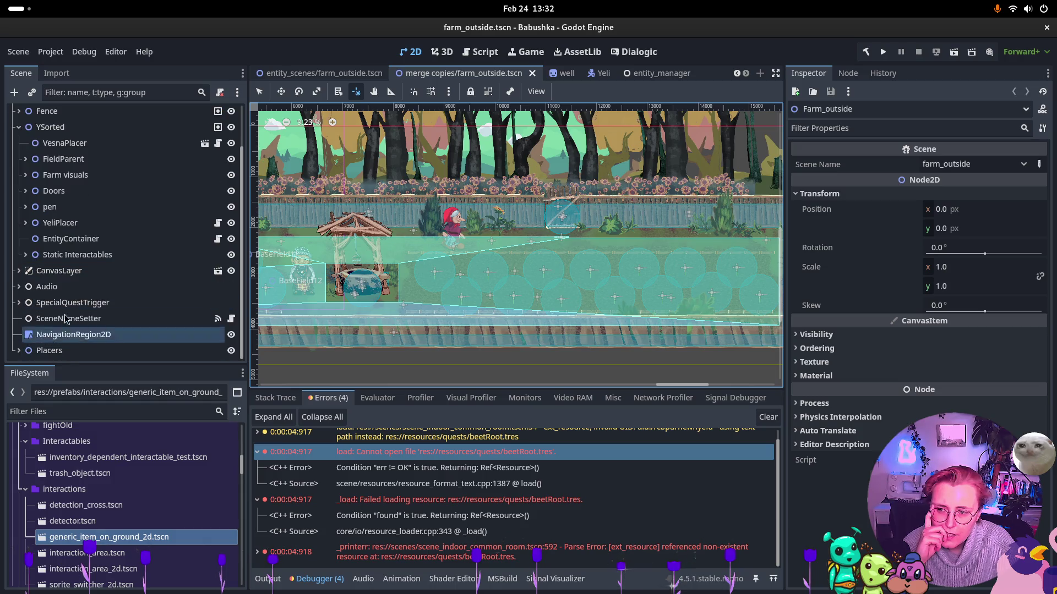
{"action": "scroll", "coordinate": [110, 319], "scroll_direction": "up", "scroll_amount": 3}
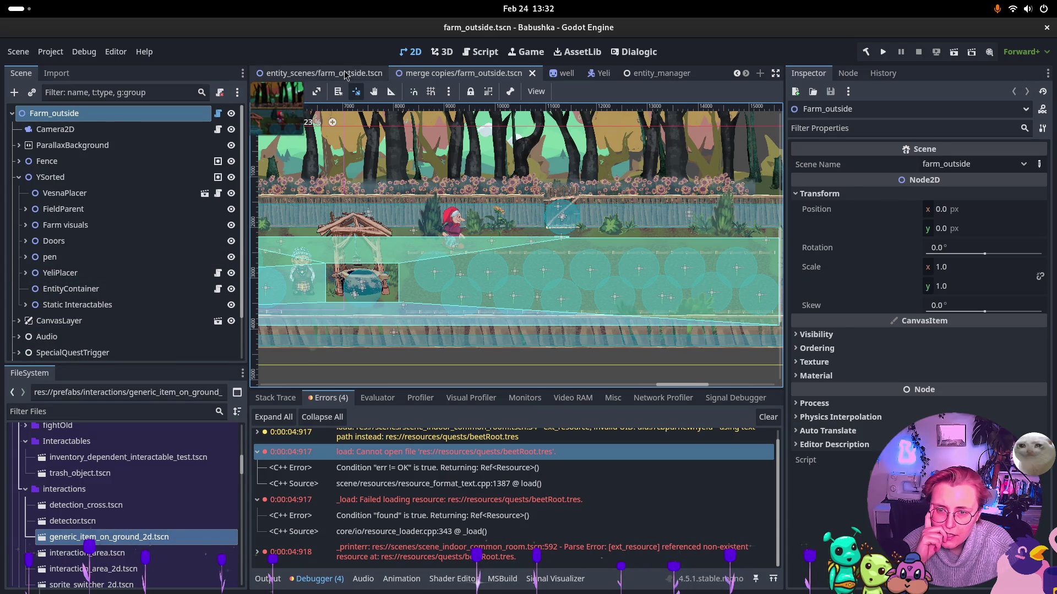
{"action": "left_click", "coordinate": [324, 73]}
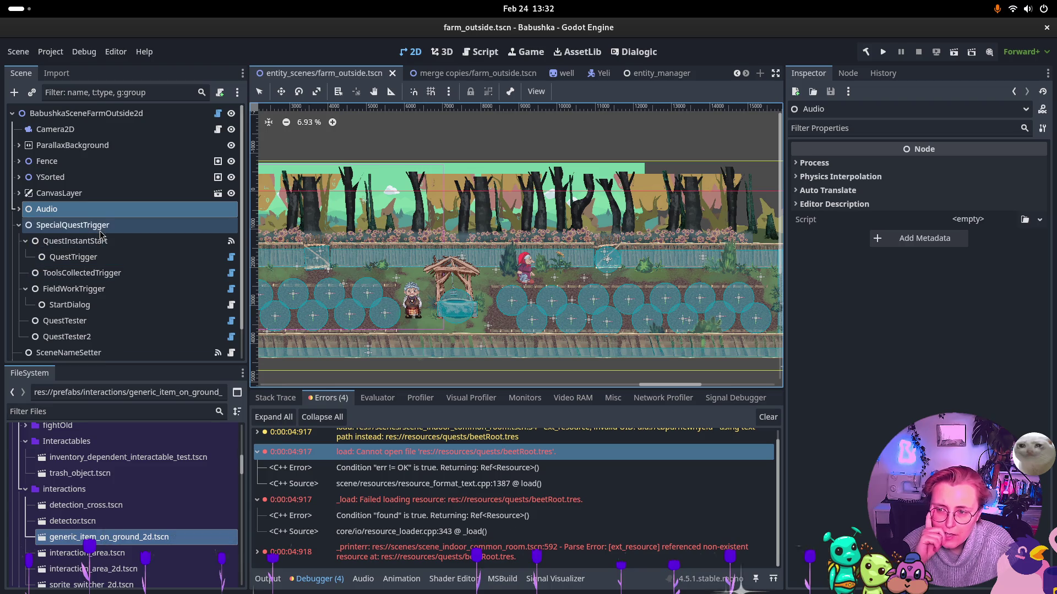
Delete SpecialQuestTrigger with its children, save farm_outside.tscn, and test-run then stop the scene
{"action": "scroll", "coordinate": [85, 220], "scroll_direction": "down", "scroll_amount": 1}
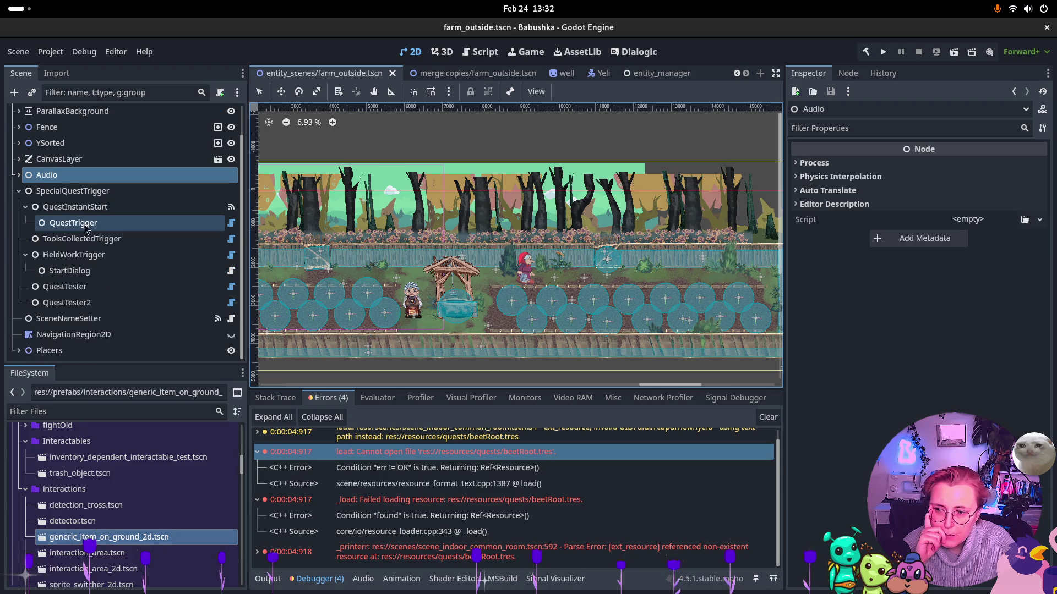
{"action": "left_click", "coordinate": [47, 190]}
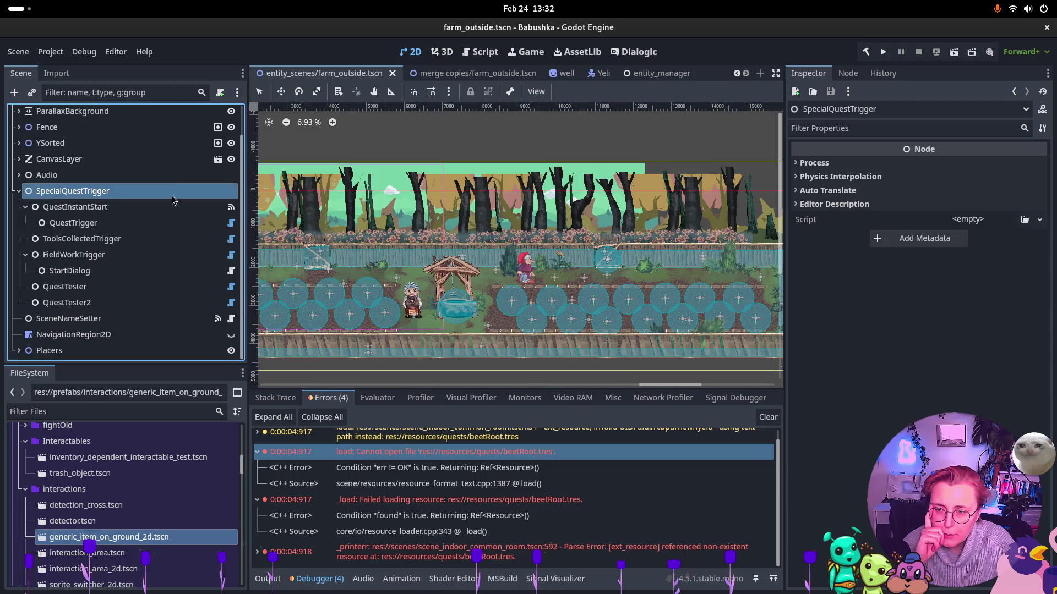
{"action": "key", "text": "Delete"}
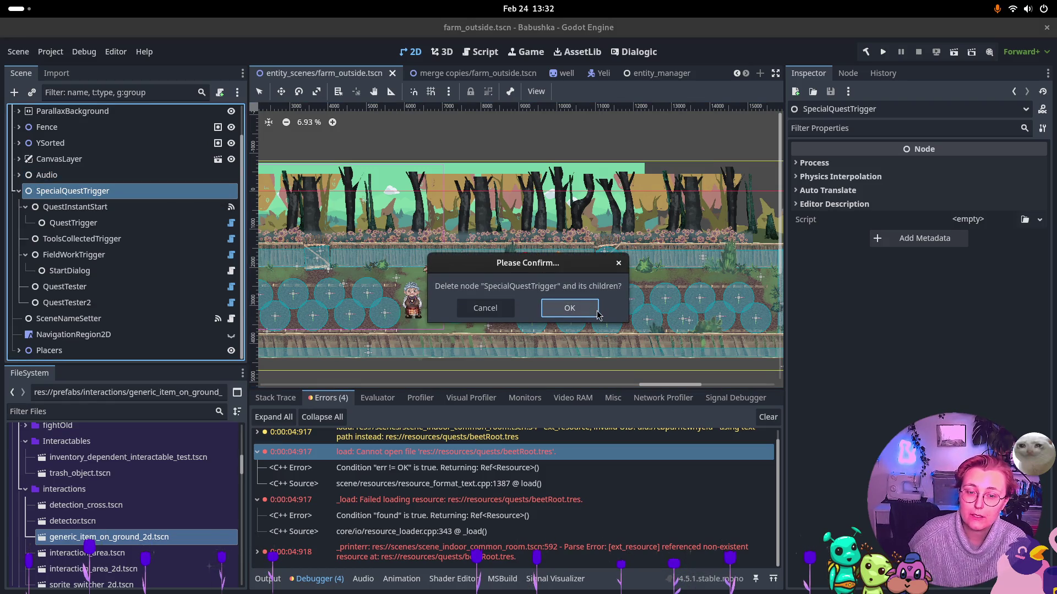
{"action": "left_click", "coordinate": [575, 310]}
{"action": "key", "text": "ctrl+s"}
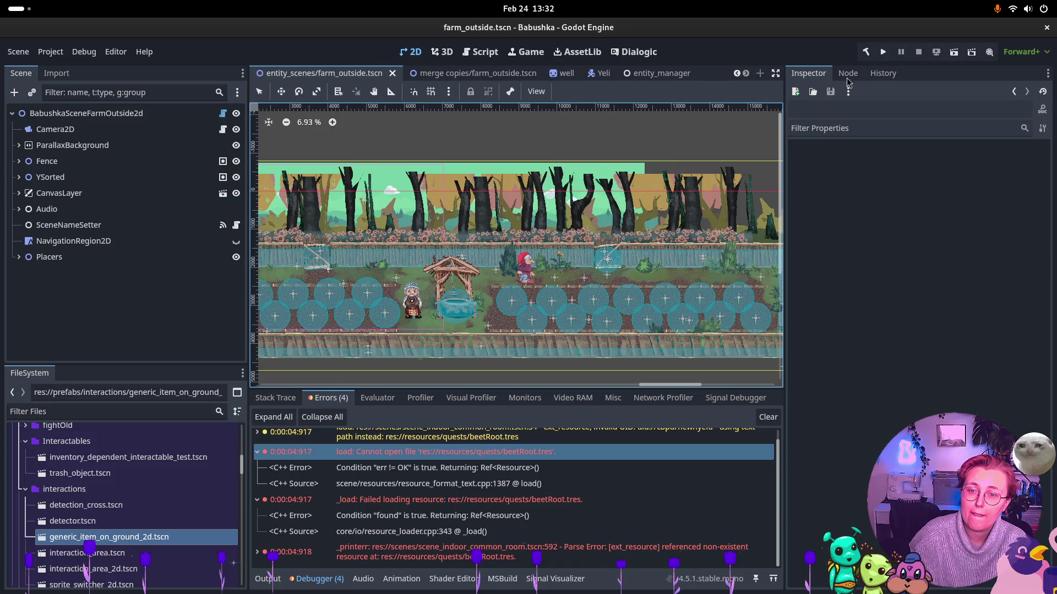
{"action": "left_click", "coordinate": [952, 52]}
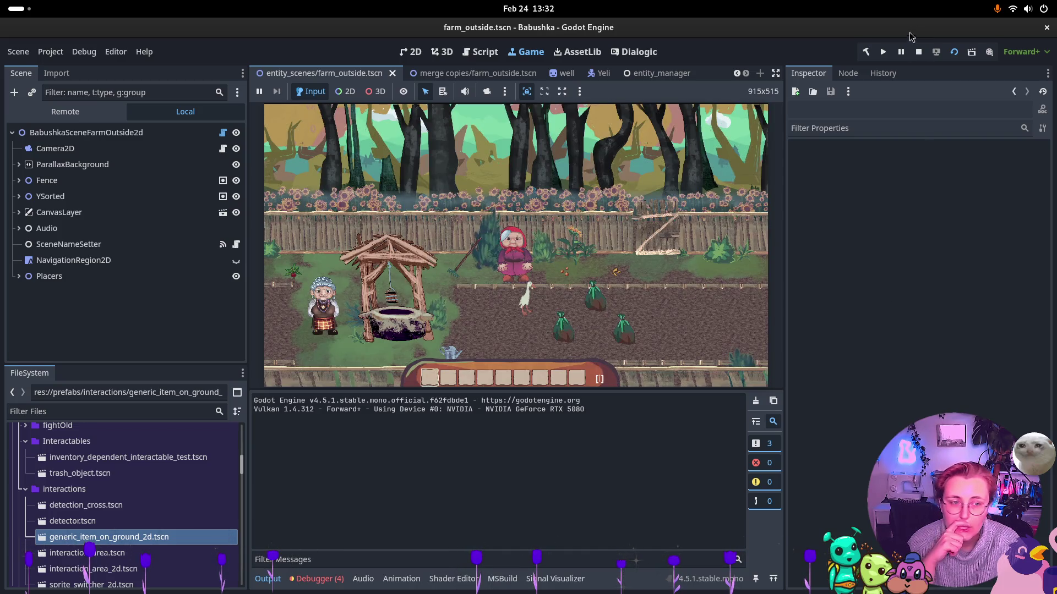
{"action": "left_click", "coordinate": [918, 52]}
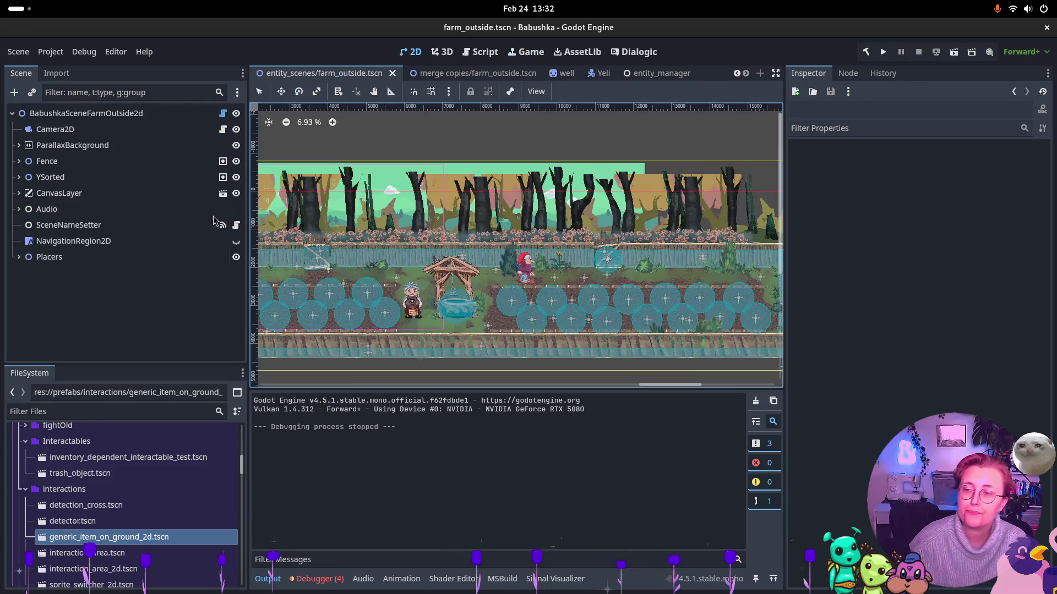
Undo the SpecialQuestTrigger deletion and move through the ParallaxBackground and Fence nodes
{"action": "key", "text": "ctrl+z"}
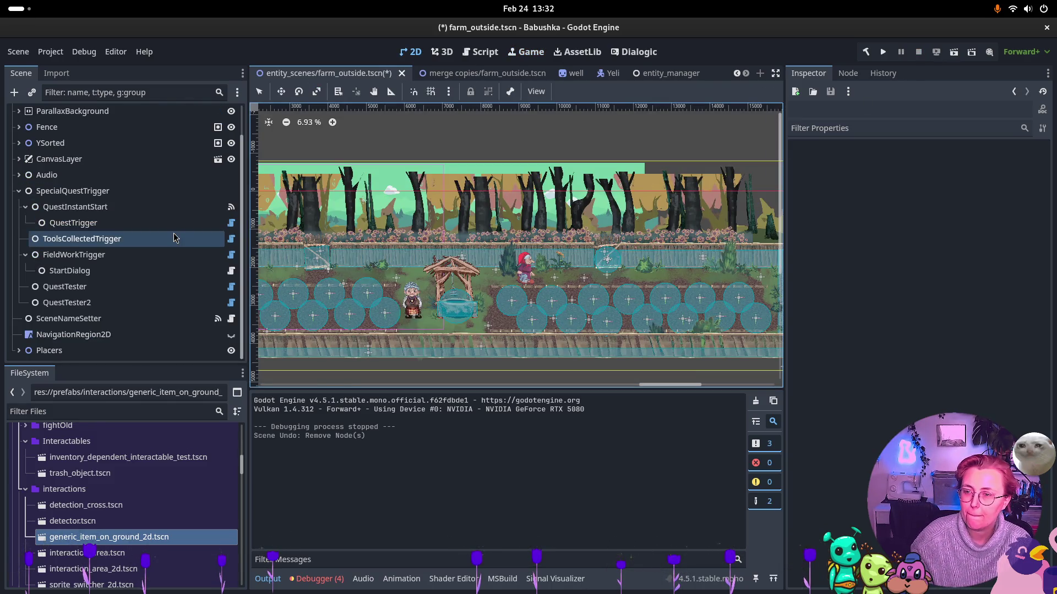
{"action": "key", "text": "Left"}
{"action": "key", "text": "Left"}
{"action": "key", "text": "Left"}
{"action": "key", "text": "Up"}
{"action": "key", "text": "Up"}
{"action": "key", "text": "Up"}
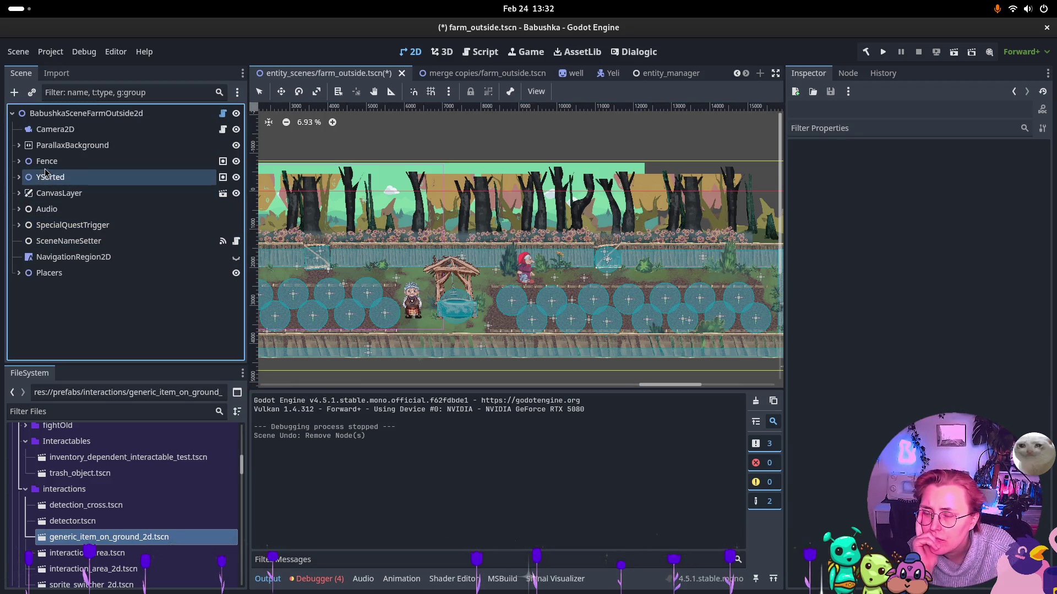
{"action": "left_click", "coordinate": [21, 148]}
{"action": "key", "text": "Down"}
{"action": "key", "text": "Down"}
{"action": "key", "text": "Down"}
{"action": "key", "text": "Up"}
{"action": "key", "text": "Up"}
{"action": "key", "text": "Up"}
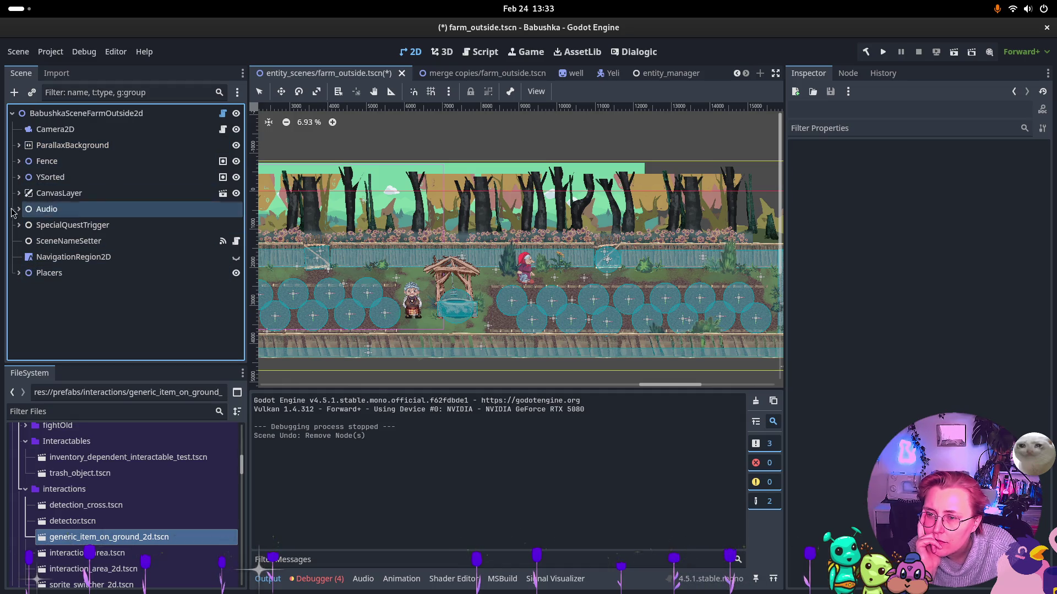
{"action": "left_click", "coordinate": [20, 165]}
{"action": "key", "text": "Down"}
{"action": "key", "text": "Down"}
{"action": "key", "text": "Down"}
{"action": "key", "text": "Up"}
{"action": "key", "text": "Up"}
{"action": "key", "text": "Up"}
{"action": "key", "text": "Down"}
Delete YeliPlacer from under YSorted and run the scene to test it
{"action": "left_click", "coordinate": [19, 177]}
{"action": "key", "text": "Down"}
{"action": "key", "text": "Down"}
{"action": "key", "text": "Down"}
{"action": "left_click", "coordinate": [62, 239]}
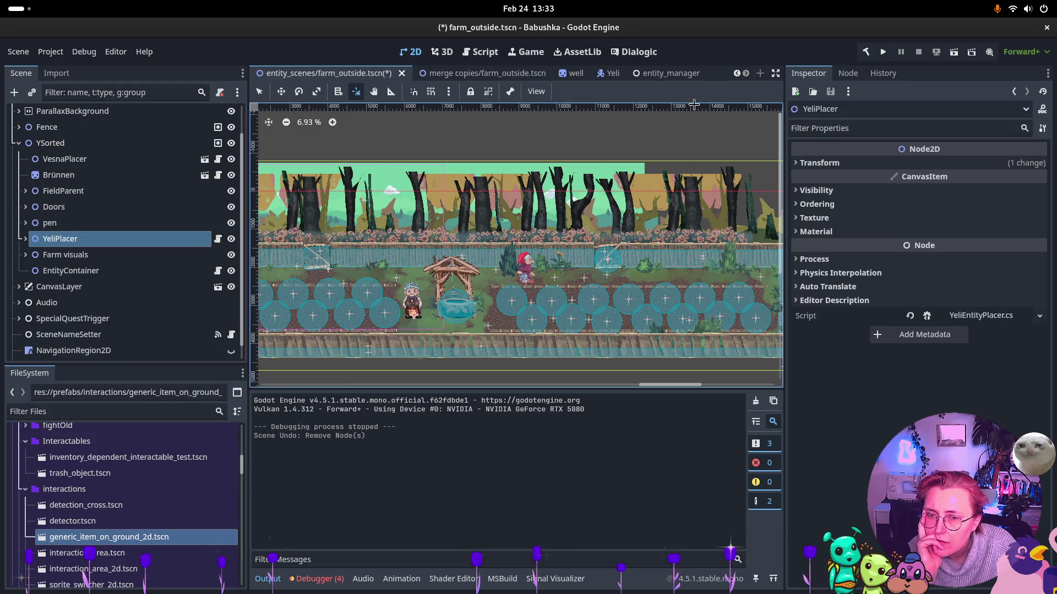
{"action": "key", "text": "Delete"}
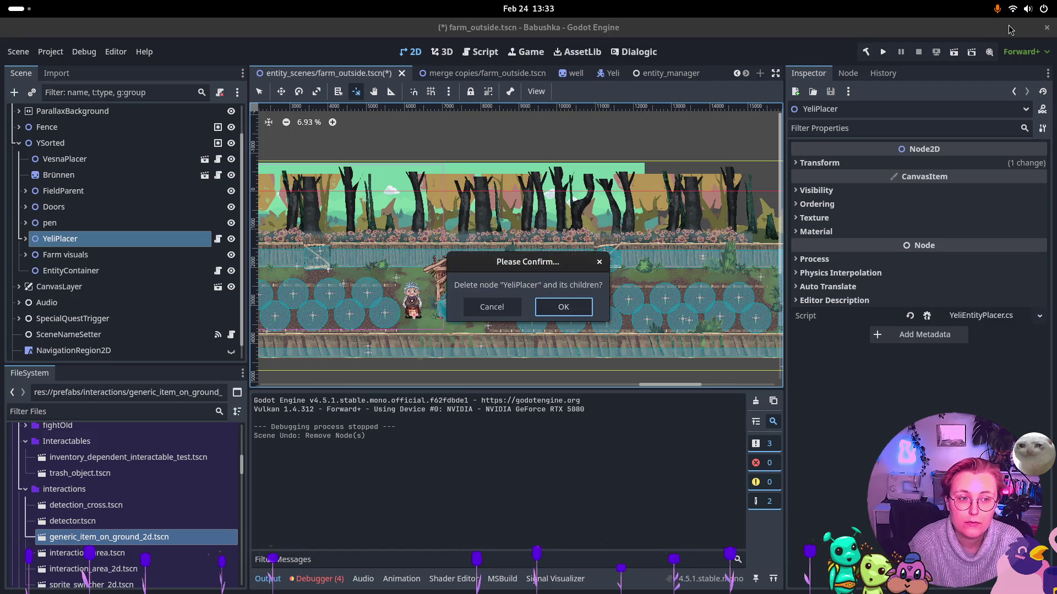
{"action": "left_click", "coordinate": [564, 307]}
{"action": "left_click", "coordinate": [953, 52]}
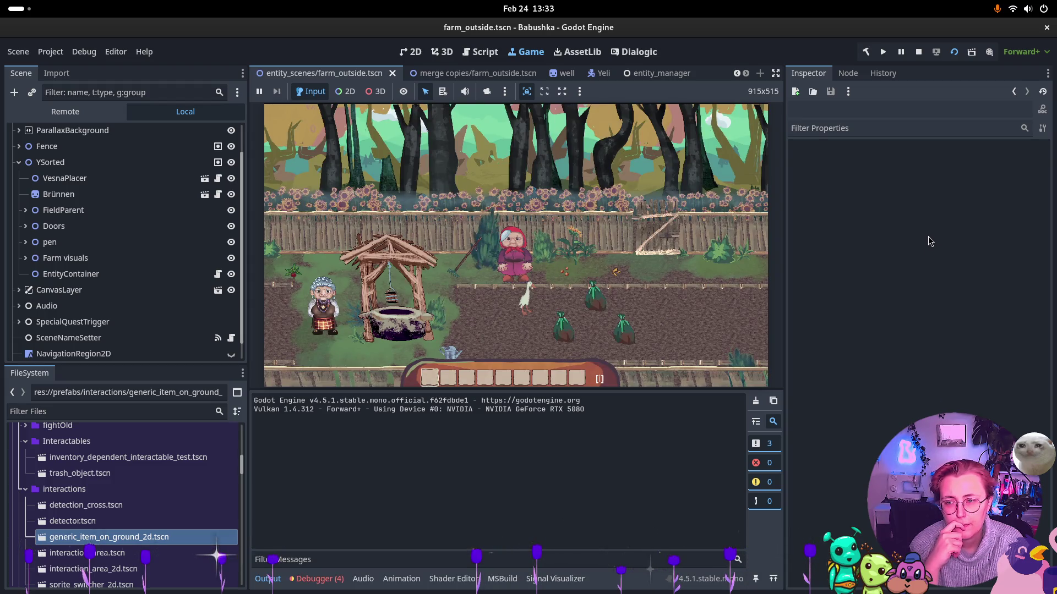
Stop the test game and click through the Placers and Doors nodes
{"action": "left_click", "coordinate": [918, 52]}
{"action": "left_click", "coordinate": [70, 254]}
{"action": "left_click", "coordinate": [55, 319]}
{"action": "left_click", "coordinate": [40, 350]}
{"action": "left_click", "coordinate": [52, 222]}
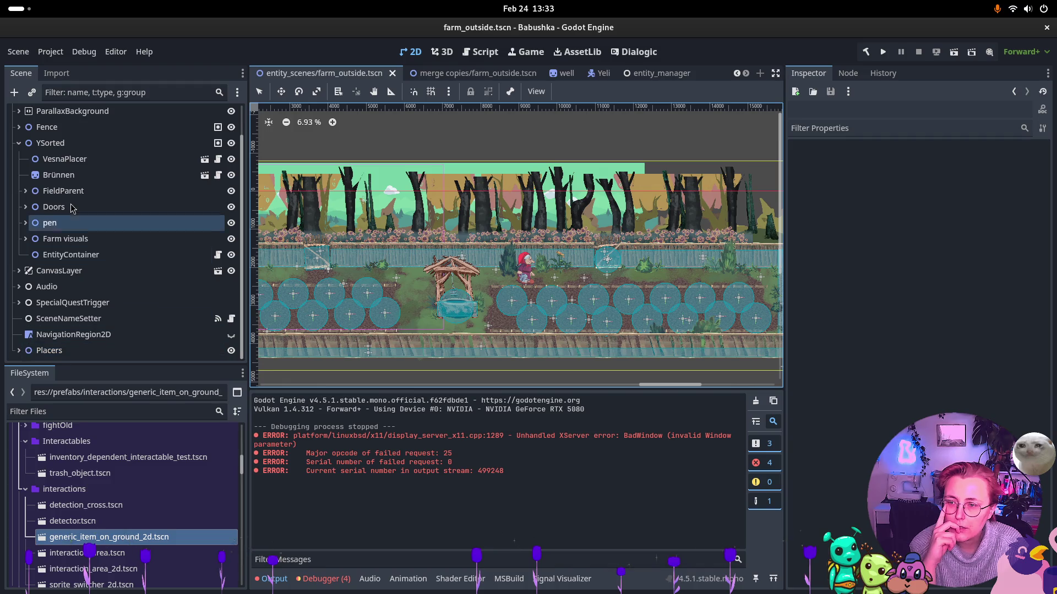
{"action": "left_click", "coordinate": [70, 207]}
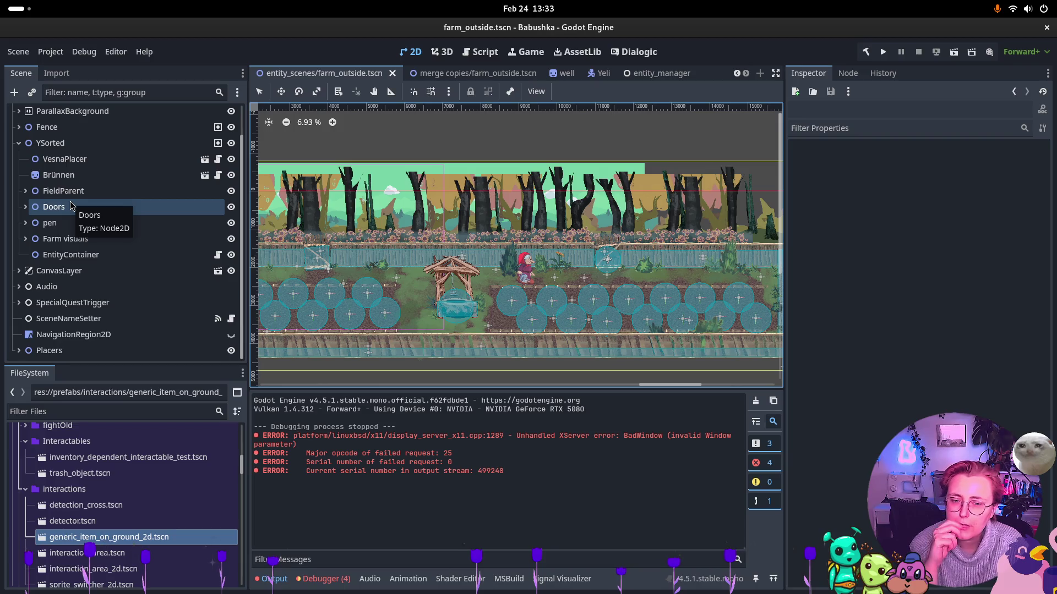
{"action": "left_click", "coordinate": [307, 210]}
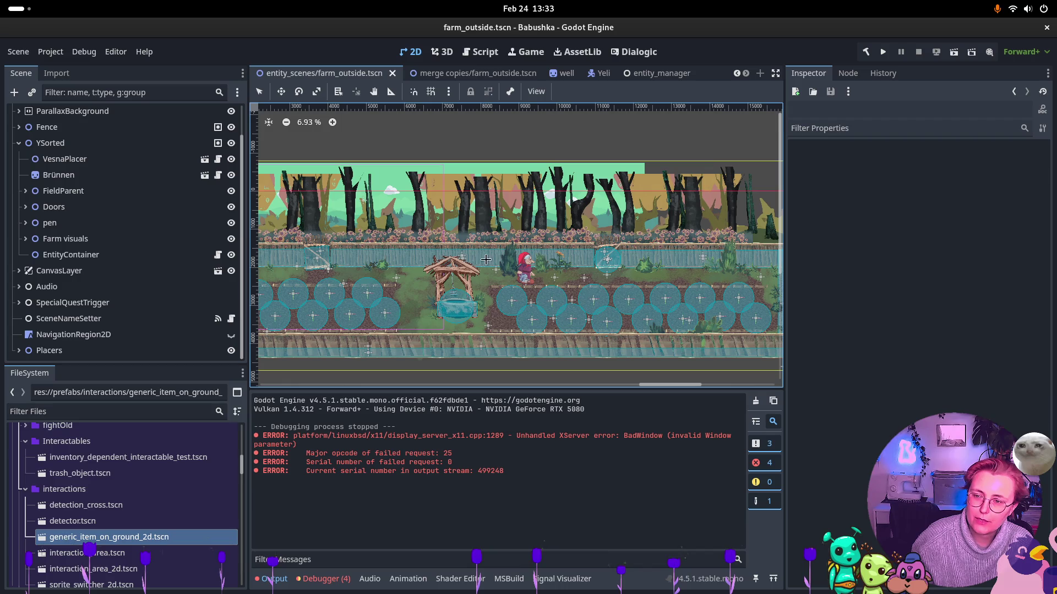
Undo the YeliPlacer deletion and save farm_outside.tscn
{"action": "key", "text": "ctrl+z"}
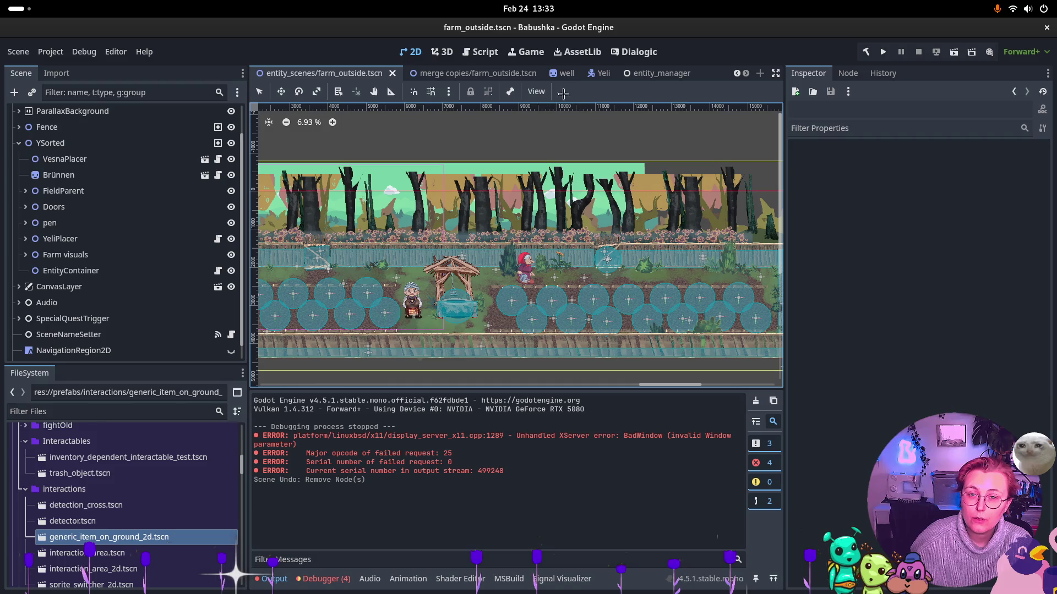
{"action": "key", "text": "ctrl+s"}
{"action": "scroll", "coordinate": [553, 80], "scroll_direction": "up", "scroll_amount": 4}
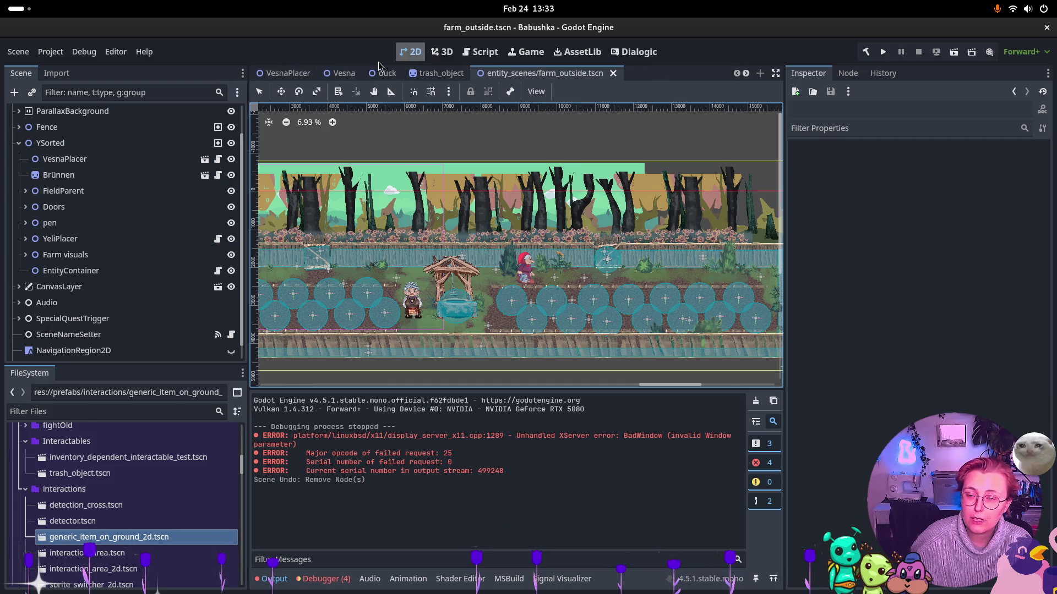
Open the project's user data folder from the Project menu
{"action": "key", "text": "super"}
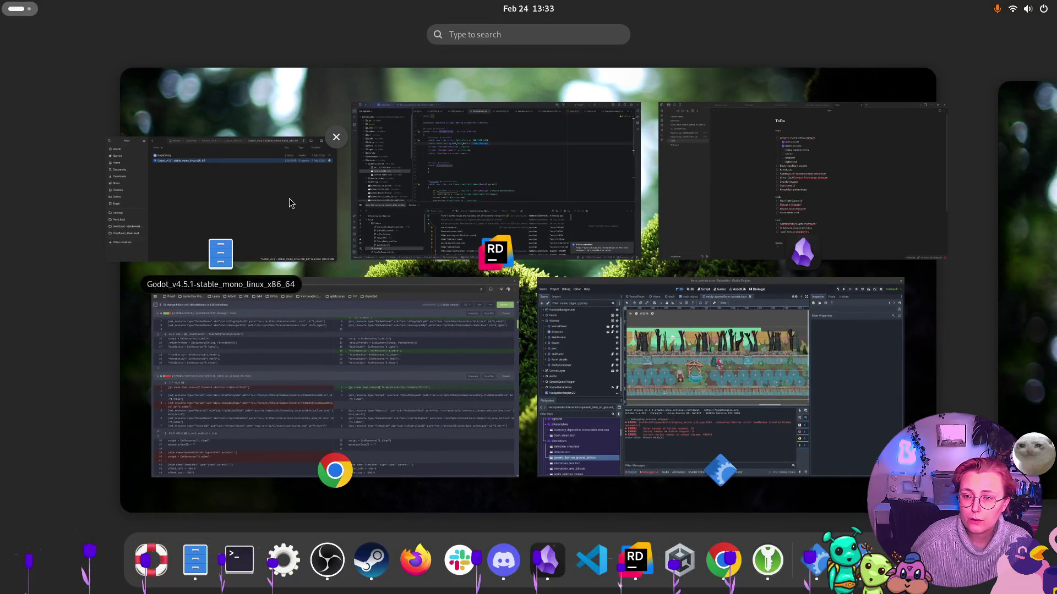
{"action": "left_click", "coordinate": [688, 386]}
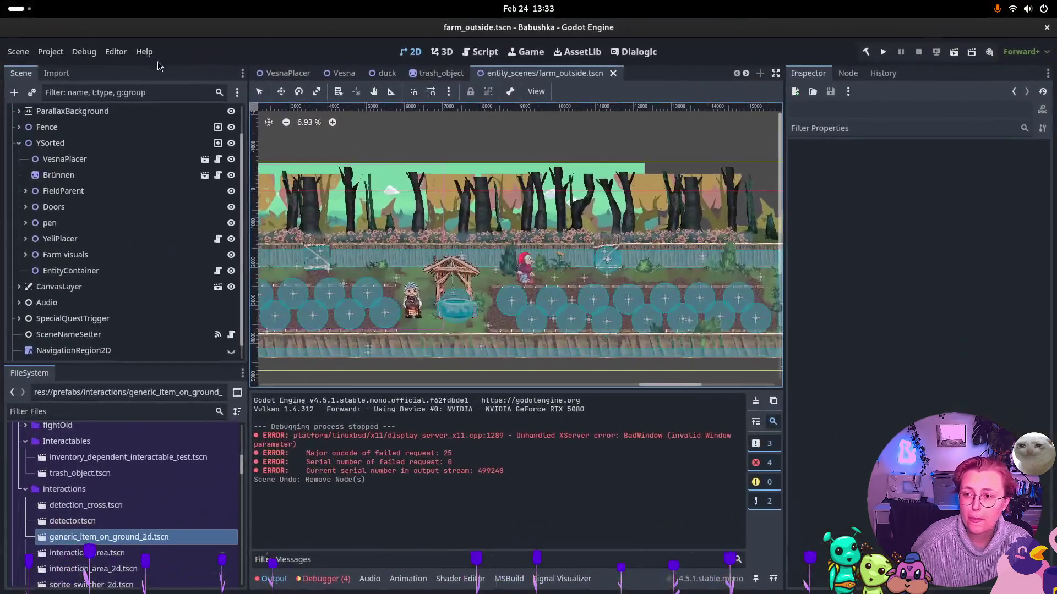
{"action": "left_click", "coordinate": [47, 57]}
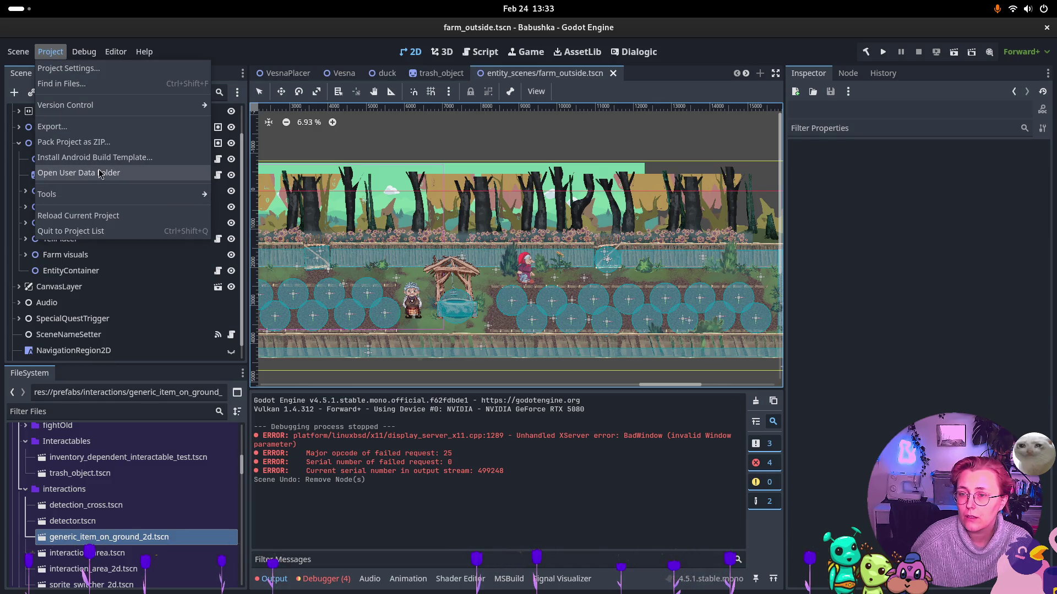
{"action": "left_click", "coordinate": [100, 173]}
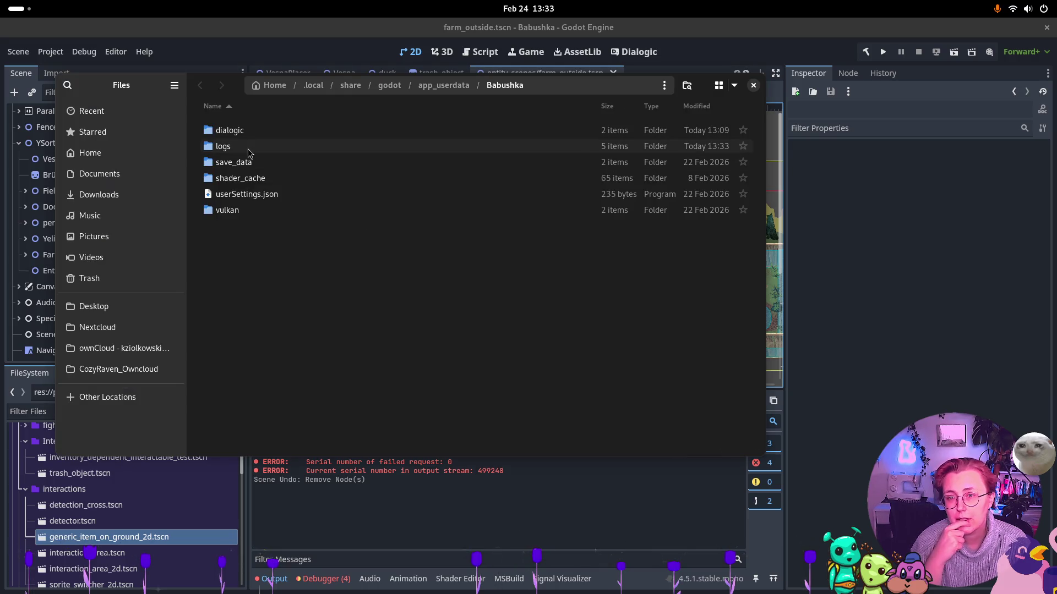
Move save_data/save.json to the trash and close the file manager
{"action": "left_click", "coordinate": [248, 164]}
{"action": "double_click", "coordinate": [247, 163]}
{"action": "left_click", "coordinate": [243, 130]}
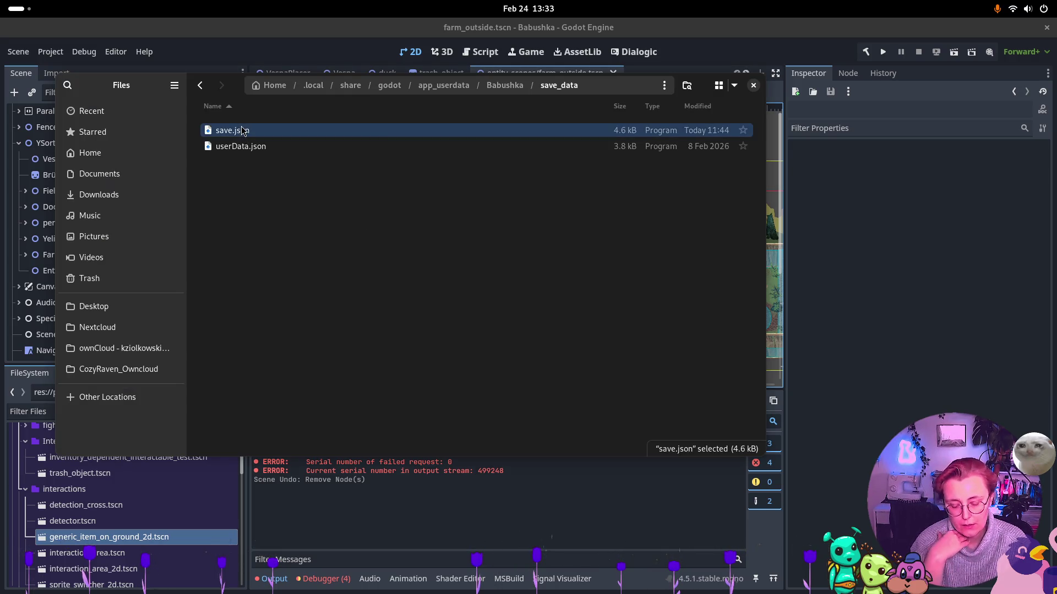
{"action": "key", "text": "Delete"}
{"action": "key", "text": "ctrl+w"}
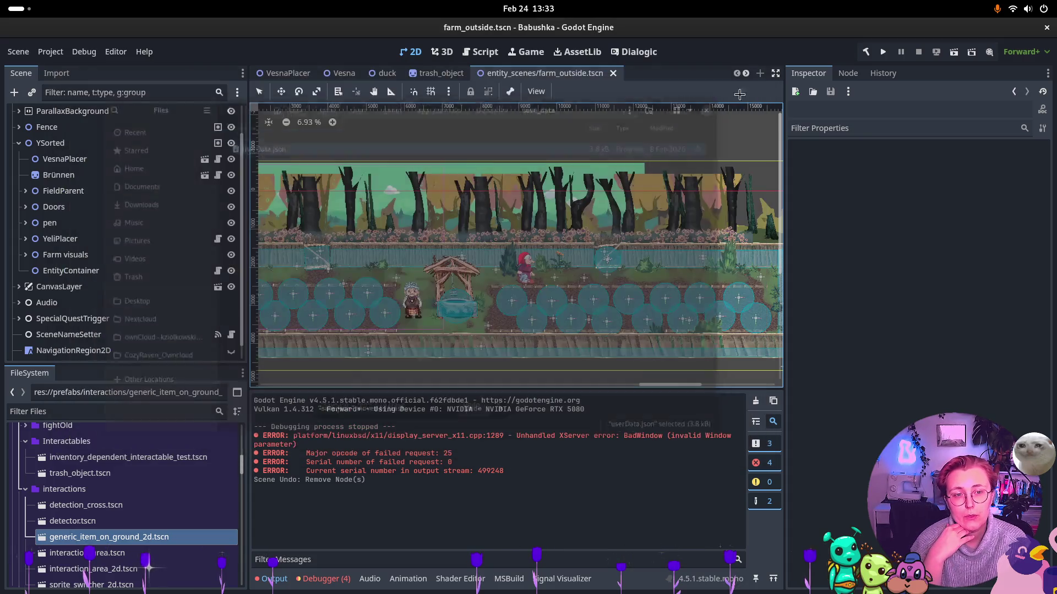
Run the game fresh with F5, check the debugger's errors, and stop it
{"action": "key", "text": "F5"}
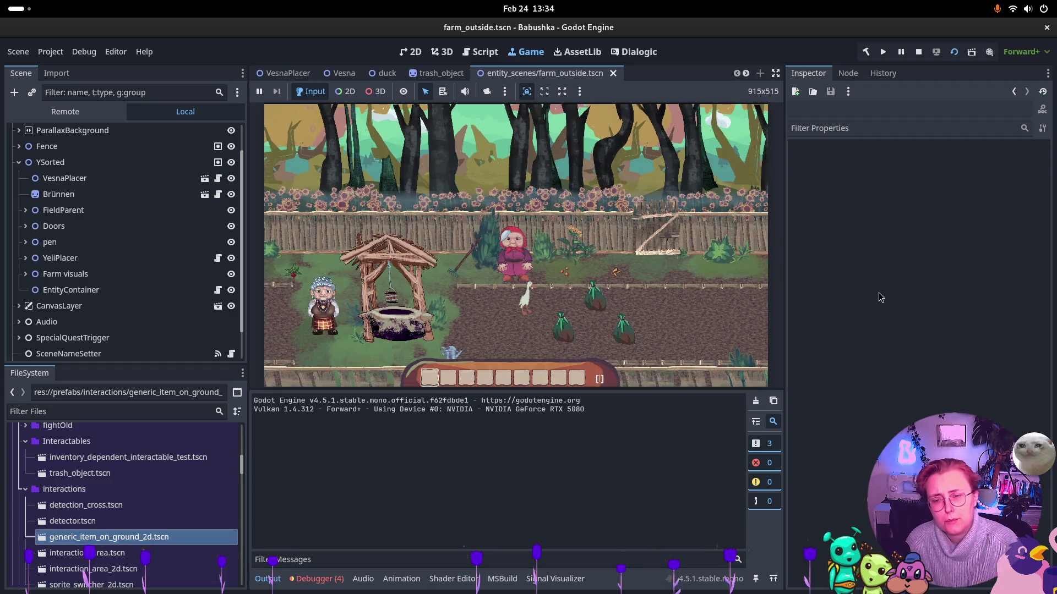
{"action": "left_click", "coordinate": [316, 578]}
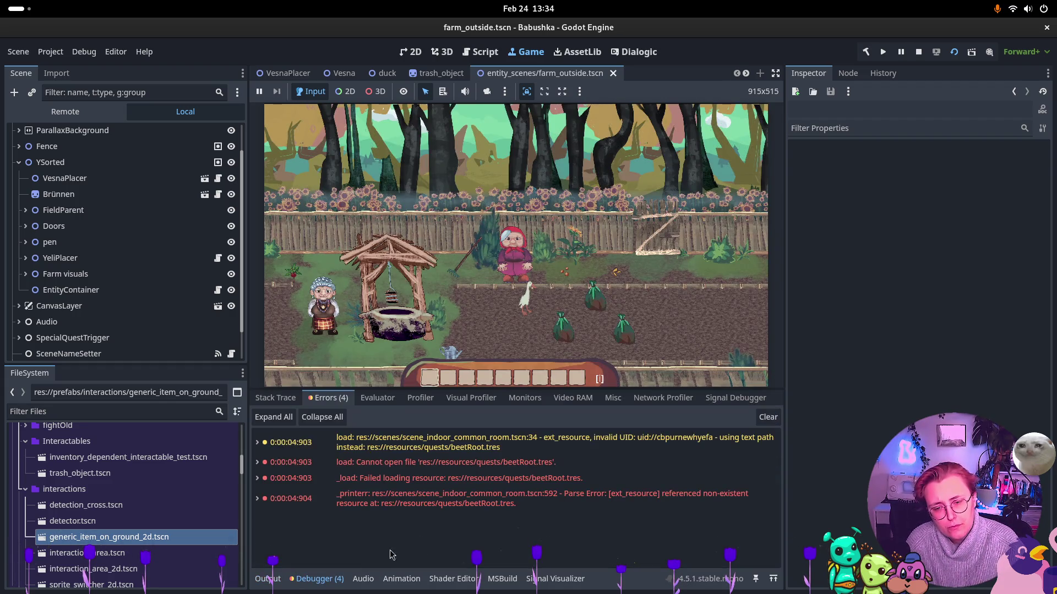
{"action": "left_click", "coordinate": [918, 51]}
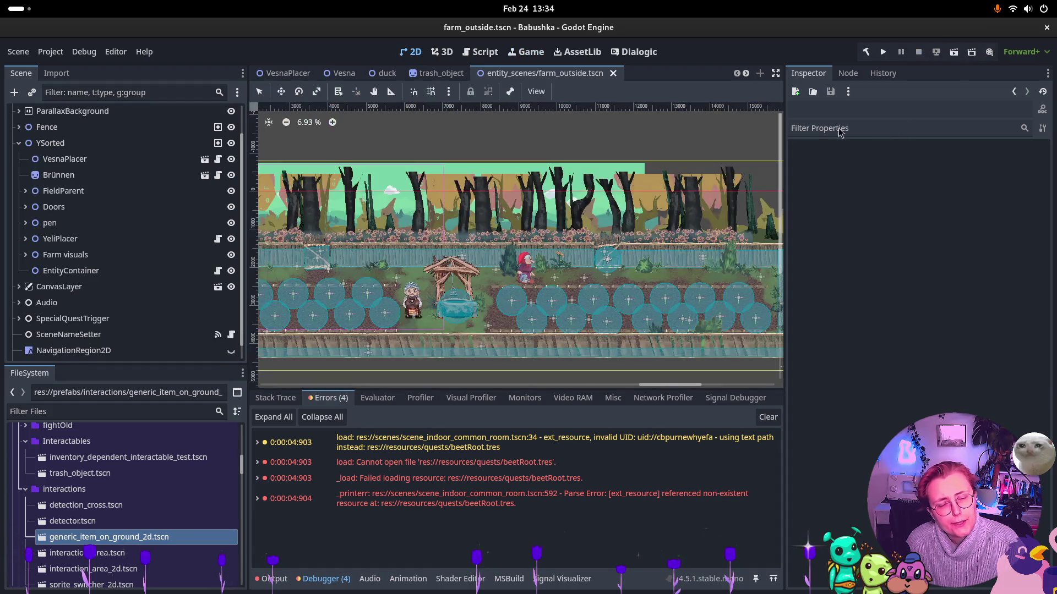
Delete YeliPlacer, test-run farm_outside.tscn without it, then stop and undo to restore YeliPlacer
{"action": "left_click", "coordinate": [60, 240]}
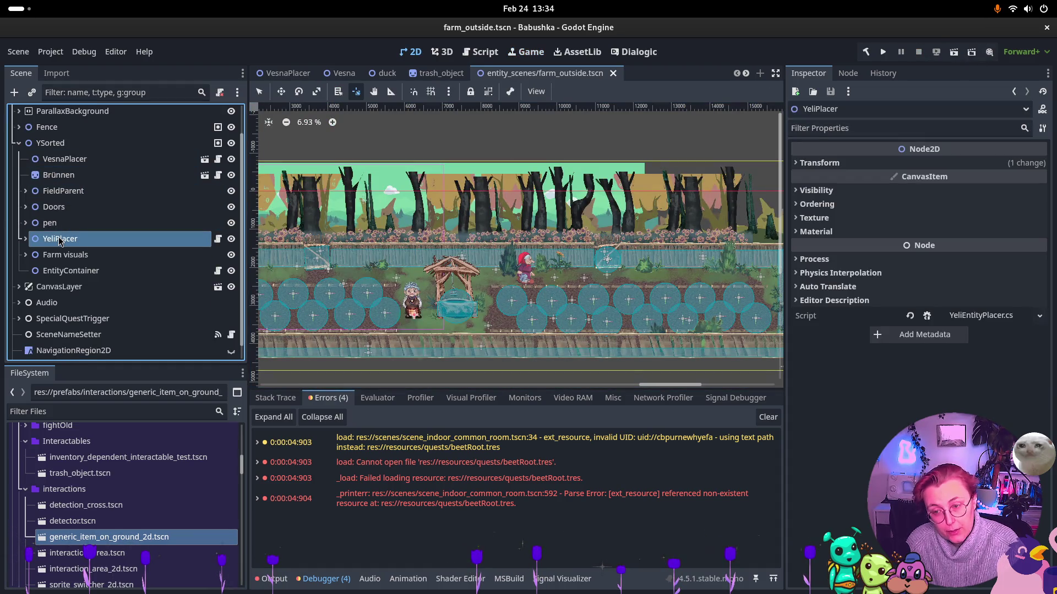
{"action": "key", "text": "Delete"}
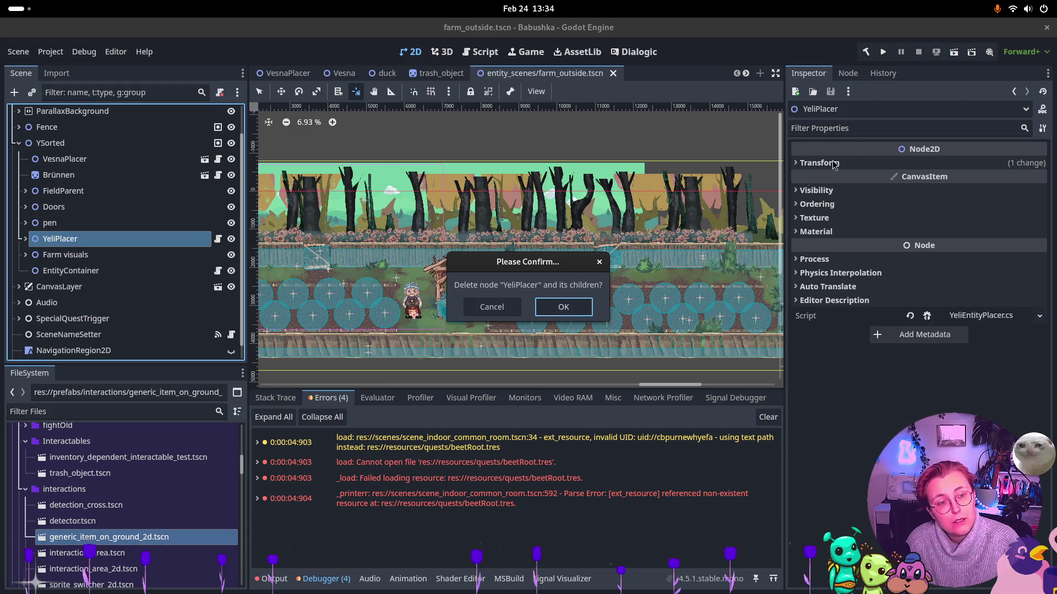
{"action": "left_click", "coordinate": [537, 307]}
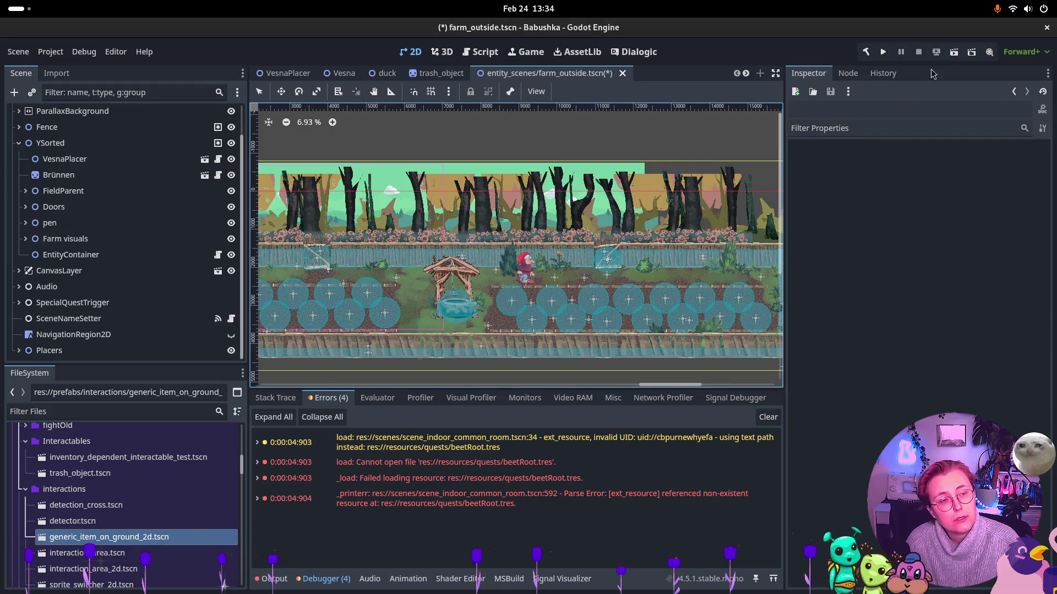
{"action": "left_click", "coordinate": [950, 55]}
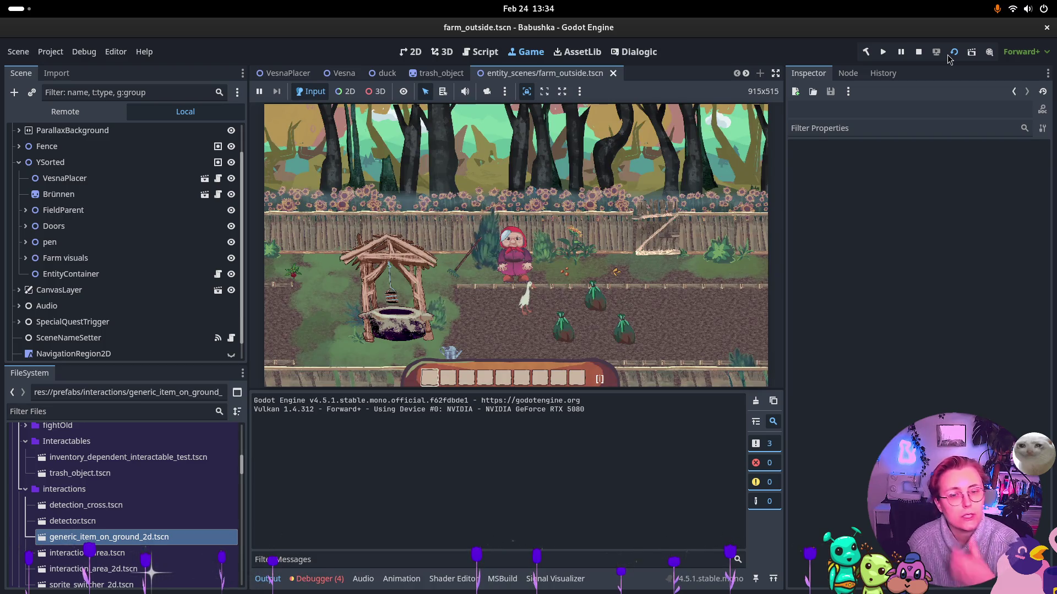
{"action": "left_click", "coordinate": [919, 52]}
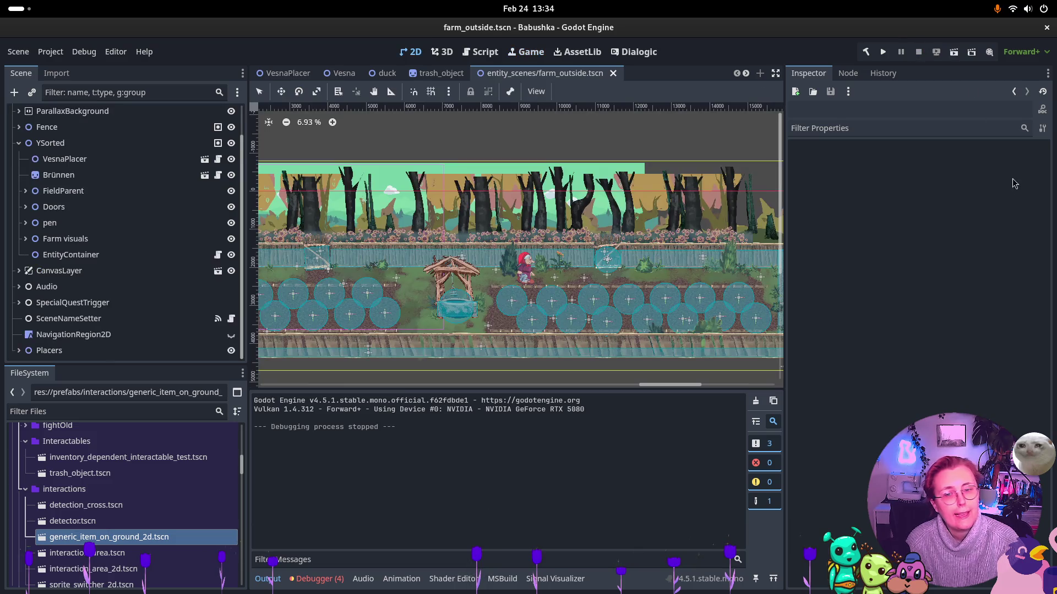
{"action": "key", "text": "ctrl+z"}
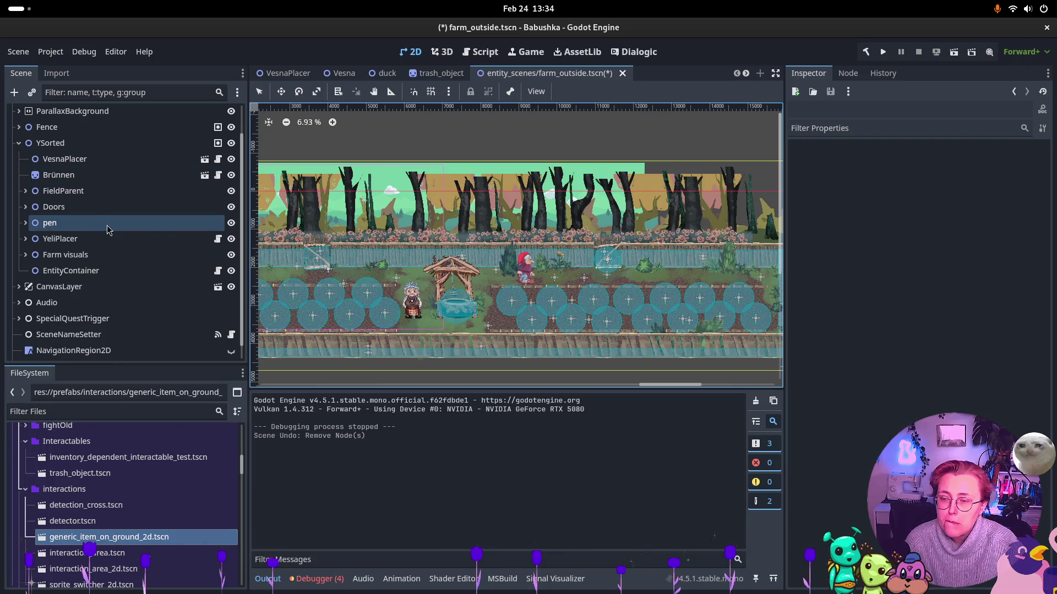
{"action": "scroll", "coordinate": [74, 152], "scroll_direction": "up", "scroll_amount": 2}
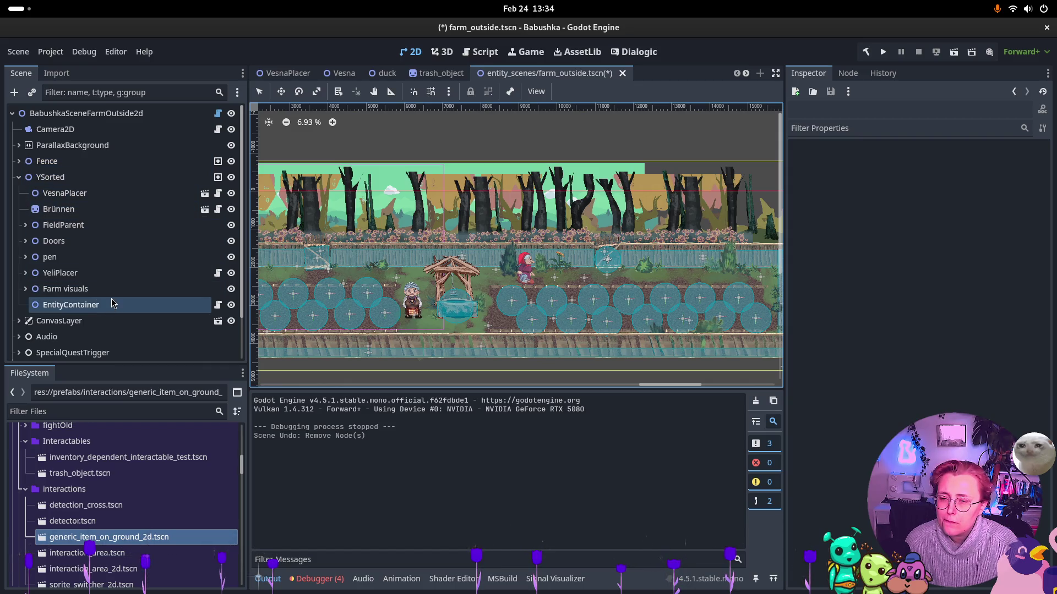
{"action": "scroll", "coordinate": [111, 303], "scroll_direction": "down", "scroll_amount": 3}
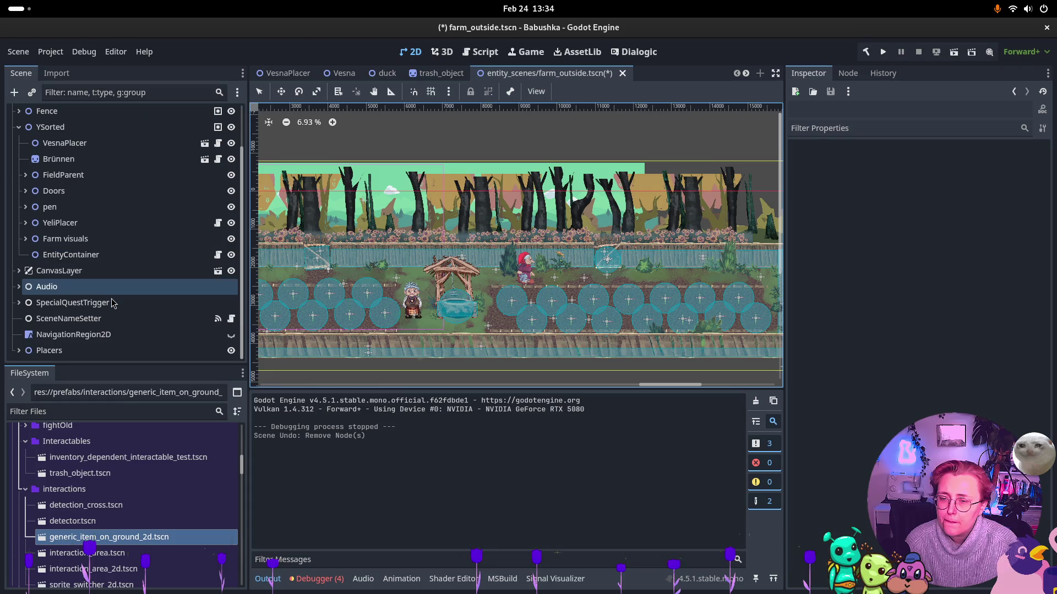
{"action": "left_click", "coordinate": [19, 272]}
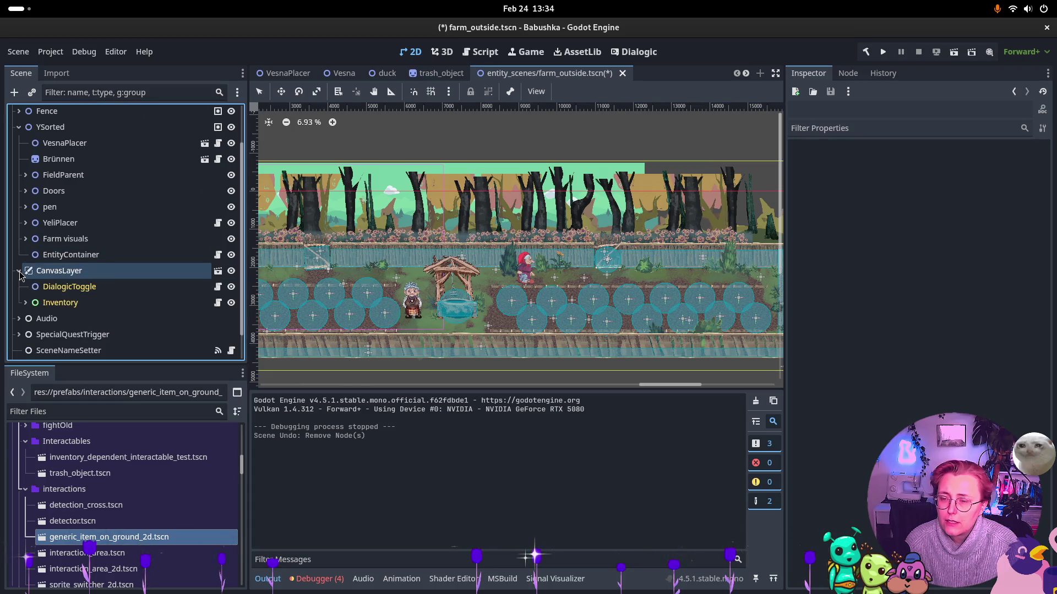
{"action": "left_click", "coordinate": [49, 286]}
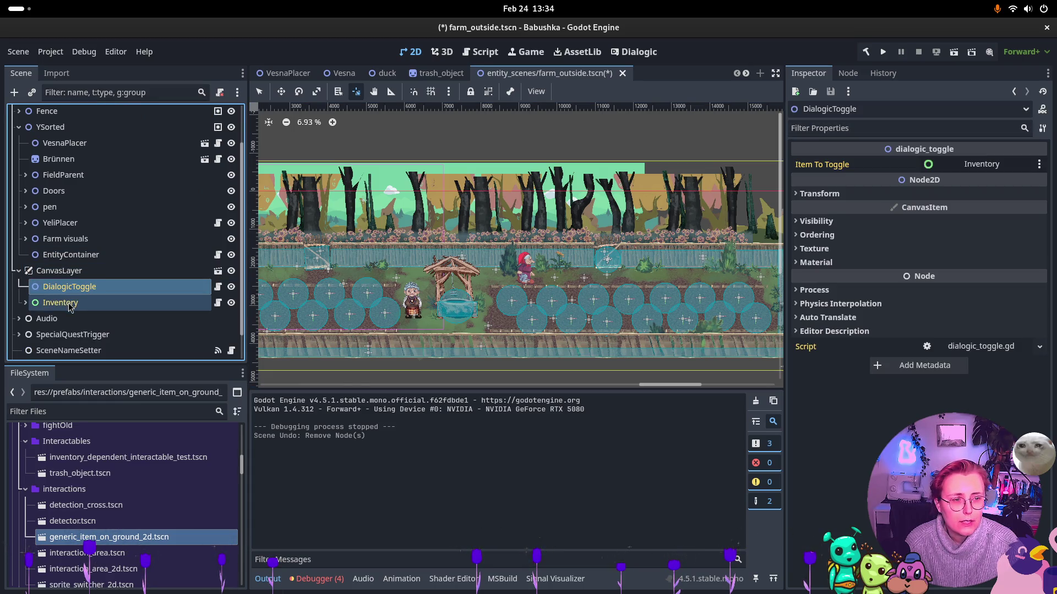
{"action": "left_click", "coordinate": [60, 303]}
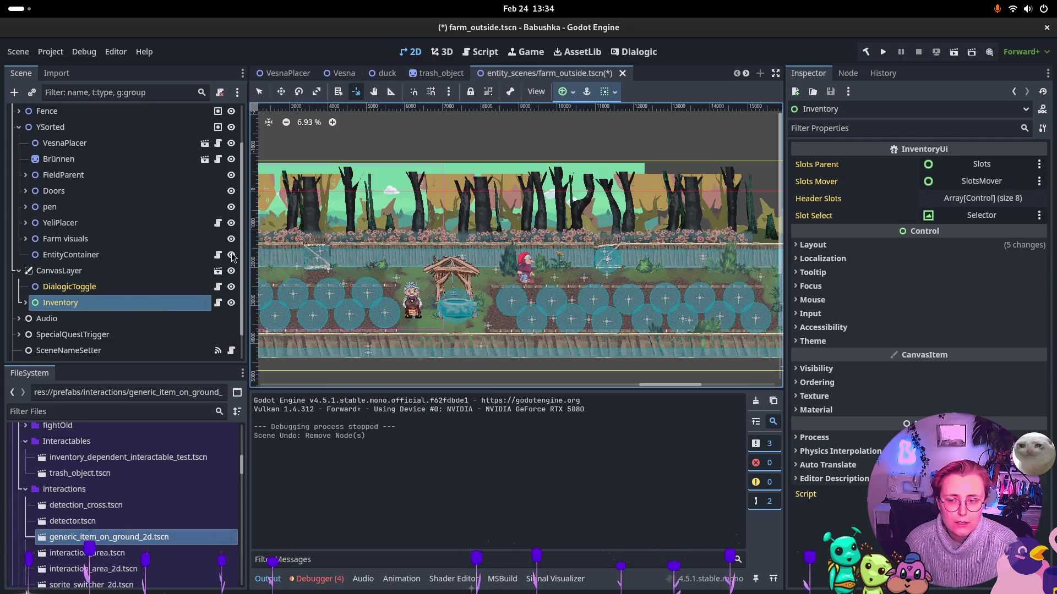
{"action": "left_click", "coordinate": [26, 306]}
{"action": "left_click", "coordinate": [30, 274]}
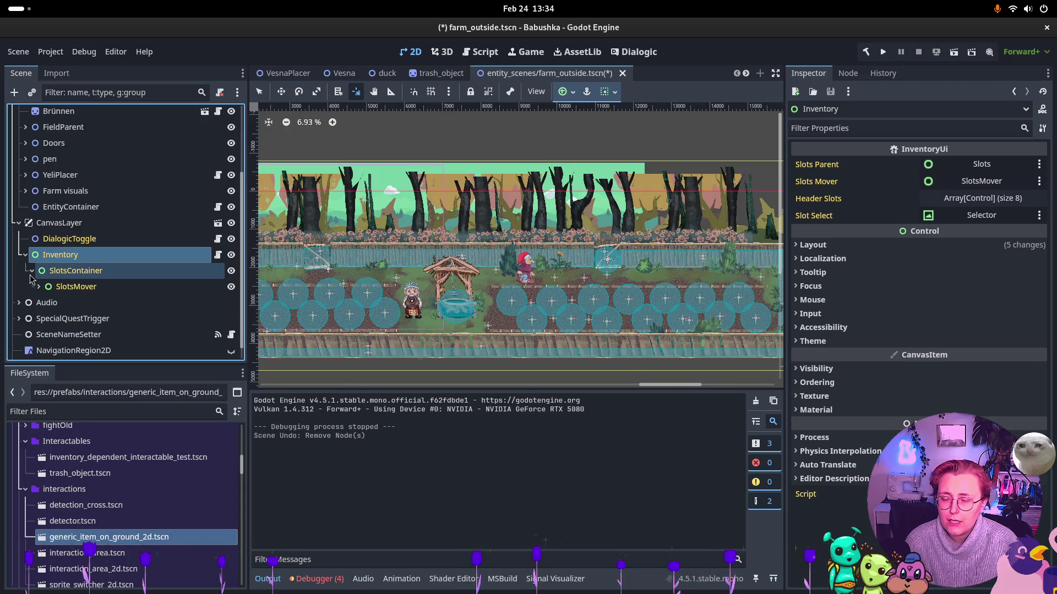
{"action": "left_click", "coordinate": [39, 287]}
{"action": "scroll", "coordinate": [51, 264], "scroll_direction": "down", "scroll_amount": 1}
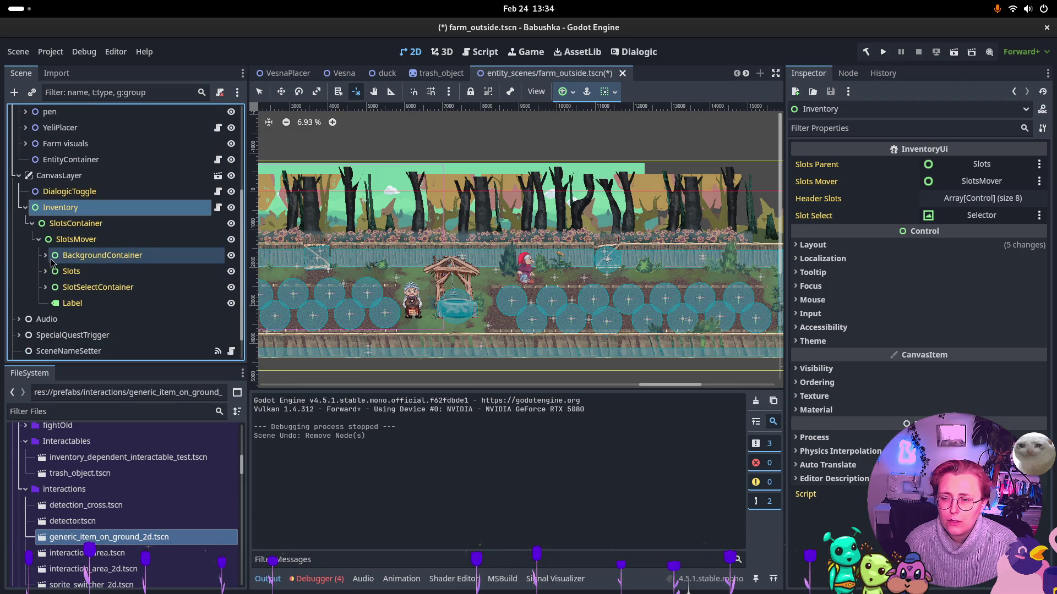
{"action": "left_click", "coordinate": [26, 208]}
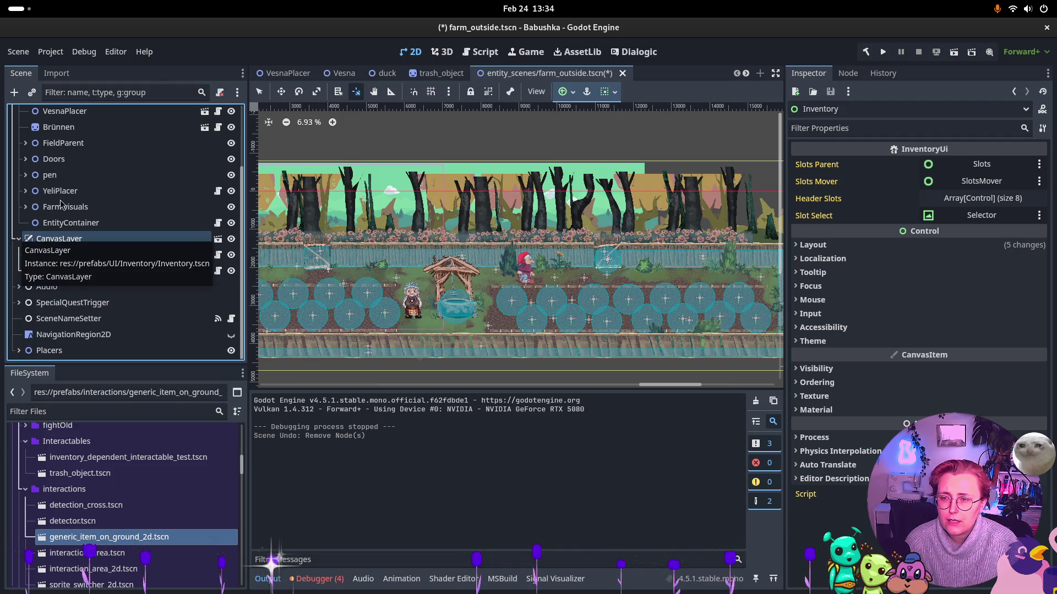
{"action": "left_click", "coordinate": [154, 89]}
{"action": "type", "text": "Quest"}
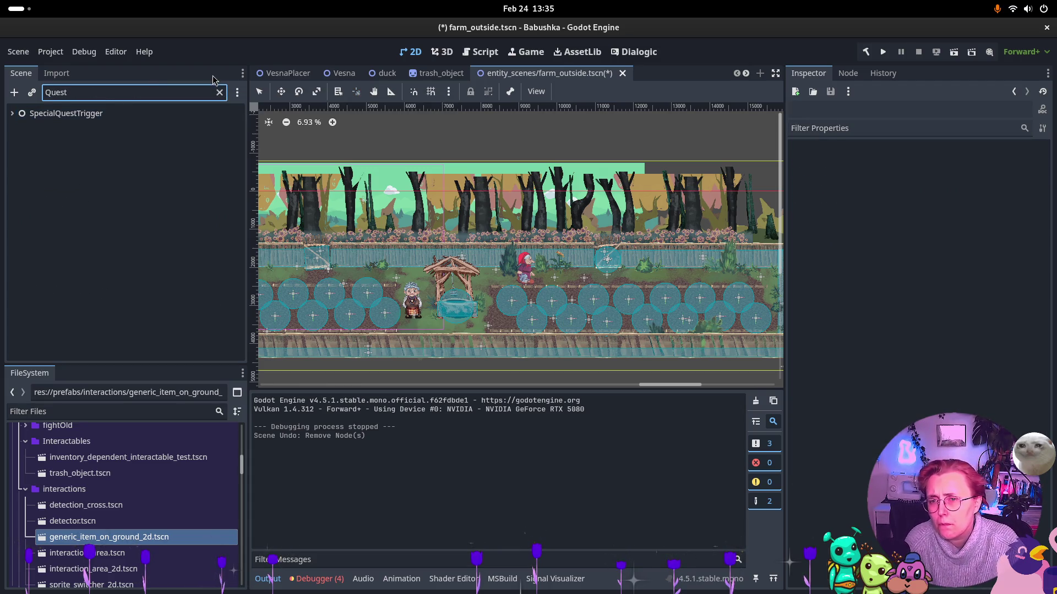
{"action": "left_click", "coordinate": [219, 92]}
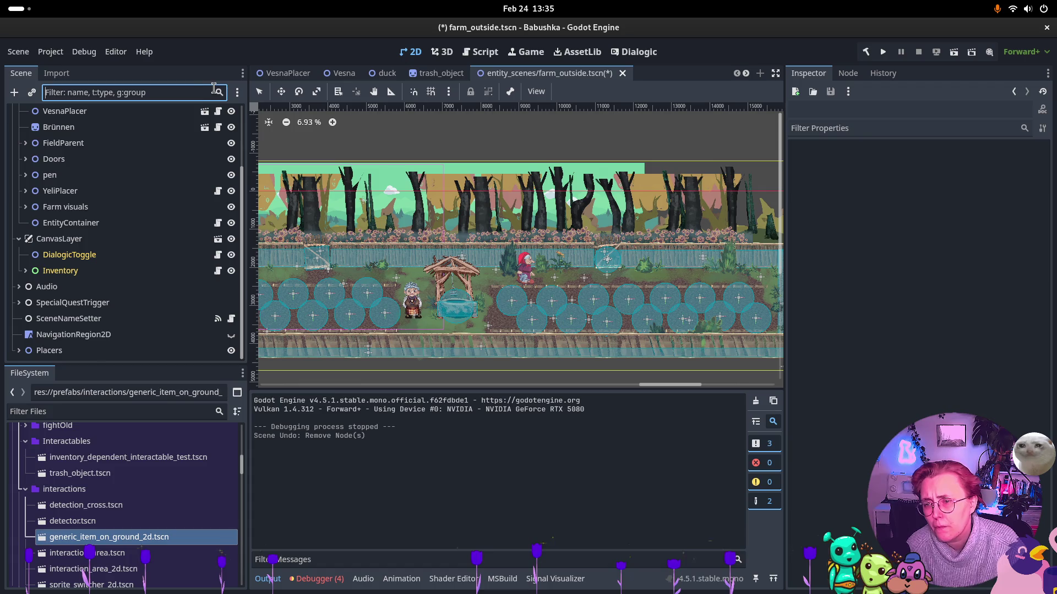
{"action": "left_click", "coordinate": [18, 239]}
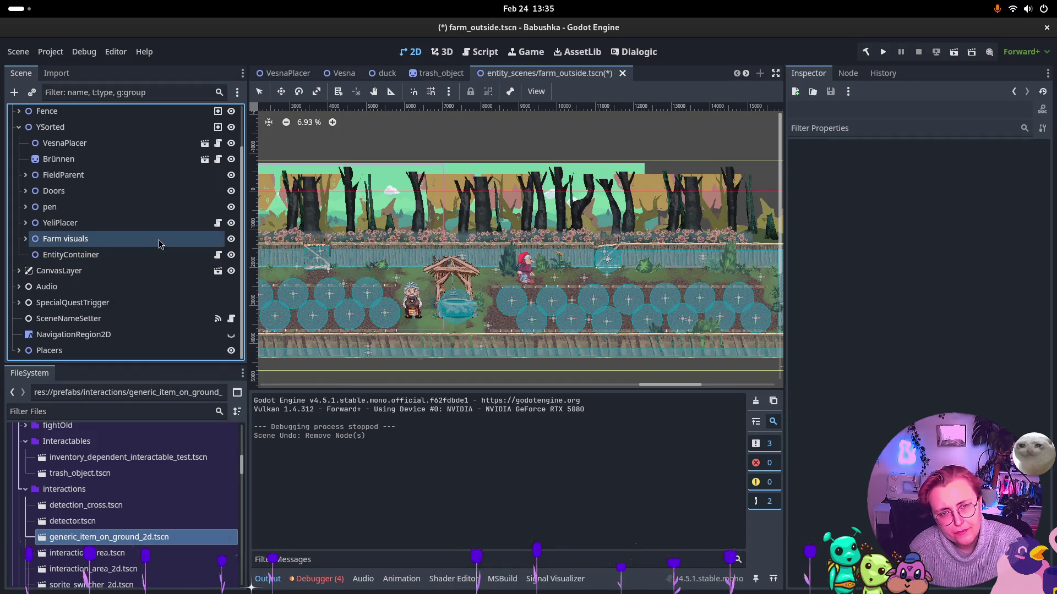
Select the SceneNameSetter node, then the NavigationRegion2D node
{"action": "left_click", "coordinate": [112, 318]}
{"action": "left_click", "coordinate": [91, 335]}
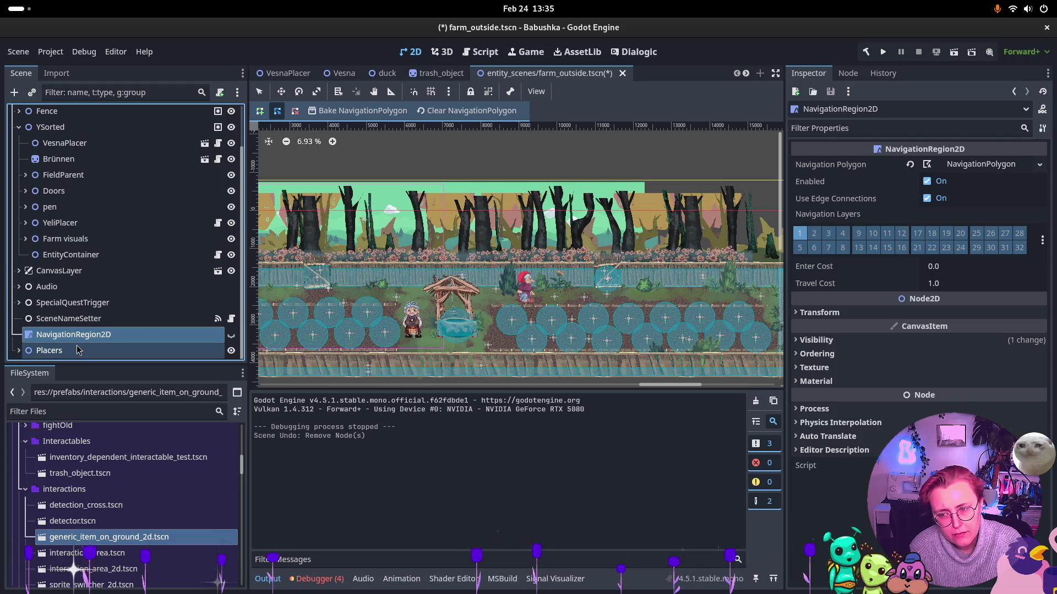
{"action": "scroll", "coordinate": [64, 215], "scroll_direction": "up", "scroll_amount": 3}
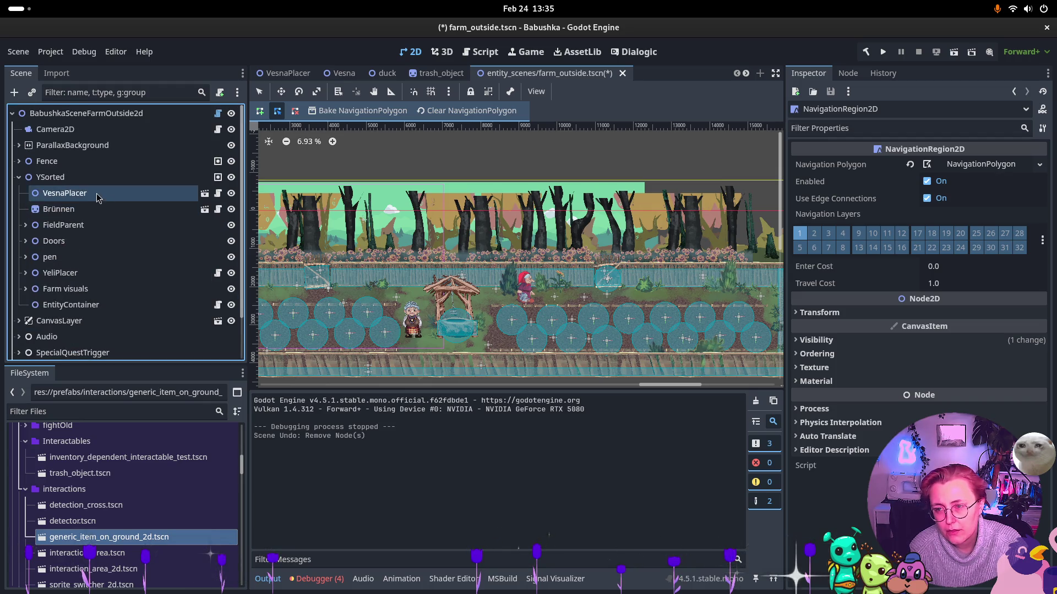
Expand the debugger's 'Cannot open file' beetRoot.tres error and use its context menu
{"action": "left_click", "coordinate": [317, 578]}
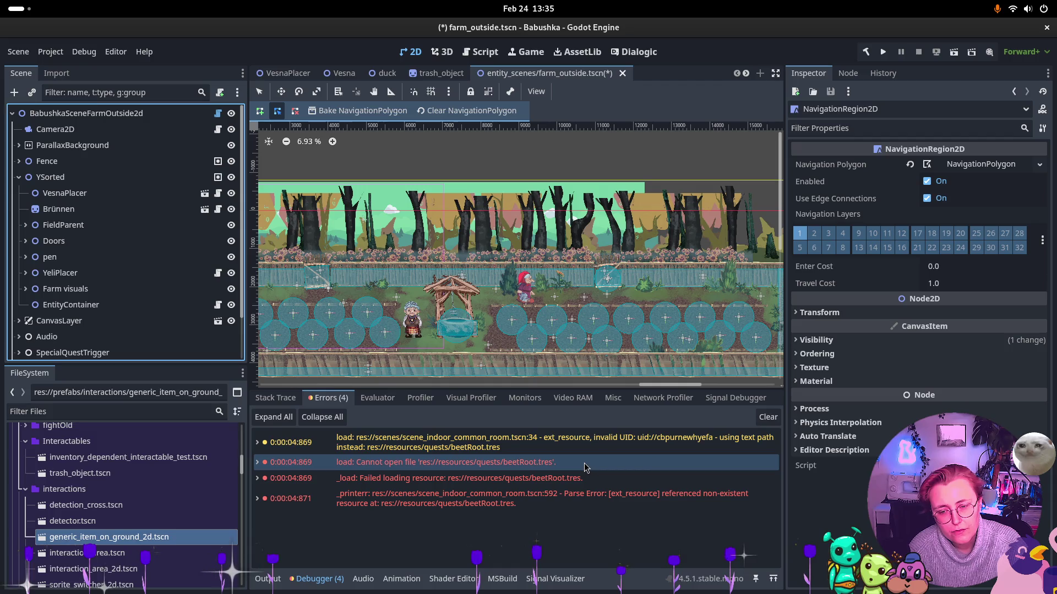
{"action": "left_click", "coordinate": [527, 468]}
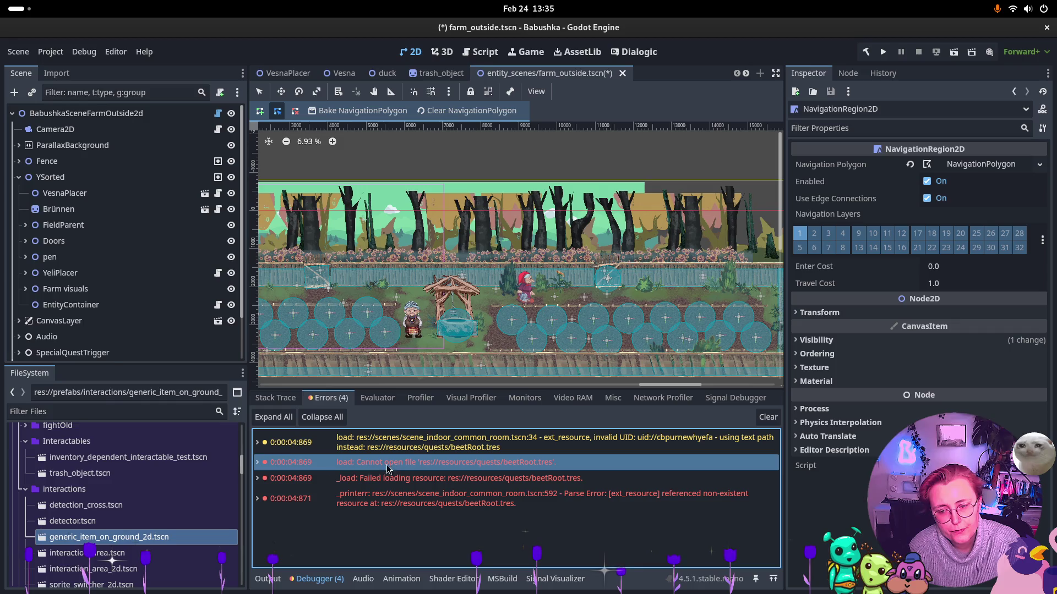
{"action": "left_click", "coordinate": [257, 463]}
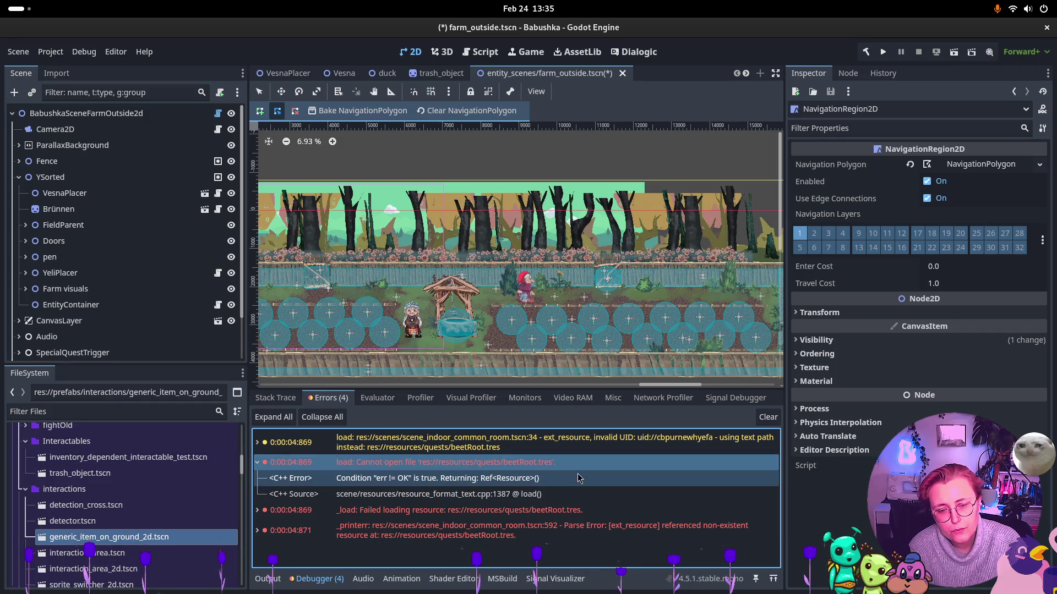
{"action": "right_click", "coordinate": [422, 469]}
{"action": "left_click", "coordinate": [440, 472]}
{"action": "key", "text": "super"}
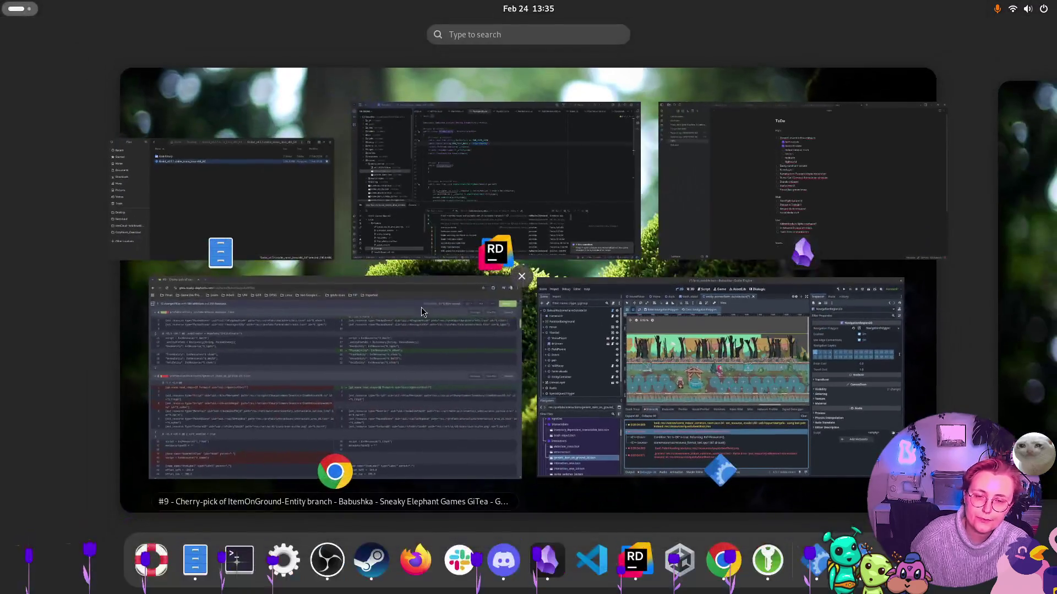
In Rider, paste a query into Search Everywhere across non-solution files, then clear and close it
{"action": "left_click", "coordinate": [386, 212]}
{"action": "key", "text": "shift"}
{"action": "key", "text": "shift"}
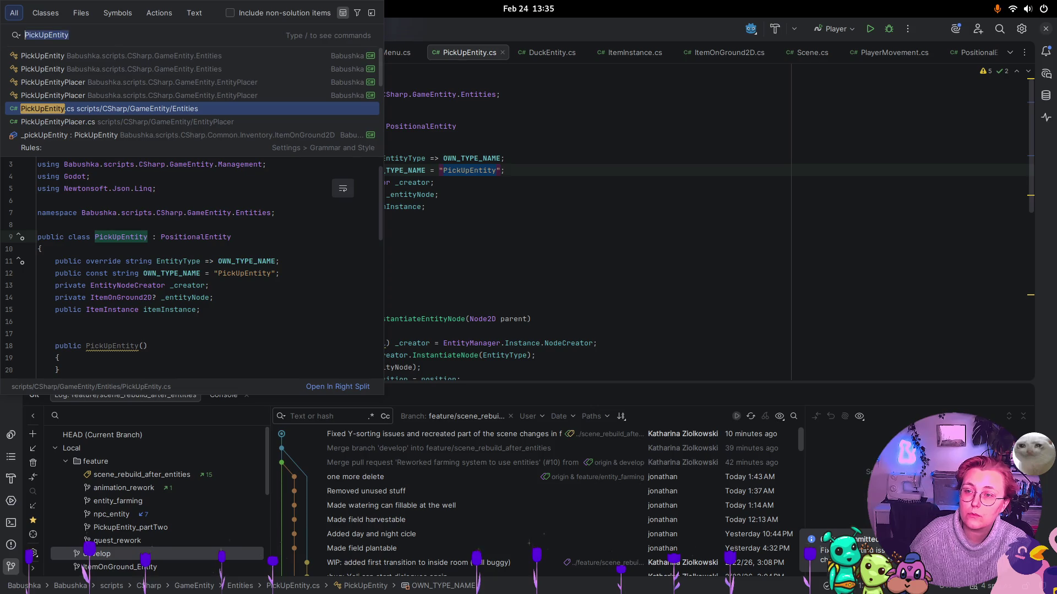
{"action": "type", "text": "PickUpEntity"}
{"action": "left_click", "coordinate": [230, 13]}
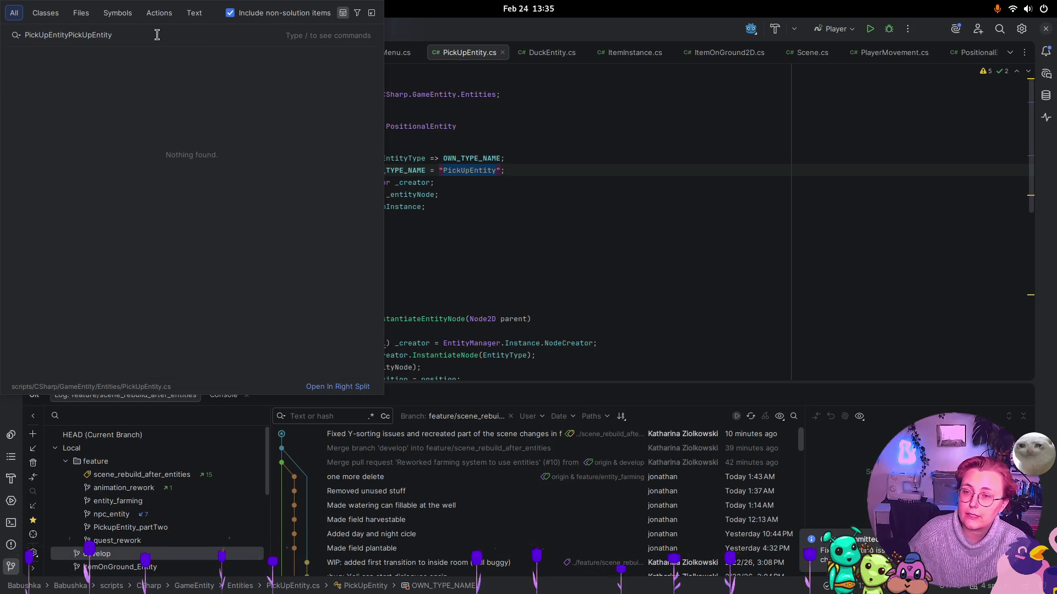
{"action": "double_click", "coordinate": [108, 35]}
{"action": "key", "text": "BackSpace"}
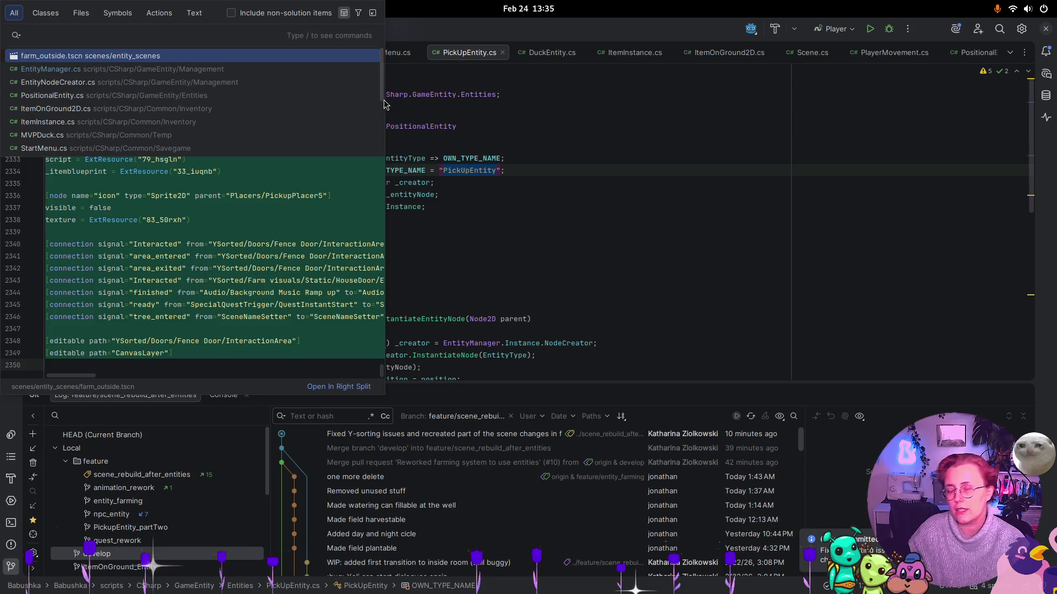
{"action": "key", "text": "Escape"}
Switch briefly to the Godot editor and then back to Rider
{"action": "key", "text": "super"}
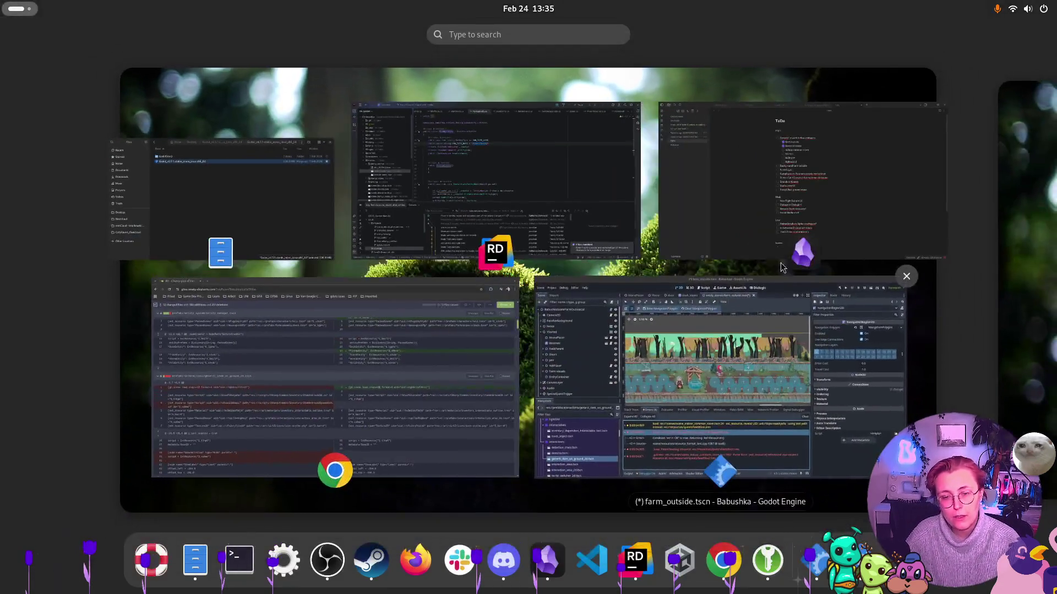
{"action": "left_click", "coordinate": [697, 320]}
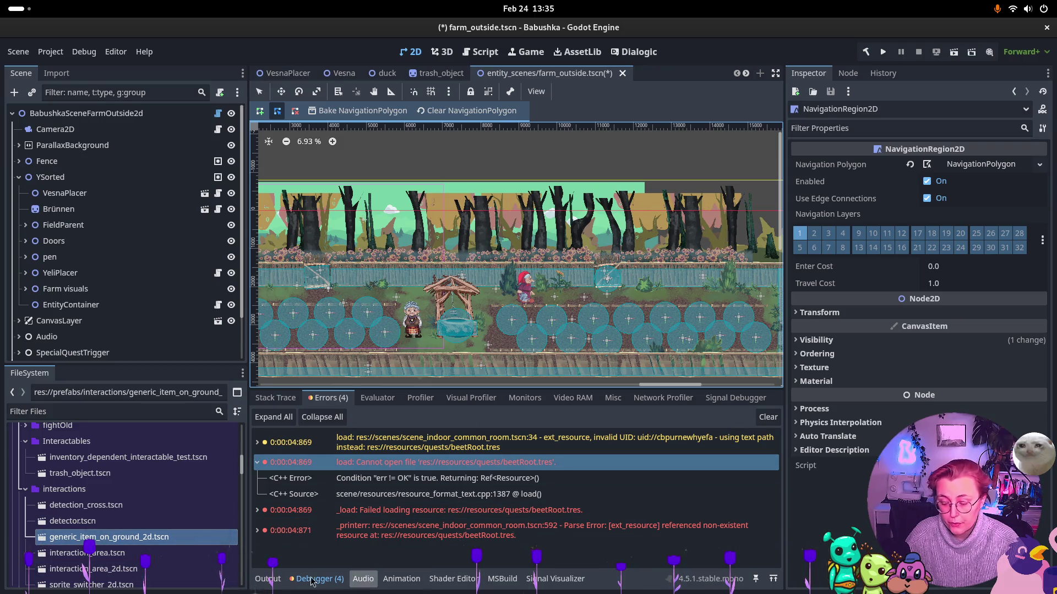
{"action": "key", "text": "super"}
{"action": "left_click", "coordinate": [830, 176]}
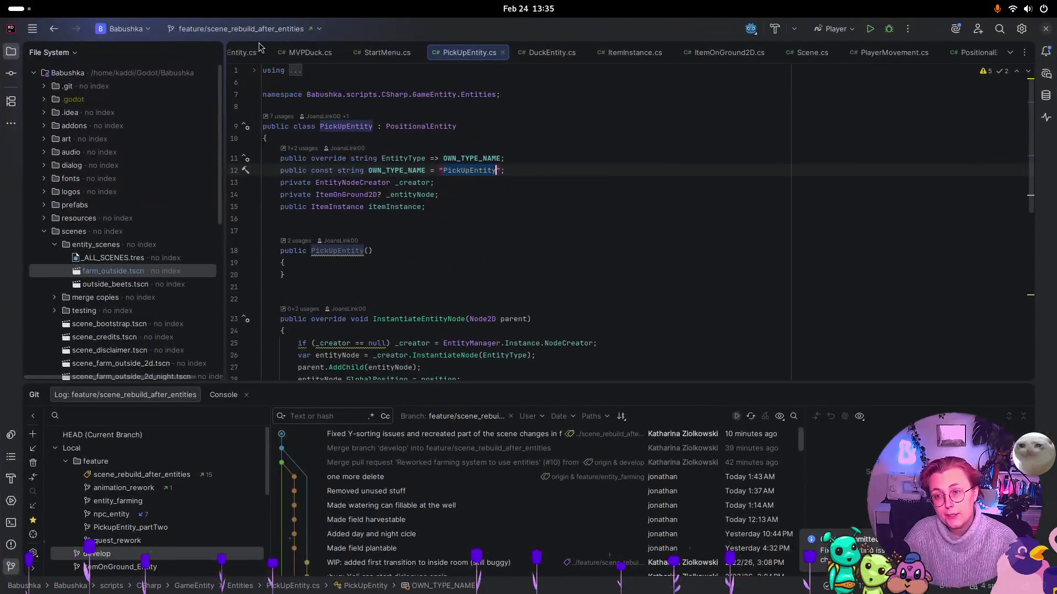
Search the Rider project for the quoted 'Cannot open' error text, then close the empty settings window
{"action": "key", "text": "shift"}
{"action": "key", "text": "shift"}
{"action": "type", "text": "load: Can"}
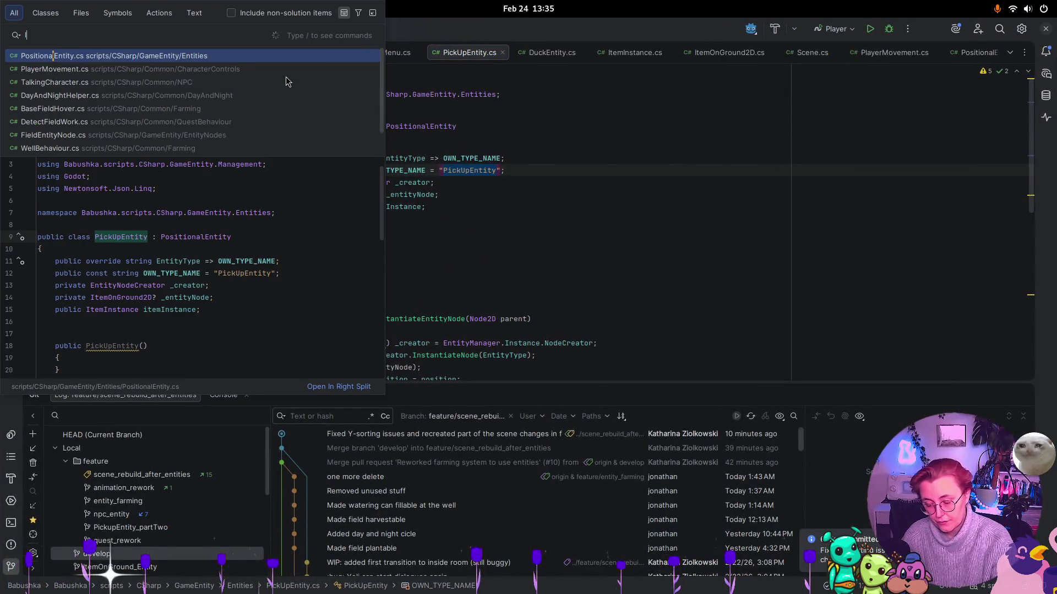
{"action": "key", "text": "BackSpace"}
{"action": "key", "text": "BackSpace"}
{"action": "key", "text": "BackSpace"}
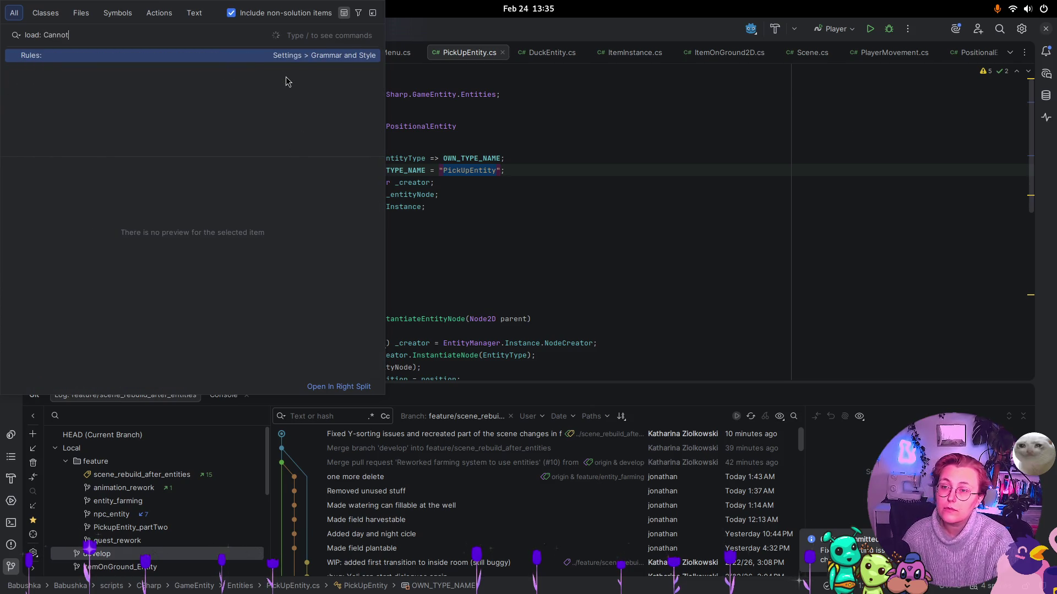
{"action": "type", "text": "Ca"}
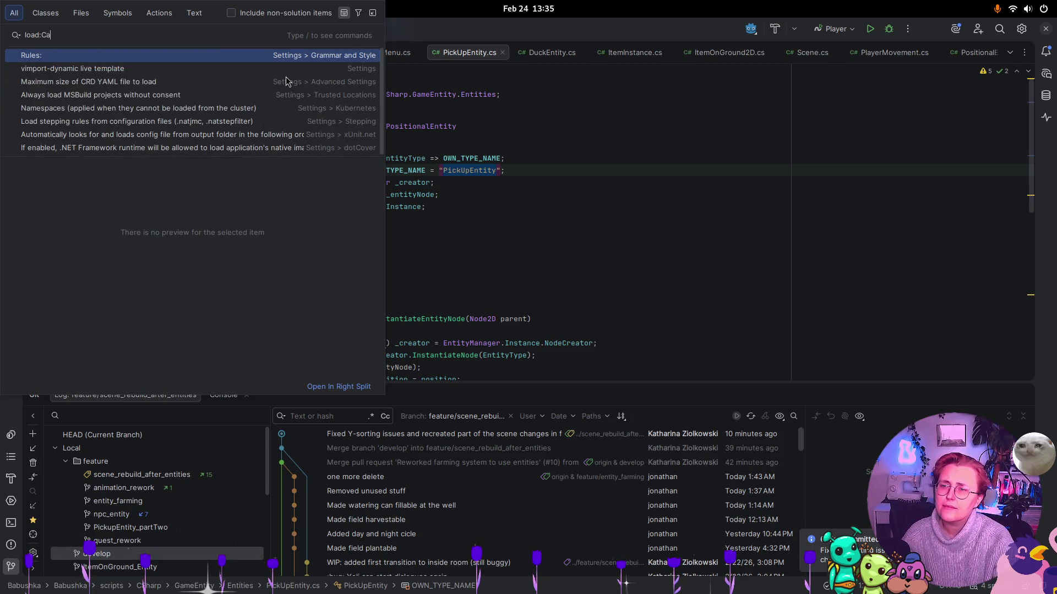
{"action": "type", "text": "nnot open file"}
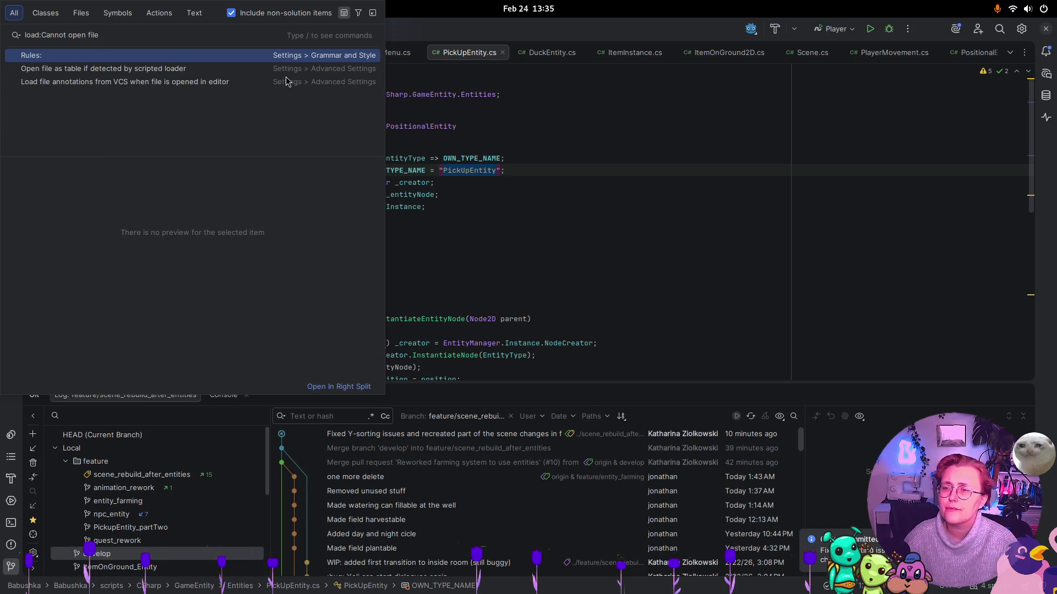
{"action": "key", "text": "Left"}
{"action": "key", "text": "Left"}
{"action": "key", "text": "Left"}
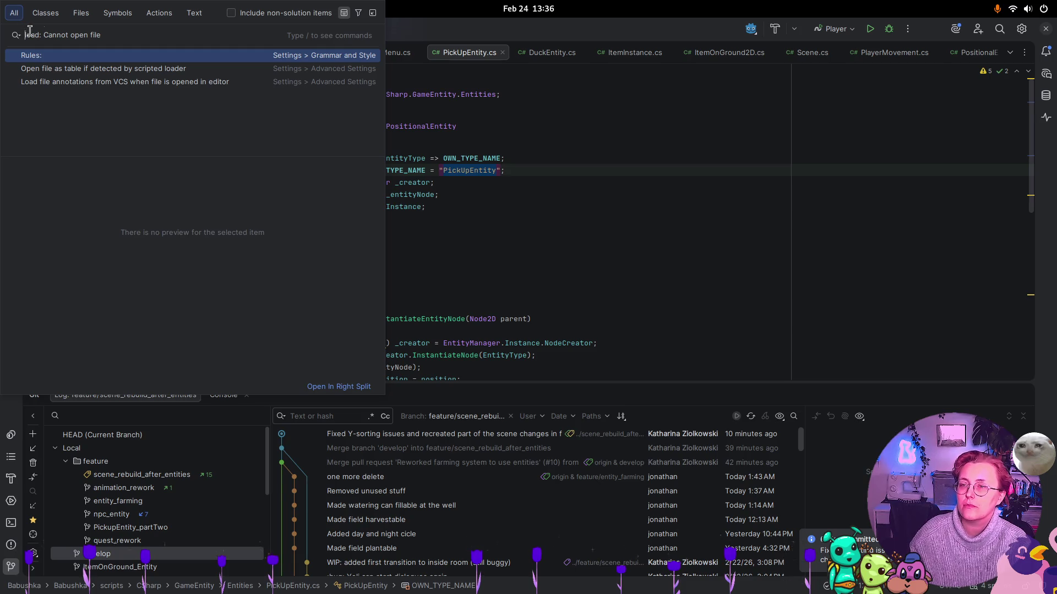
{"action": "type", "text": "\""}
{"action": "type", "text": "\""}
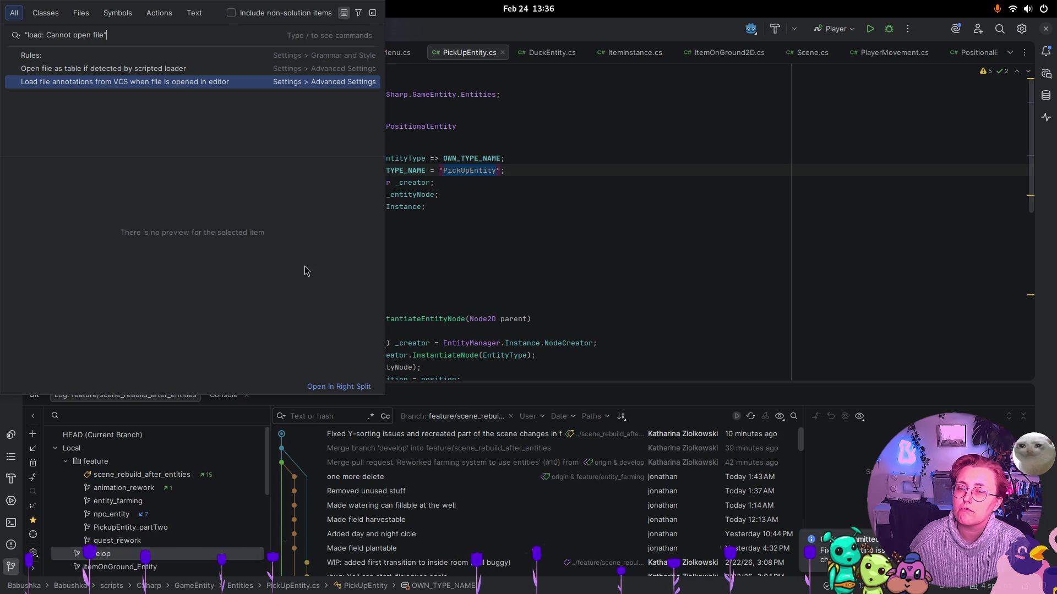
{"action": "key", "text": "Return"}
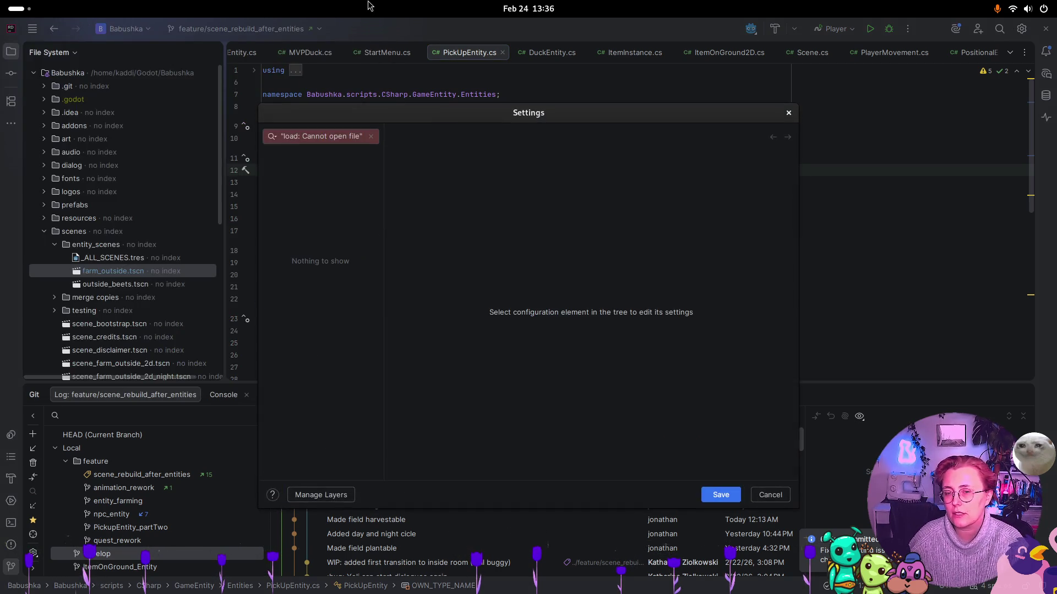
{"action": "left_click", "coordinate": [789, 113]}
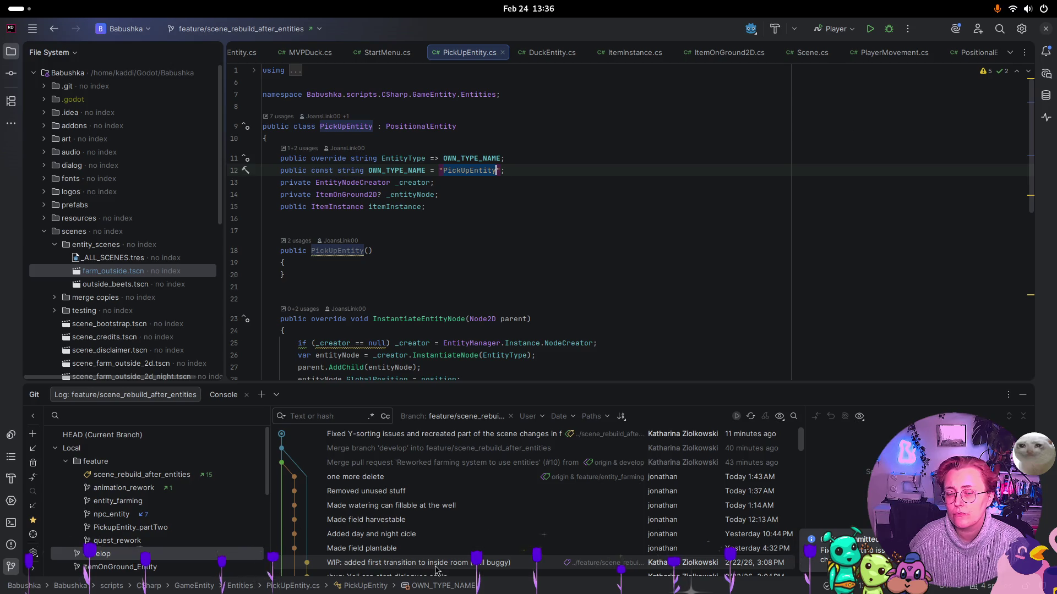
Glance at the Godot editor, then return to Rider
{"action": "key", "text": "super"}
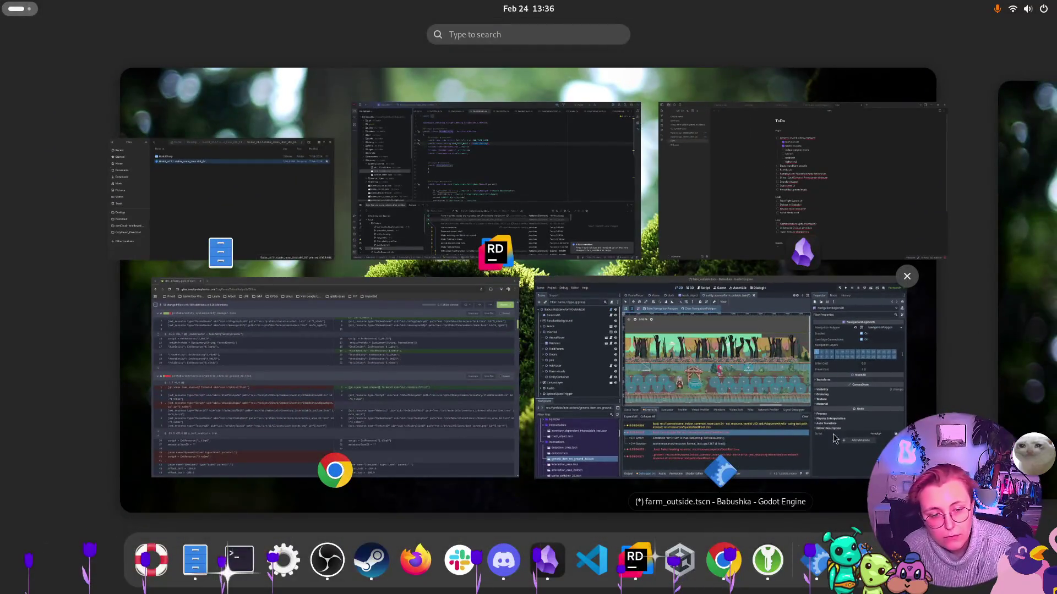
{"action": "left_click", "coordinate": [717, 400]}
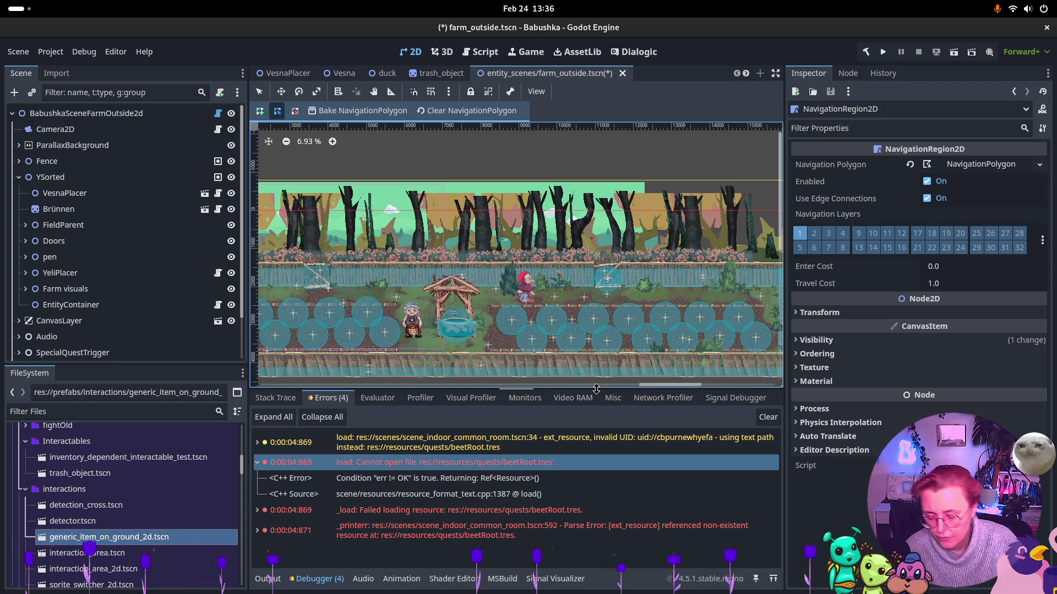
{"action": "key", "text": "super"}
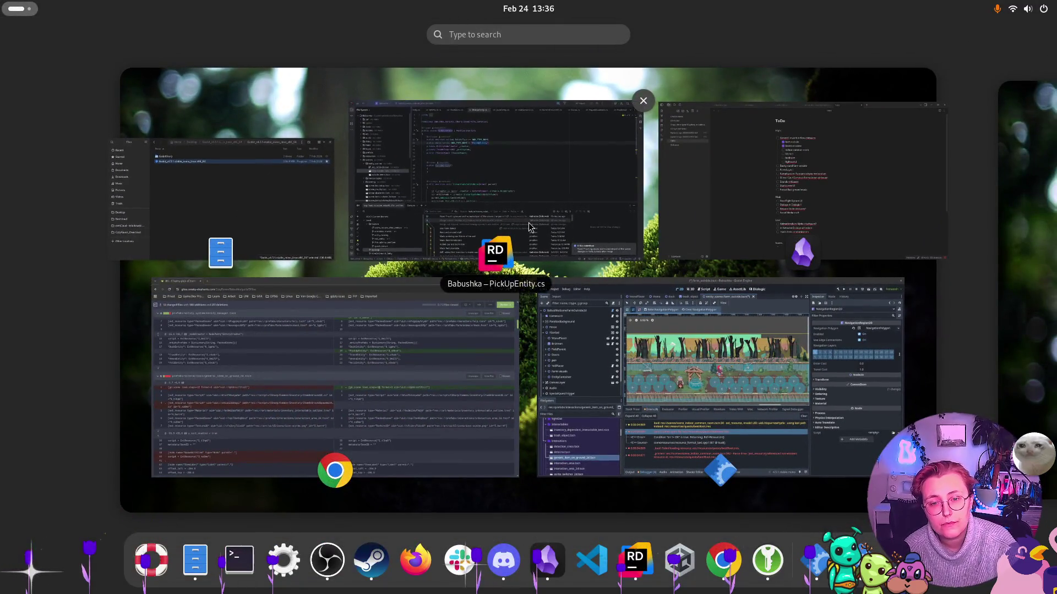
{"action": "left_click", "coordinate": [529, 222]}
Search Everywhere for 'Failed loading resource', close the search, and switch to Godot
{"action": "left_click", "coordinate": [566, 252]}
{"action": "key", "text": "shift"}
{"action": "key", "text": "shift"}
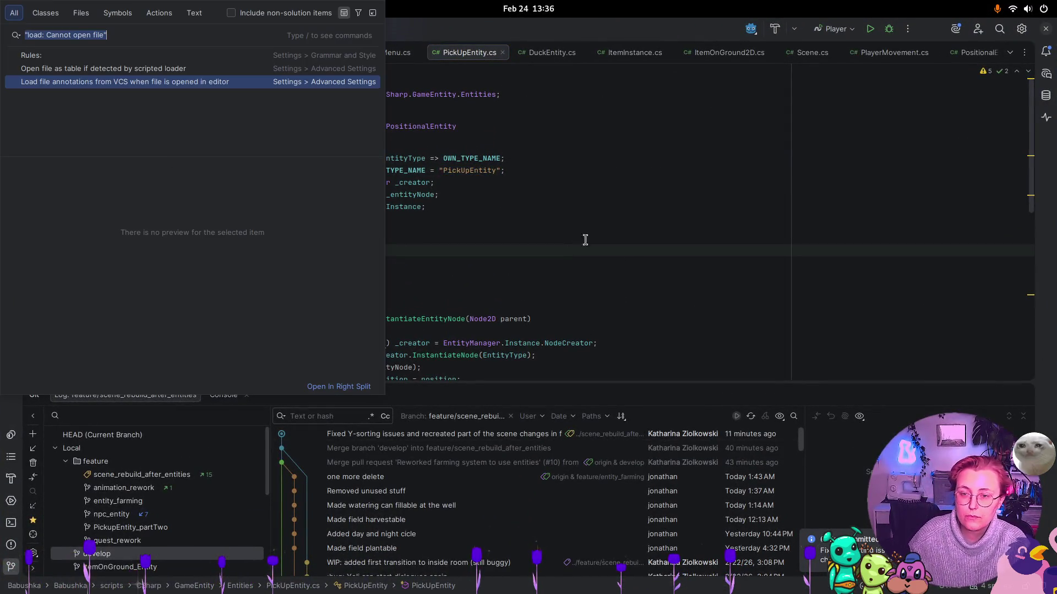
{"action": "type", "text": "Failed "}
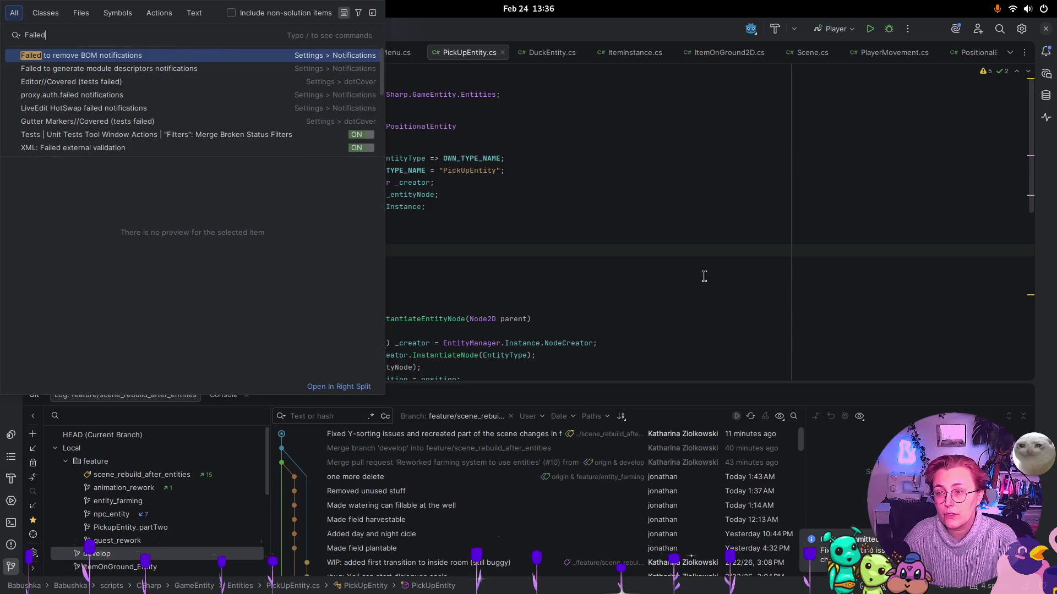
{"action": "type", "text": "loading resource"}
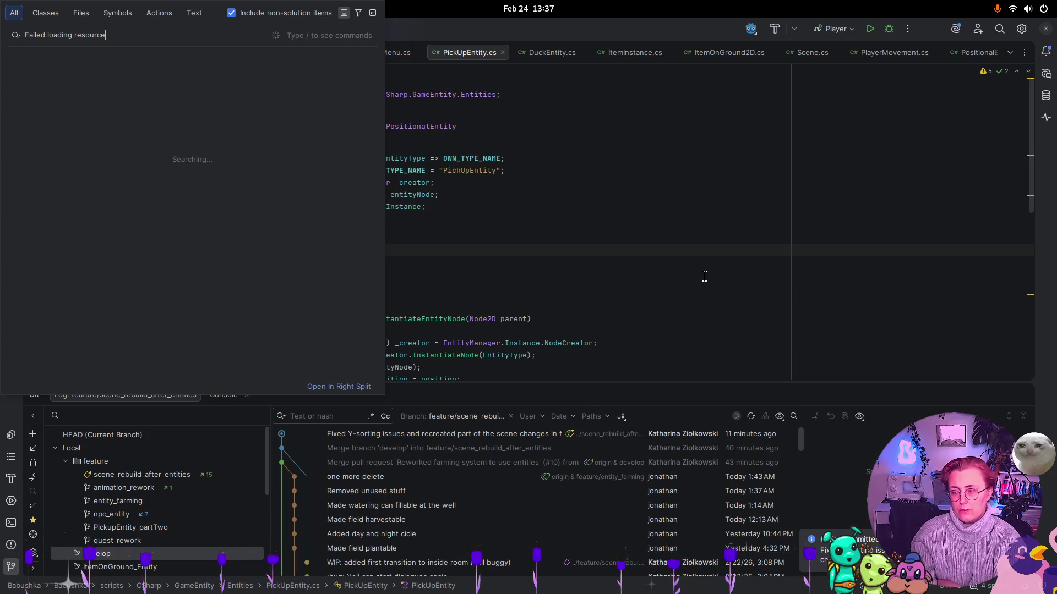
{"action": "key", "text": "Escape"}
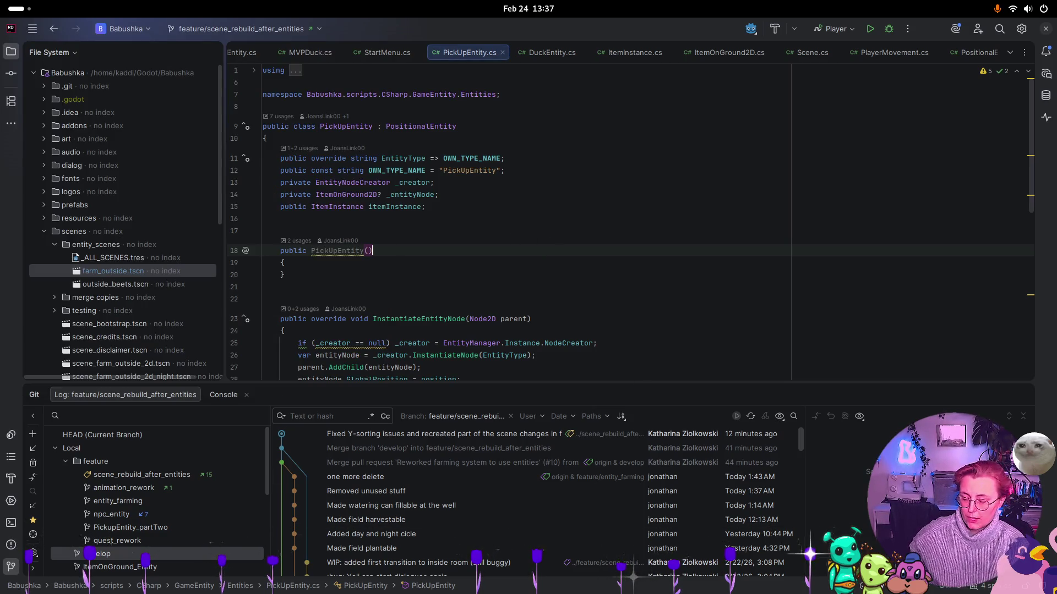
{"action": "key", "text": "super"}
{"action": "left_click", "coordinate": [672, 379]}
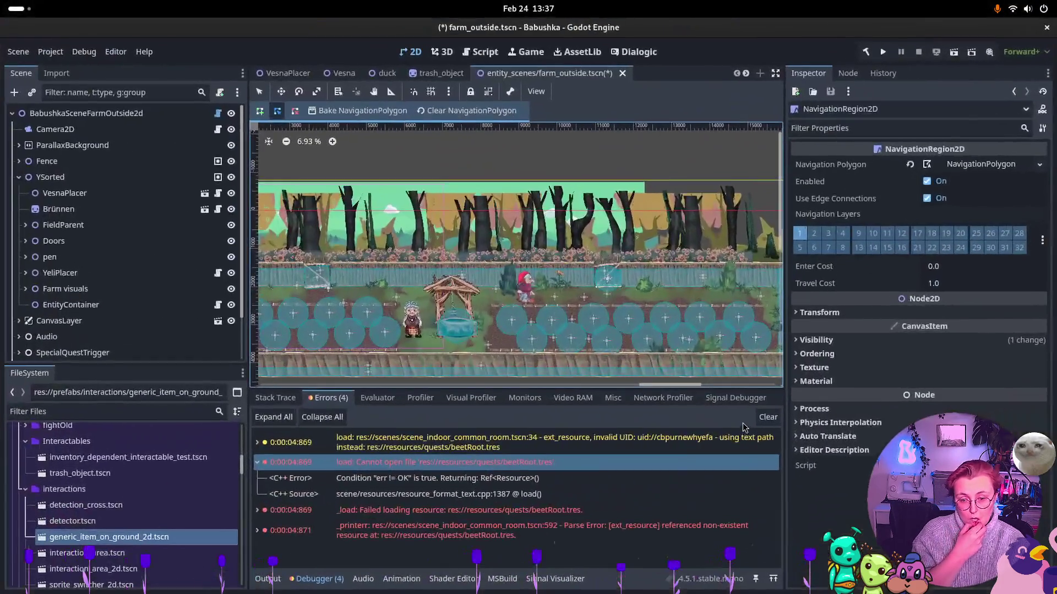
Check the parse error, save farm_outside.tscn, and open scene_indoor_common_room.tscn from the scenes folder
{"action": "double_click", "coordinate": [303, 529]}
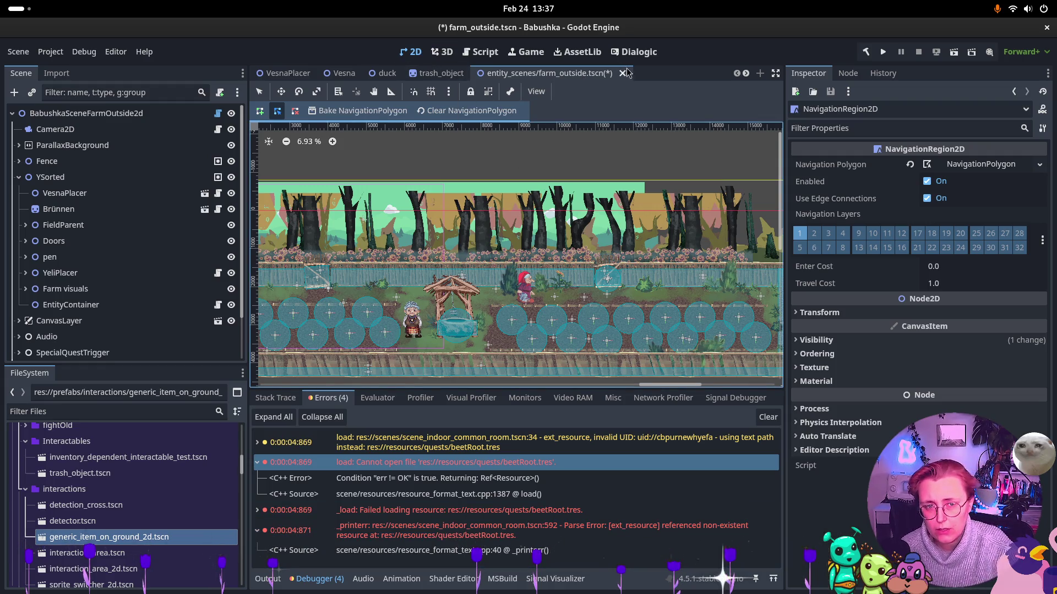
{"action": "key", "text": "ctrl+s"}
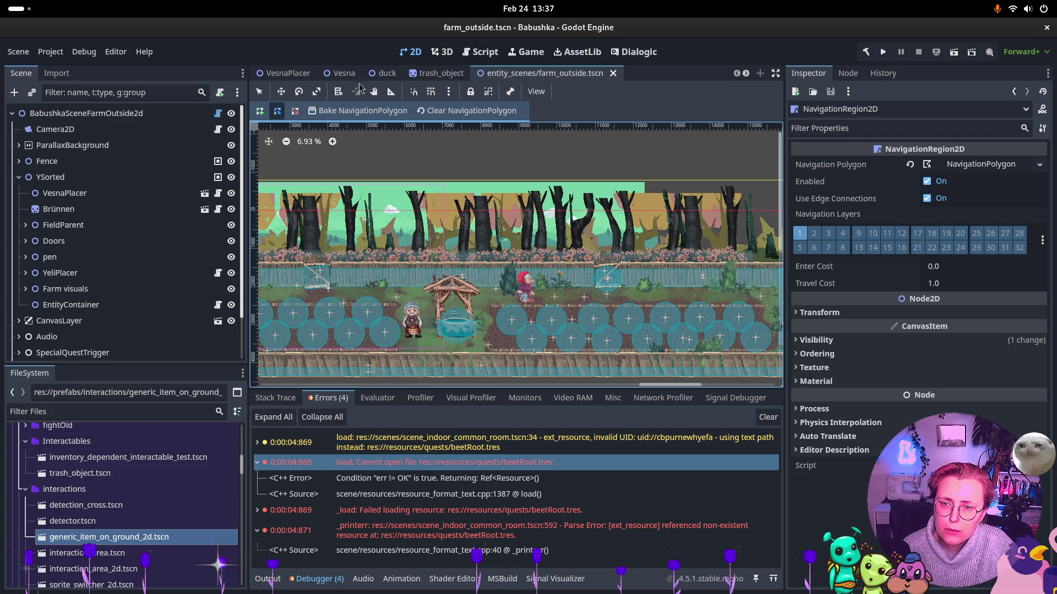
{"action": "scroll", "coordinate": [327, 73], "scroll_direction": "down", "scroll_amount": 4}
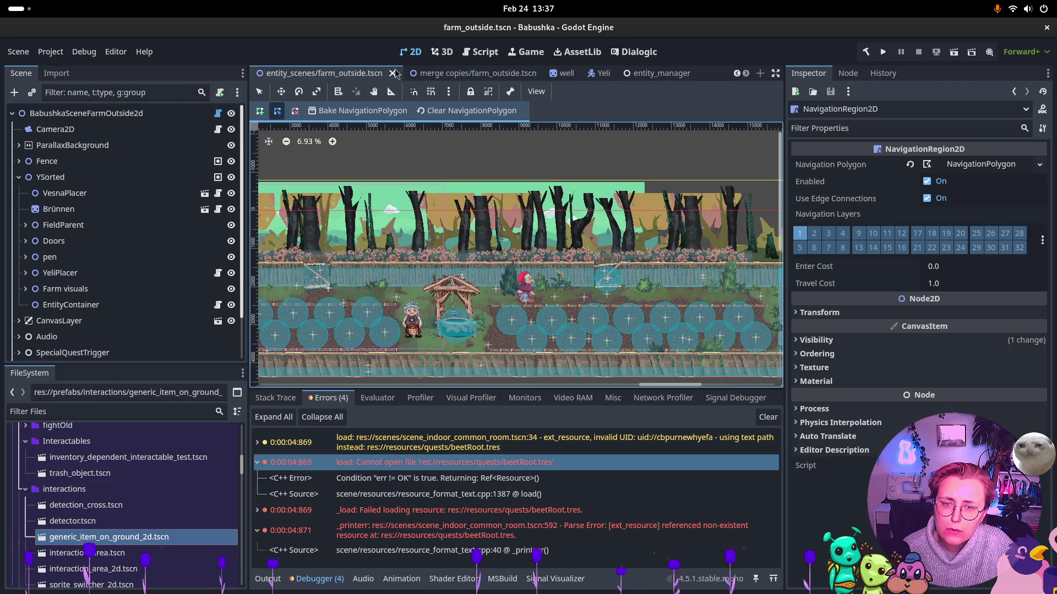
{"action": "scroll", "coordinate": [140, 479], "scroll_direction": "down", "scroll_amount": 3}
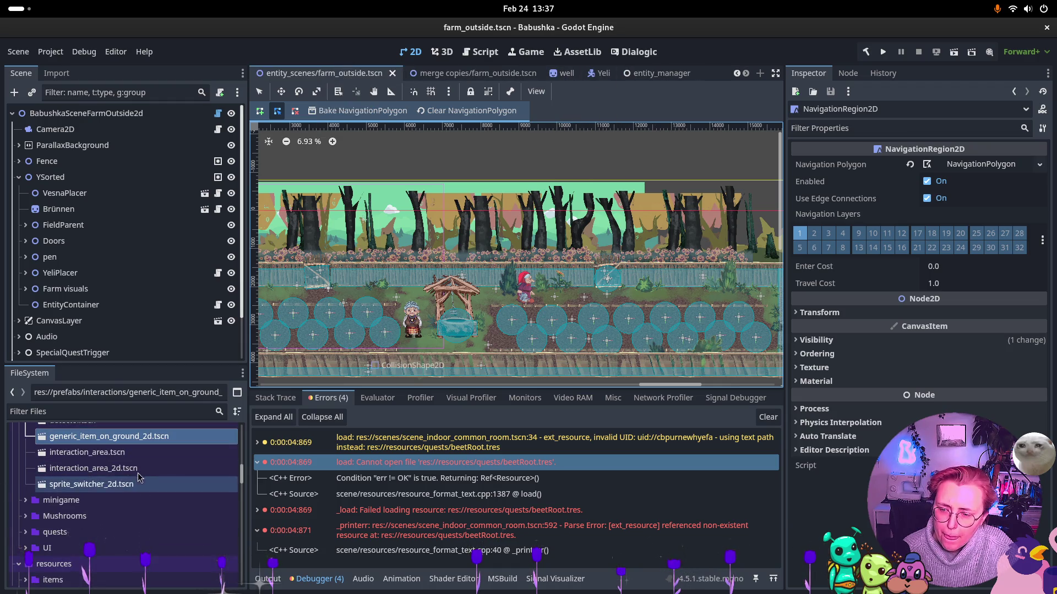
{"action": "scroll", "coordinate": [133, 484], "scroll_direction": "down", "scroll_amount": 10}
{"action": "scroll", "coordinate": [118, 495], "scroll_direction": "down", "scroll_amount": 4}
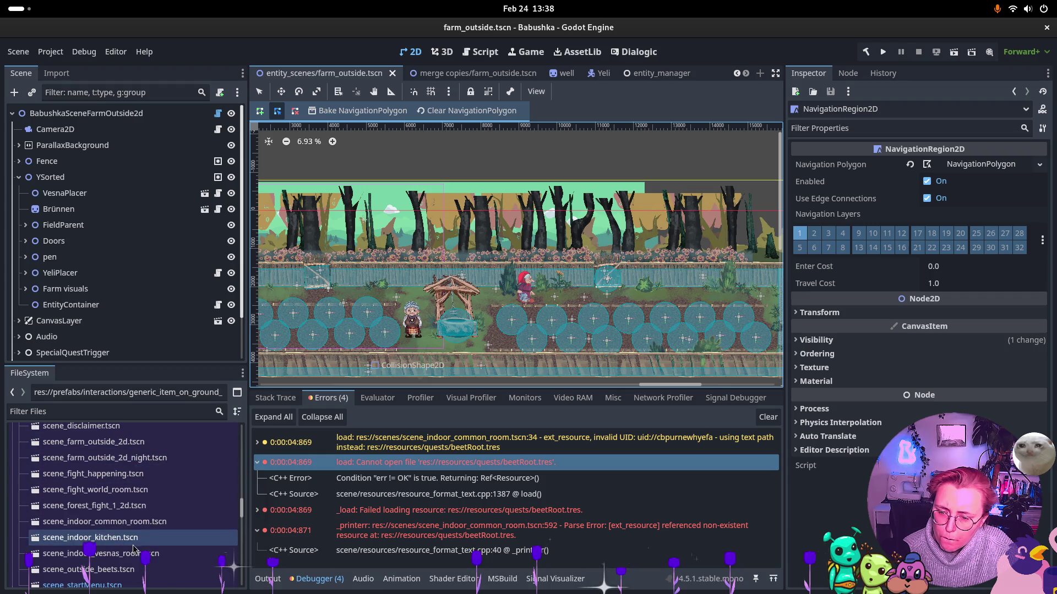
{"action": "double_click", "coordinate": [110, 521]}
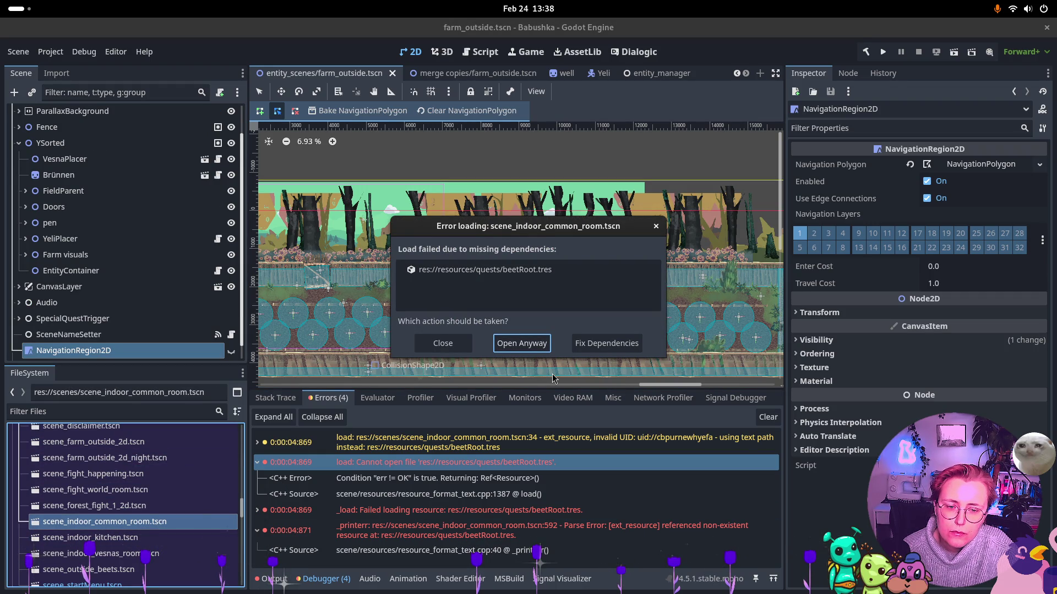
Try to repair the broken beetRoot.tres dependency, then open the common room scene anyway
{"action": "left_click", "coordinate": [627, 344]}
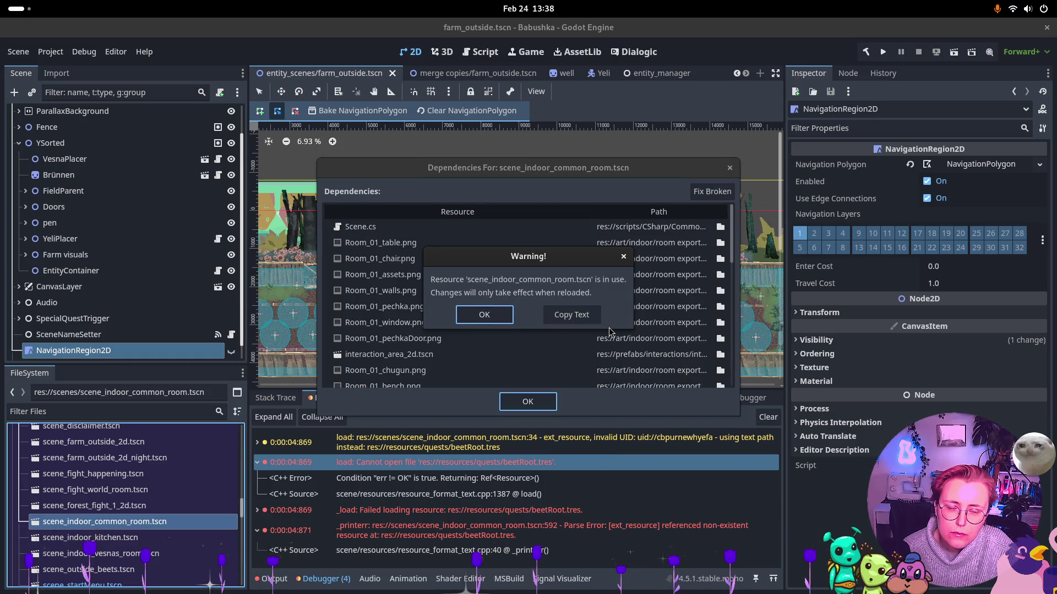
{"action": "left_click", "coordinate": [482, 322]}
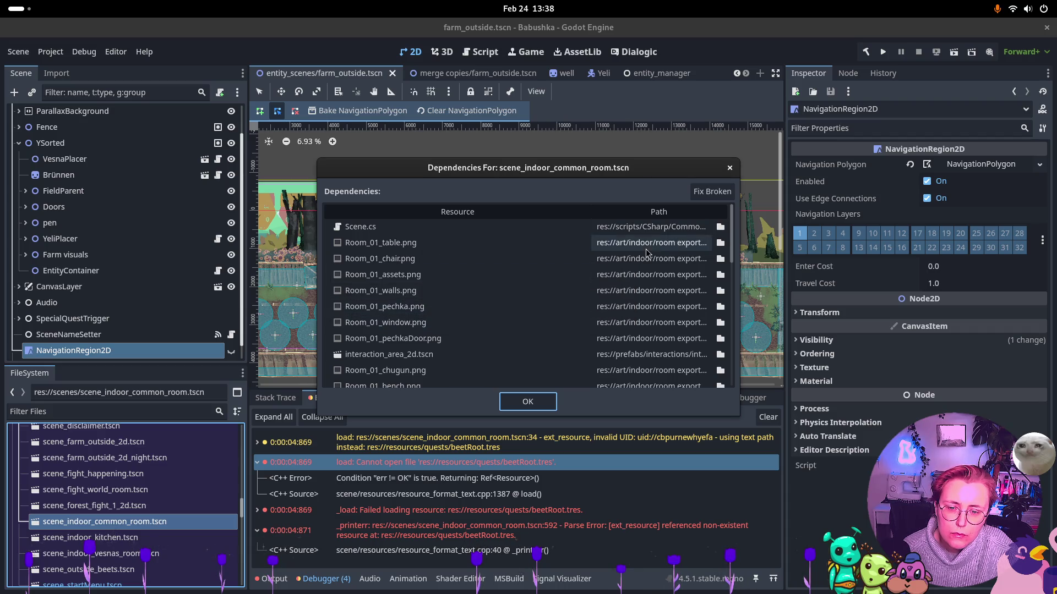
{"action": "scroll", "coordinate": [422, 254], "scroll_direction": "down", "scroll_amount": 10}
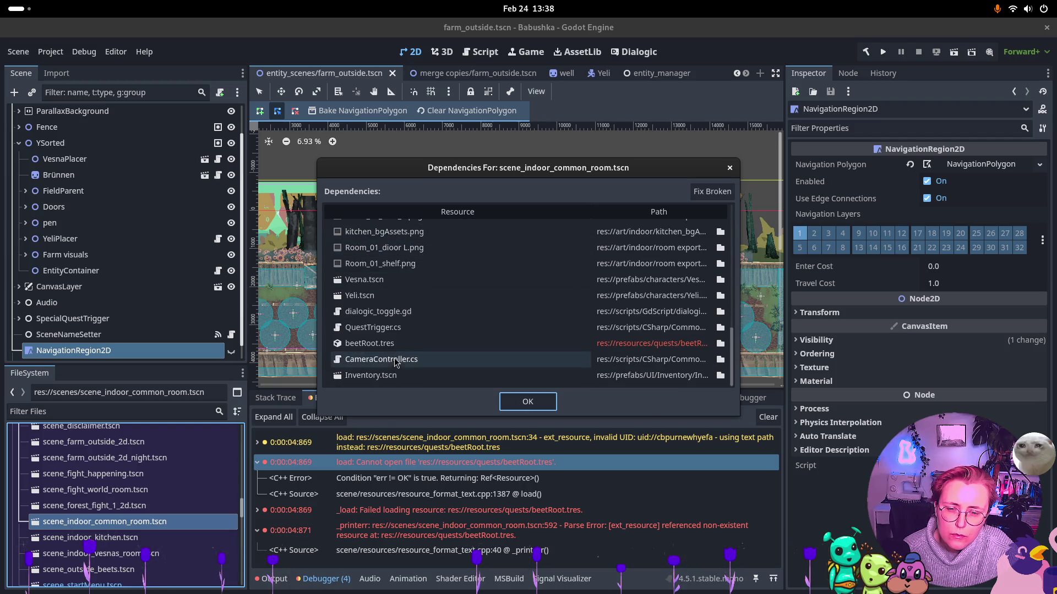
{"action": "left_click", "coordinate": [410, 344]}
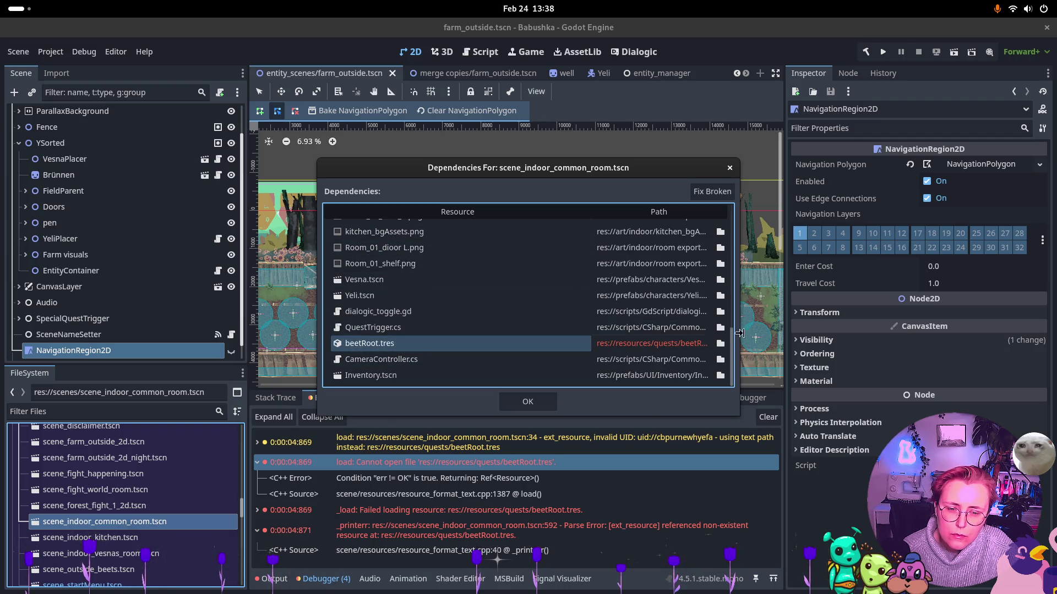
{"action": "left_click", "coordinate": [666, 347]}
{"action": "left_click", "coordinate": [713, 191]}
{"action": "left_click", "coordinate": [527, 402]}
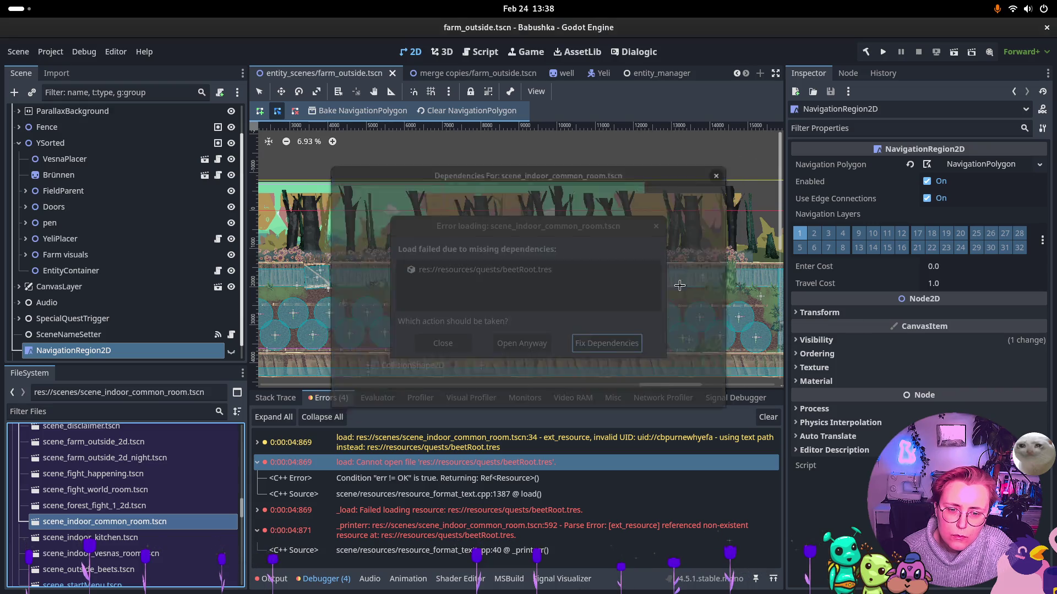
{"action": "left_click", "coordinate": [531, 349]}
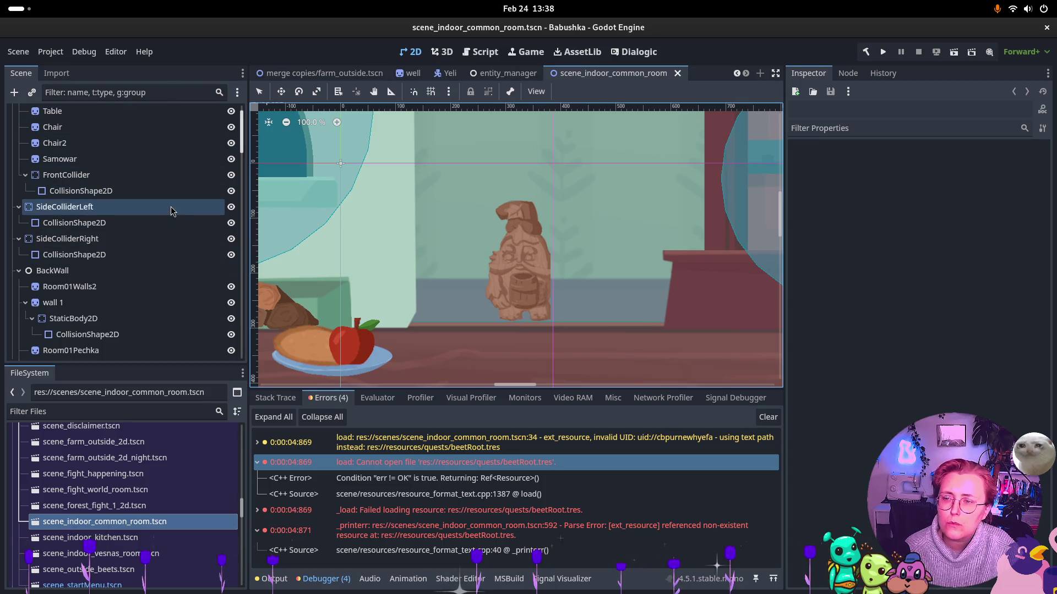
Delete the Beetroot Quest trigger node, save the common room scene, and return to entity_scenes farm_outside.tscn
{"action": "key", "text": "Page_Down"}
{"action": "key", "text": "Page_Down"}
{"action": "key", "text": "Page_Down"}
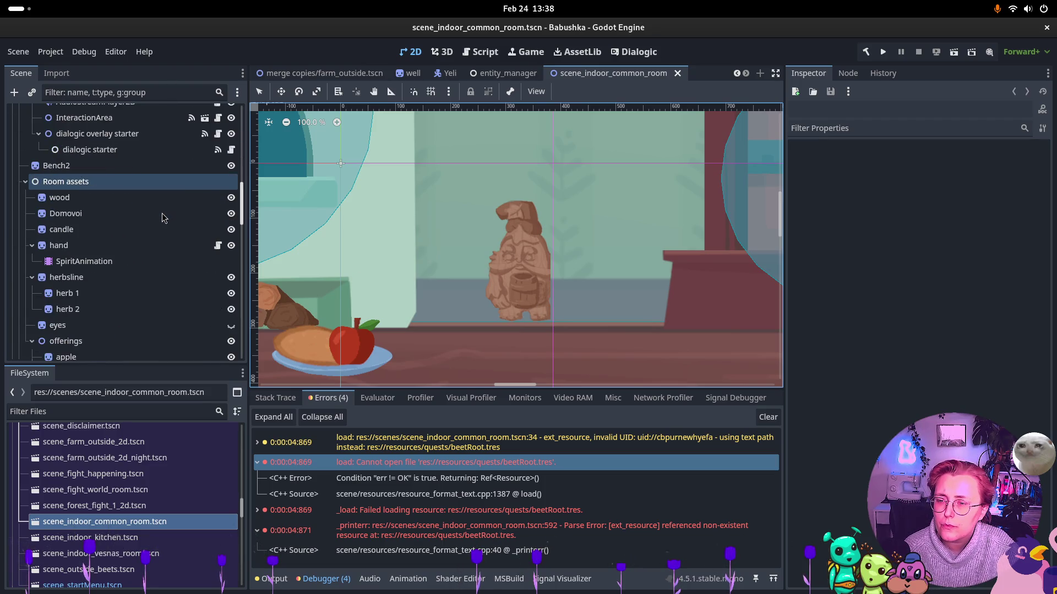
{"action": "key", "text": "Page_Down"}
{"action": "key", "text": "Page_Down"}
{"action": "key", "text": "Page_Down"}
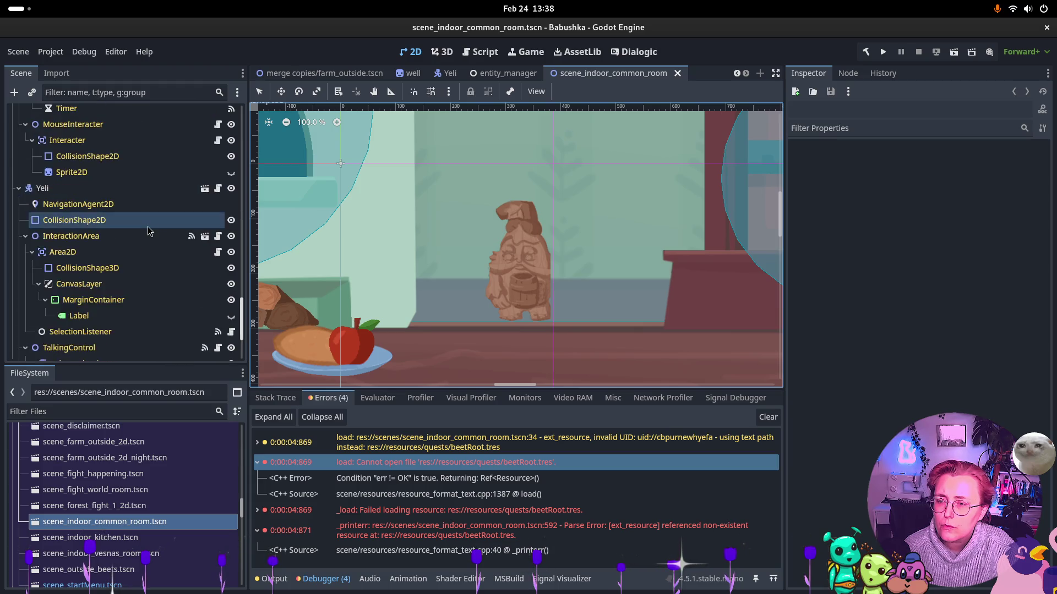
{"action": "left_click", "coordinate": [91, 318]}
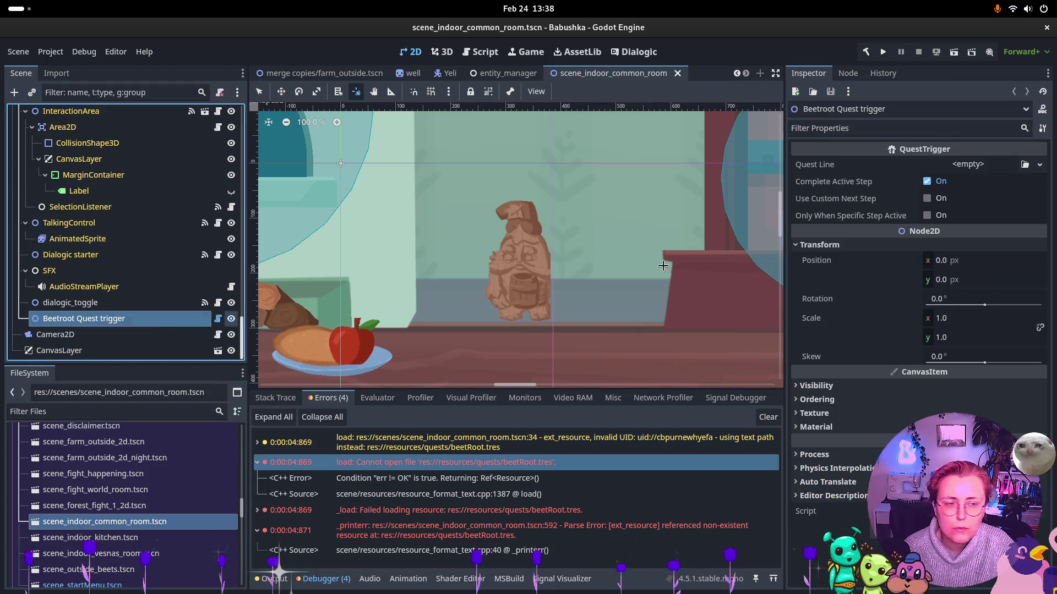
{"action": "left_click", "coordinate": [52, 303]}
{"action": "left_click", "coordinate": [77, 319]}
{"action": "key", "text": "Delete"}
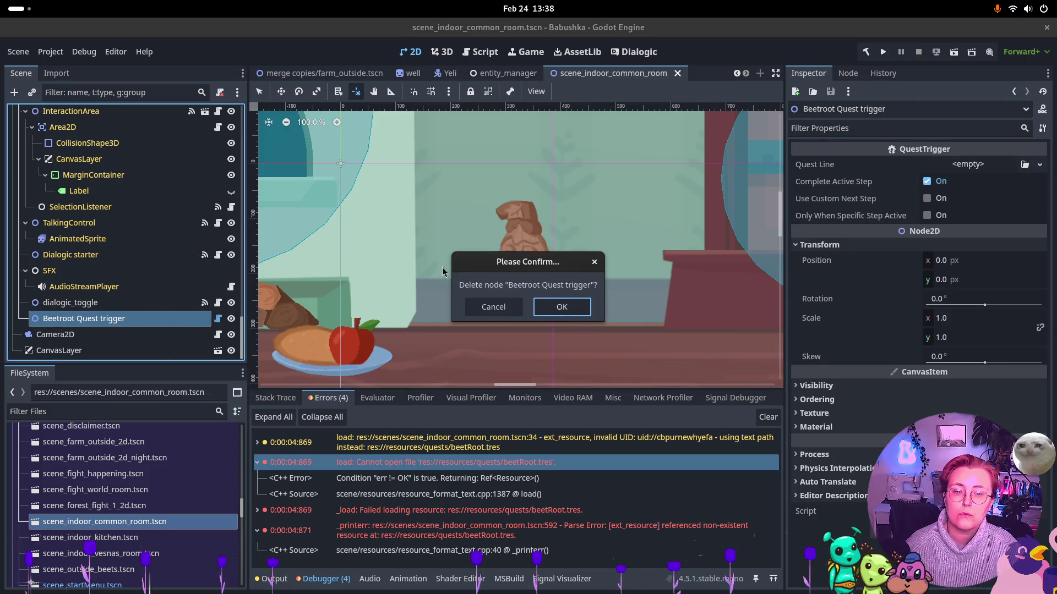
{"action": "left_click", "coordinate": [560, 307]}
{"action": "key", "text": "ctrl+s"}
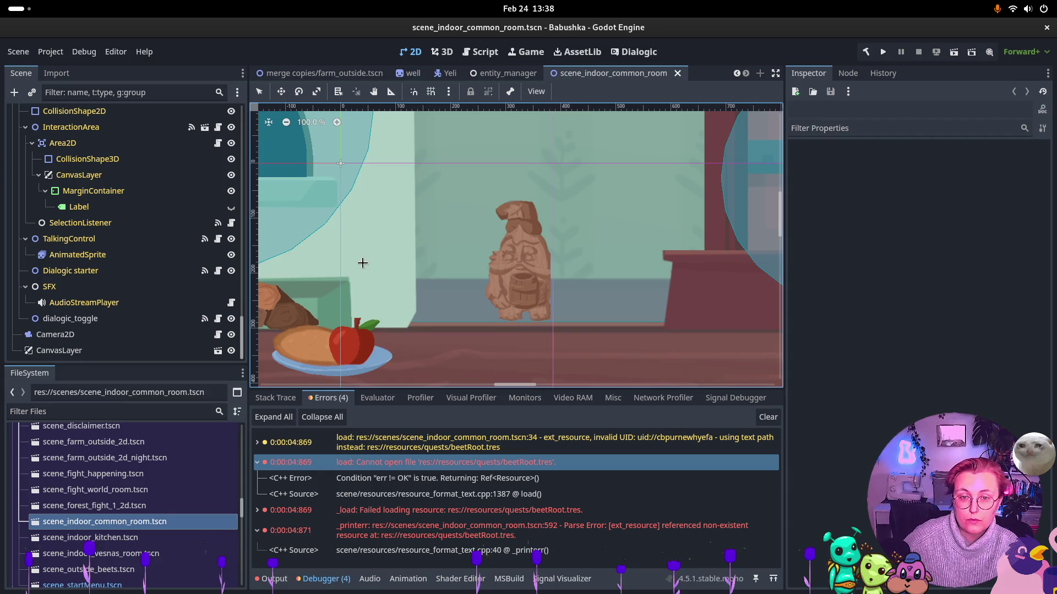
{"action": "left_click", "coordinate": [330, 73]}
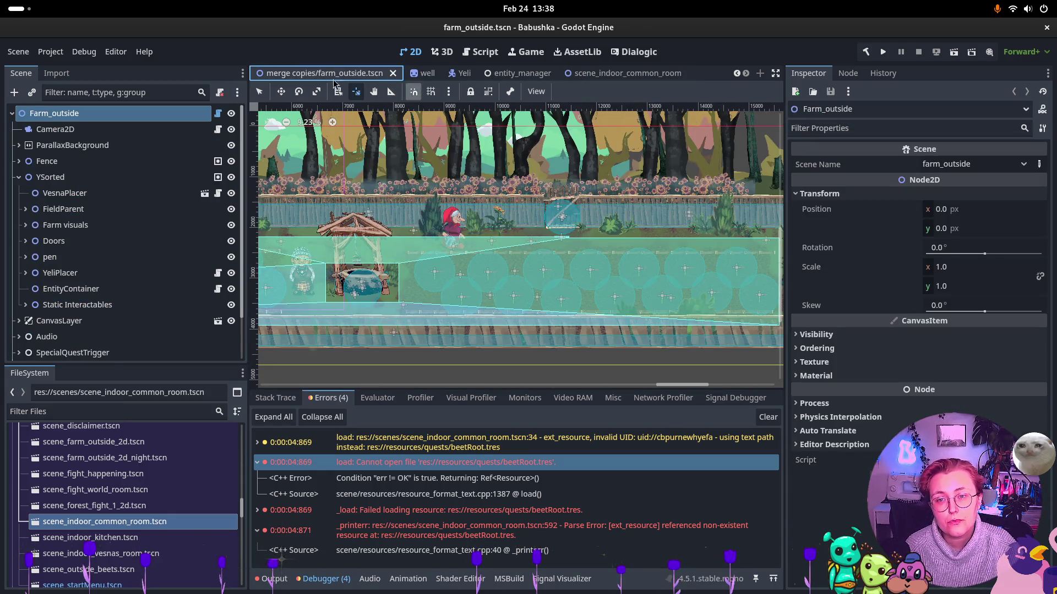
{"action": "left_click", "coordinate": [334, 73]}
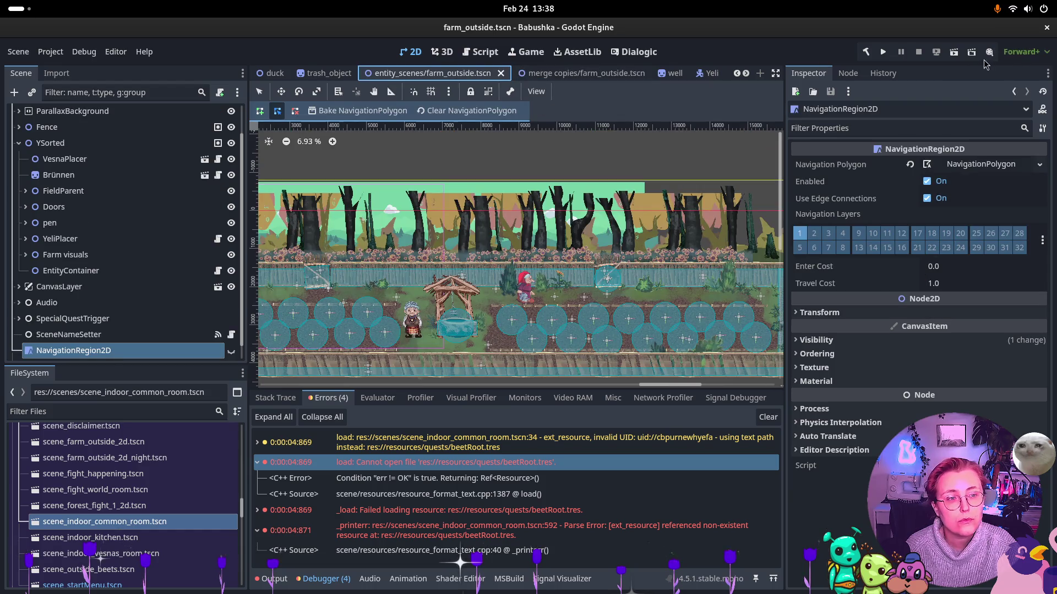
Run the farm scene, pick up the rake and watering can, and work several field patches
{"action": "left_click", "coordinate": [955, 55]}
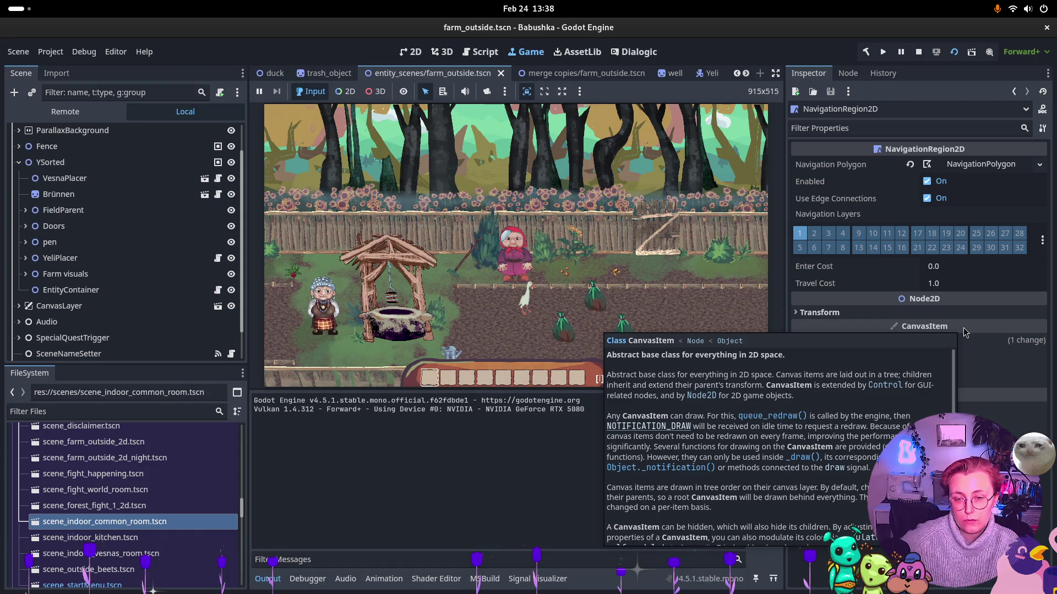
{"action": "left_click", "coordinate": [644, 315]}
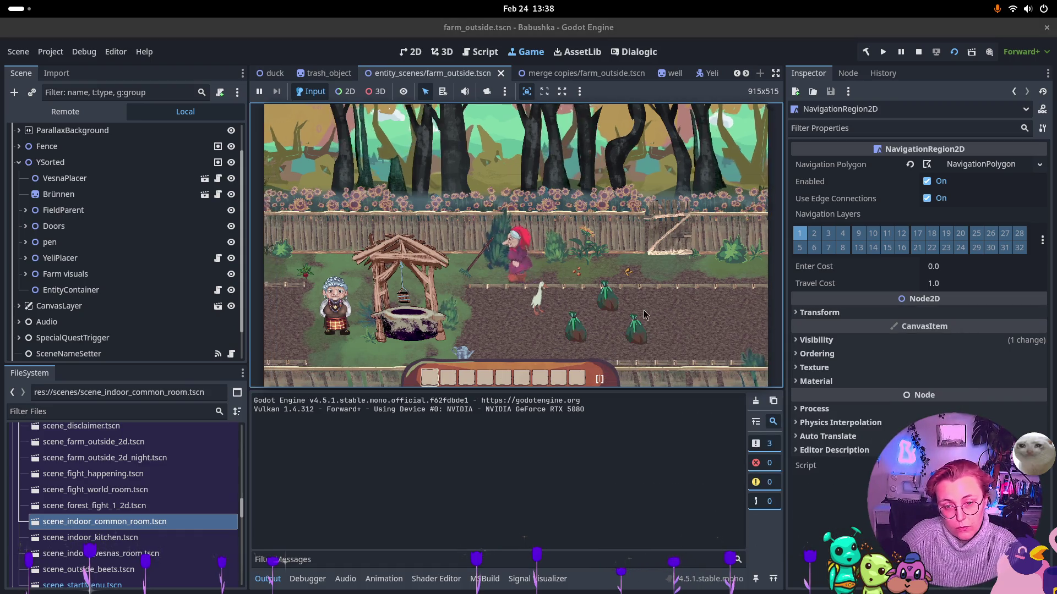
{"action": "key", "text": "a"}
{"action": "key", "text": "e"}
{"action": "key", "text": "s"}
{"action": "key", "text": "s"}
{"action": "key", "text": "a"}
{"action": "key", "text": "e"}
{"action": "key", "text": "d"}
{"action": "key", "text": "w"}
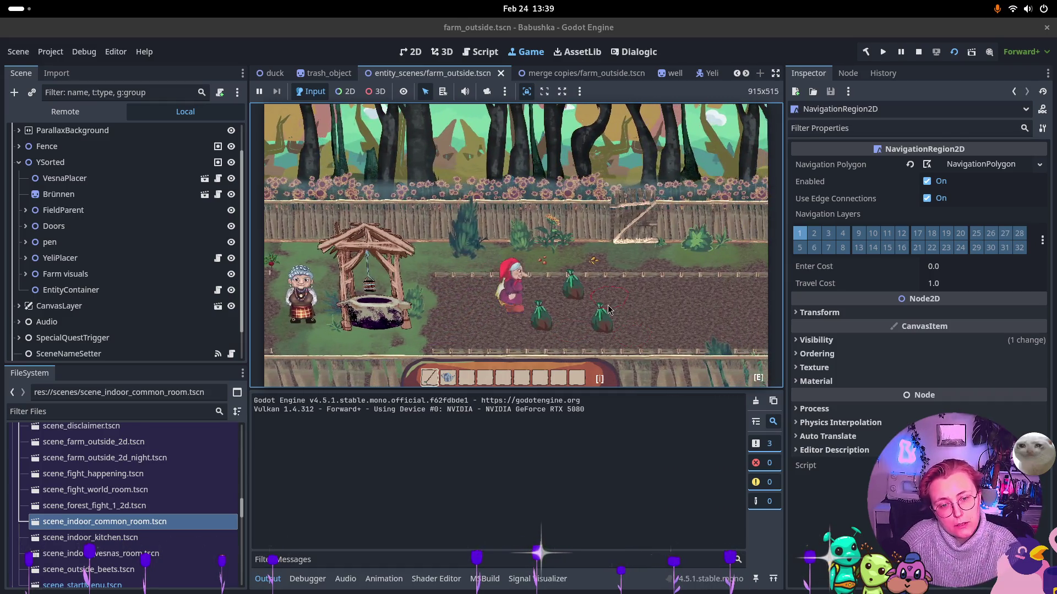
{"action": "key", "text": "a"}
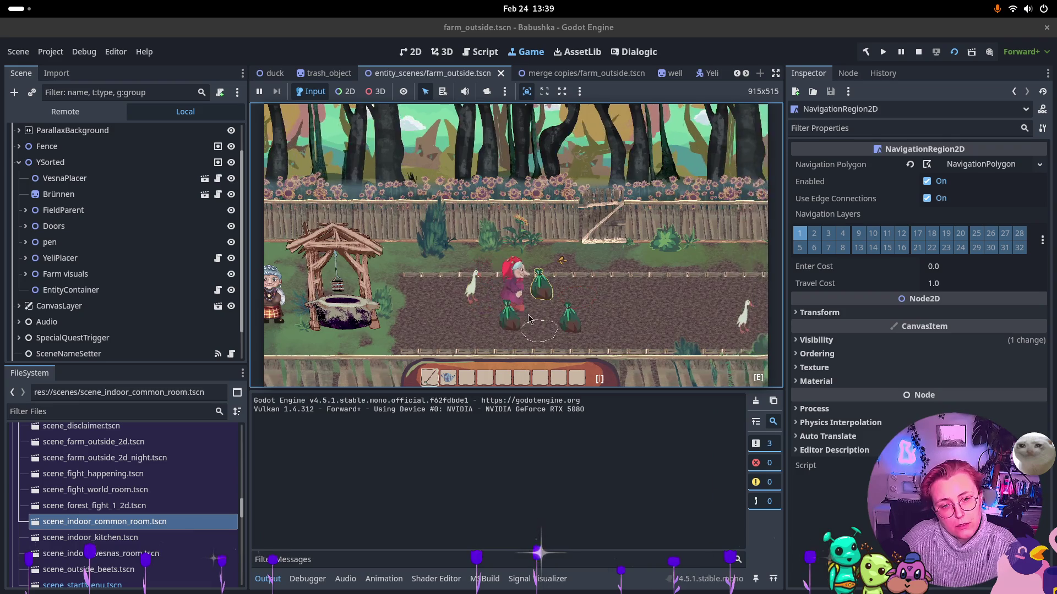
{"action": "key", "text": "e"}
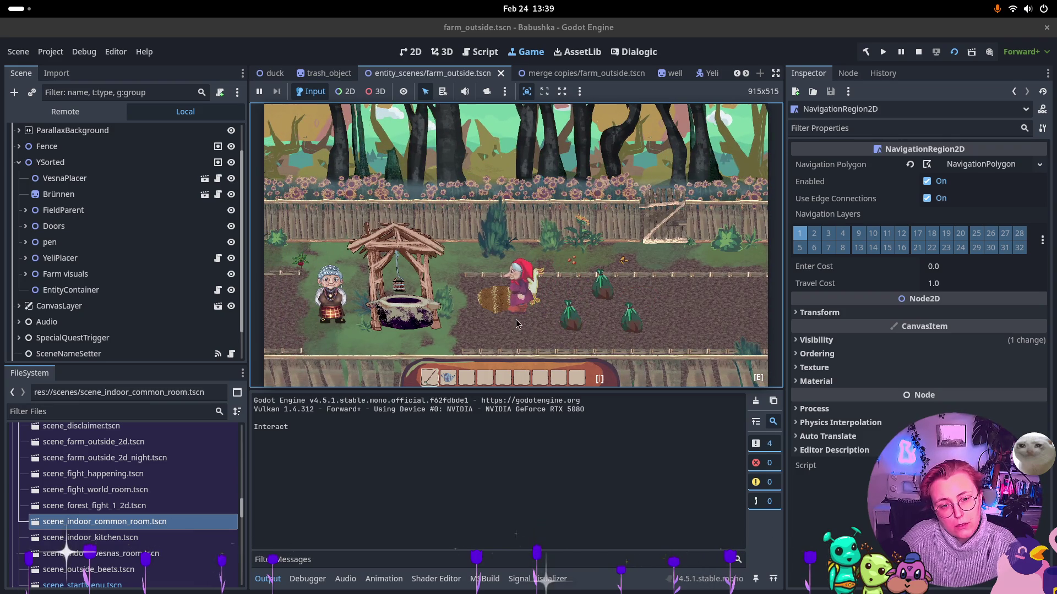
{"action": "key", "text": "d"}
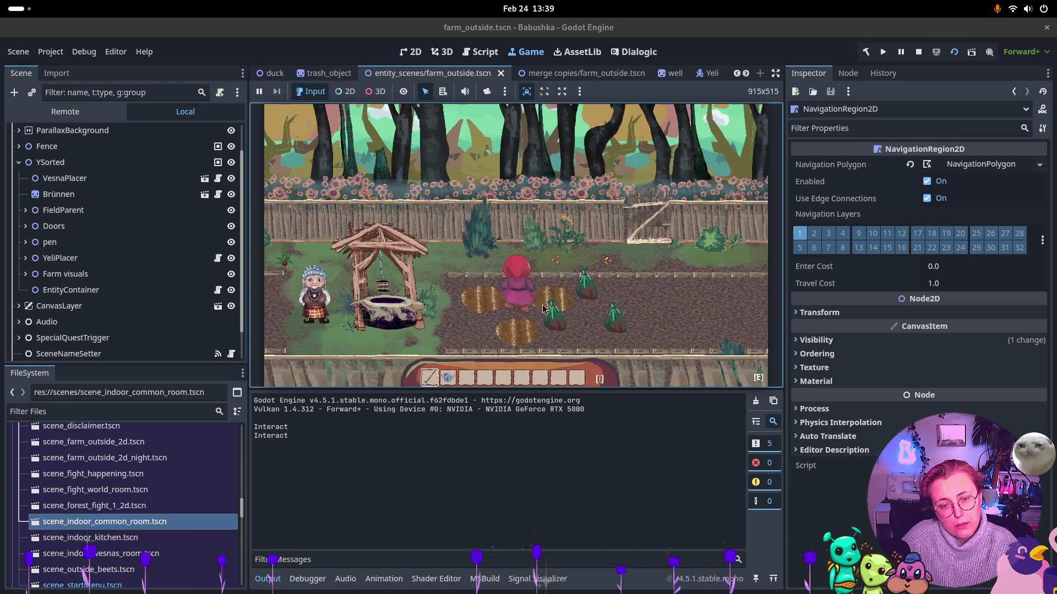
{"action": "key", "text": "e"}
{"action": "key", "text": "e"}
{"action": "key", "text": "e"}
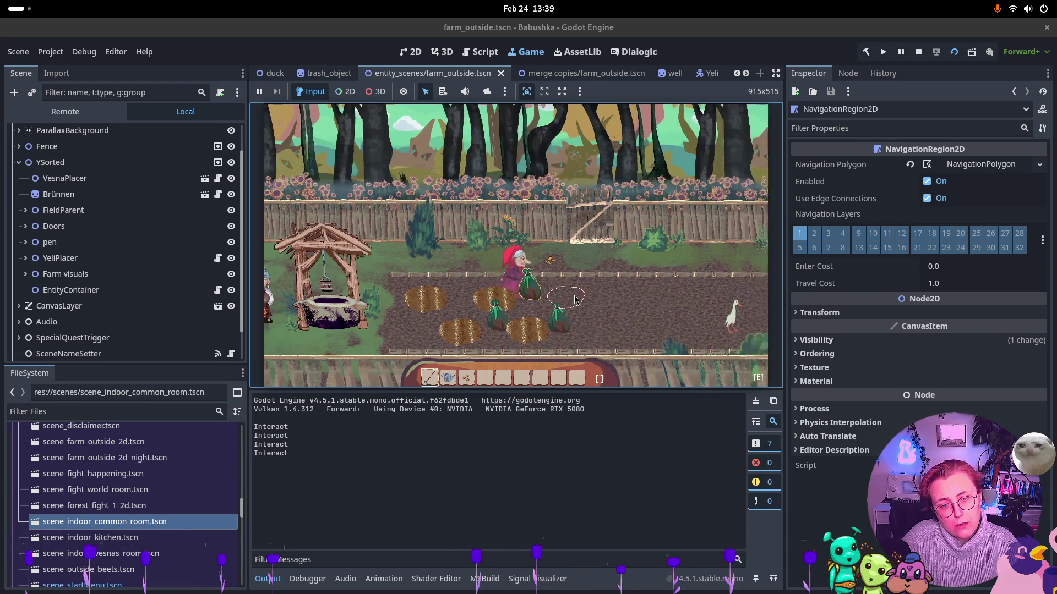
{"action": "key", "text": "a"}
{"action": "key", "text": "s"}
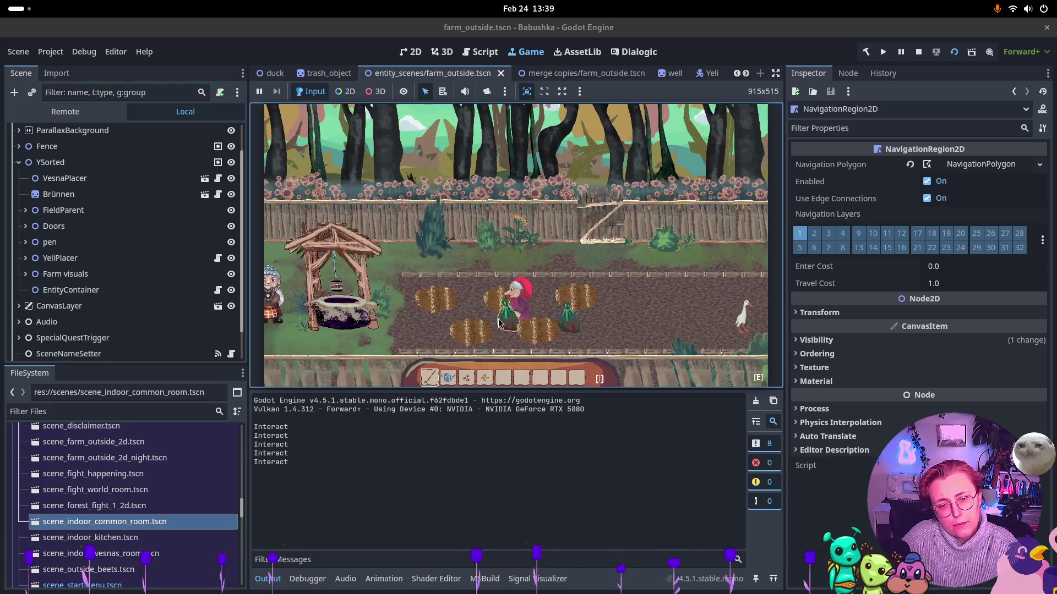
{"action": "key", "text": "d"}
{"action": "key", "text": "w"}
{"action": "key", "text": "e"}
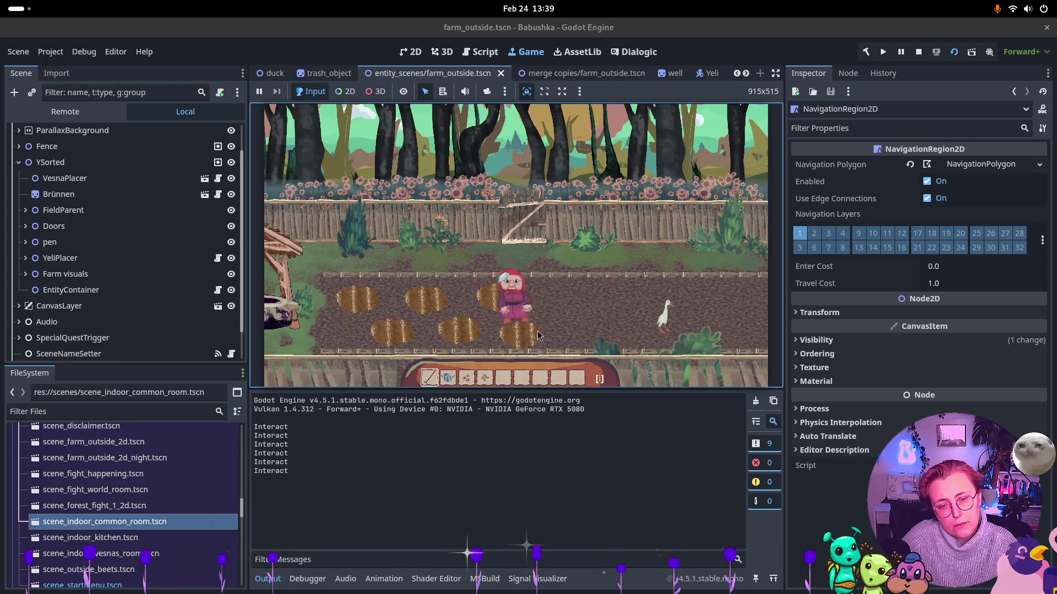
Select hotbar slot 3, plant a seed on a field patch, walk across the plots, and stop the game
{"action": "key", "text": "a"}
{"action": "key", "text": "3"}
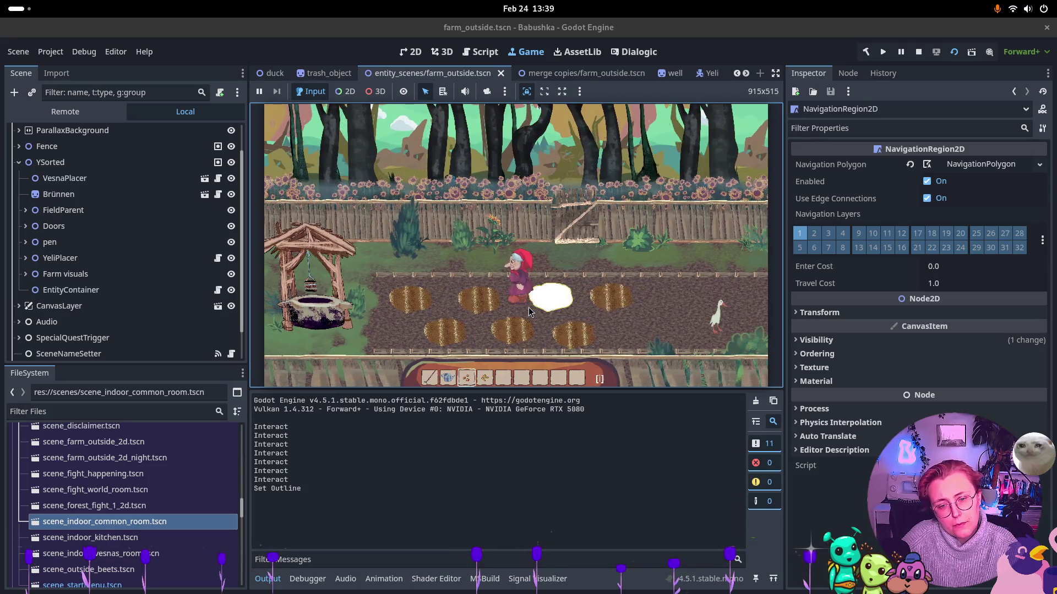
{"action": "key", "text": "a"}
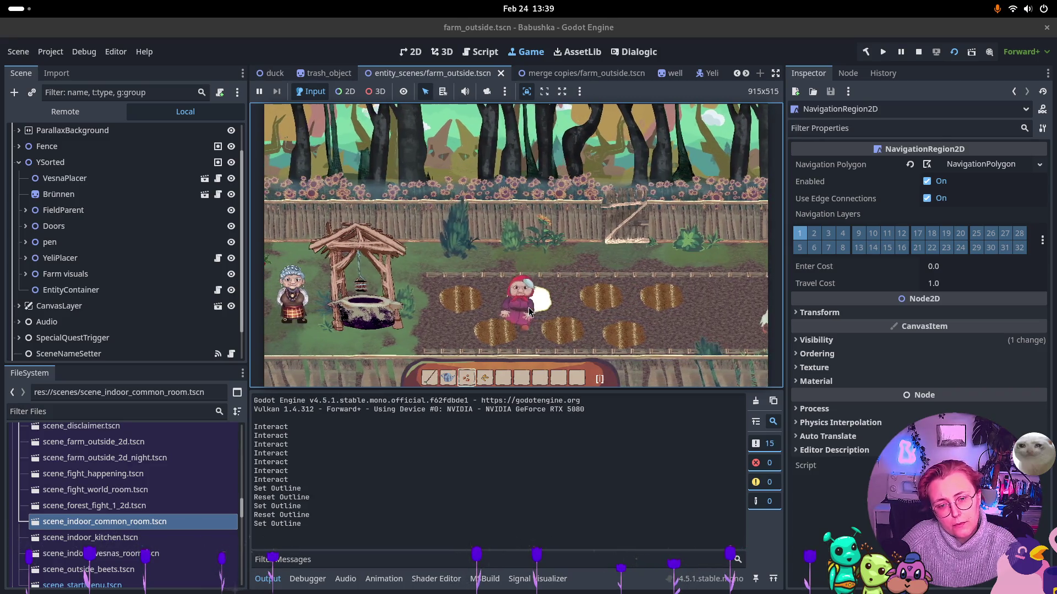
{"action": "key", "text": "d"}
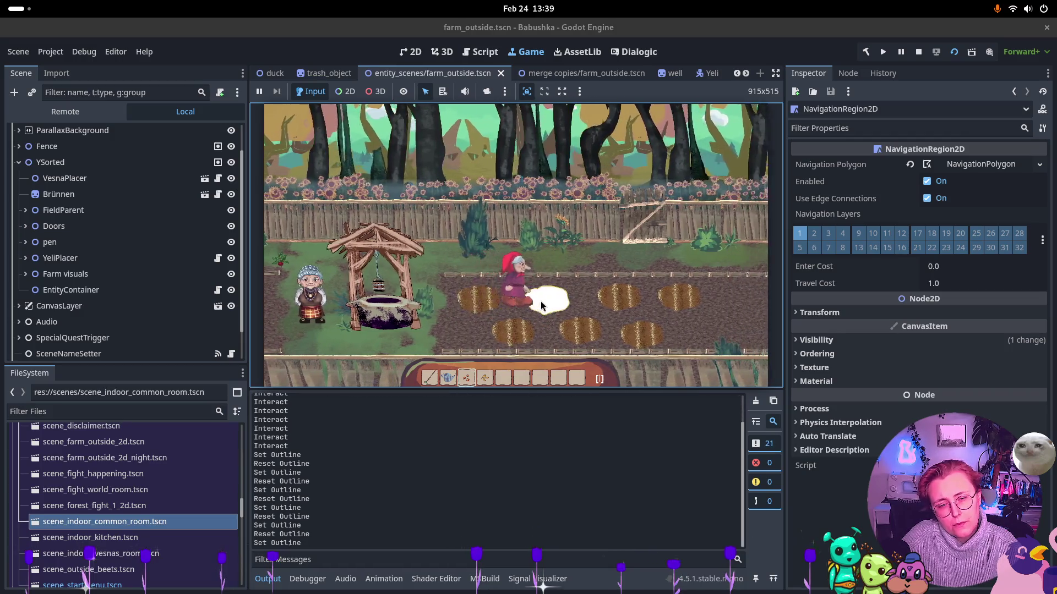
{"action": "key", "text": "d"}
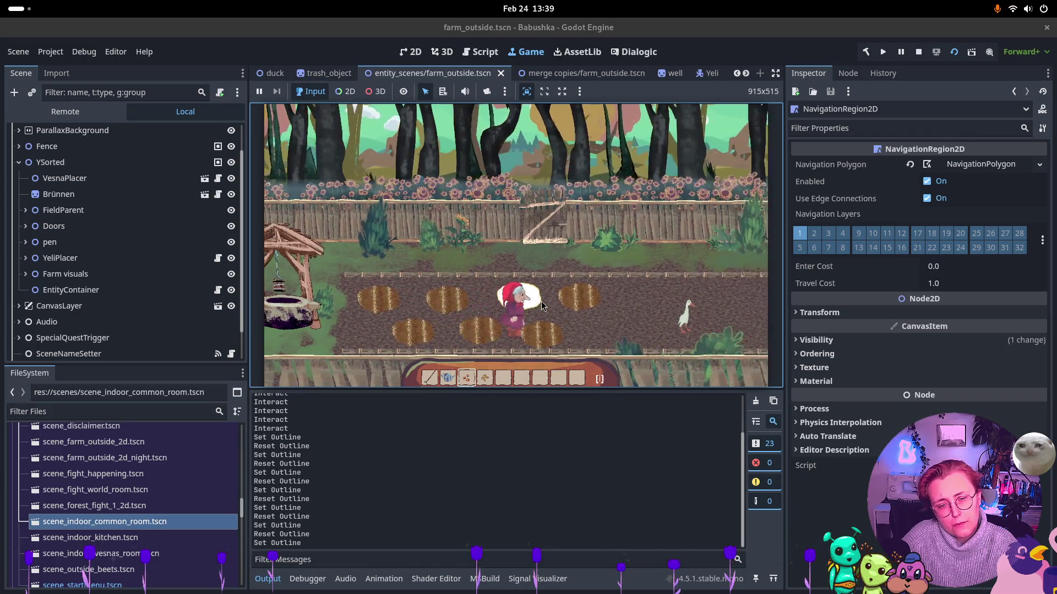
{"action": "key", "text": "d"}
{"action": "key", "text": "a"}
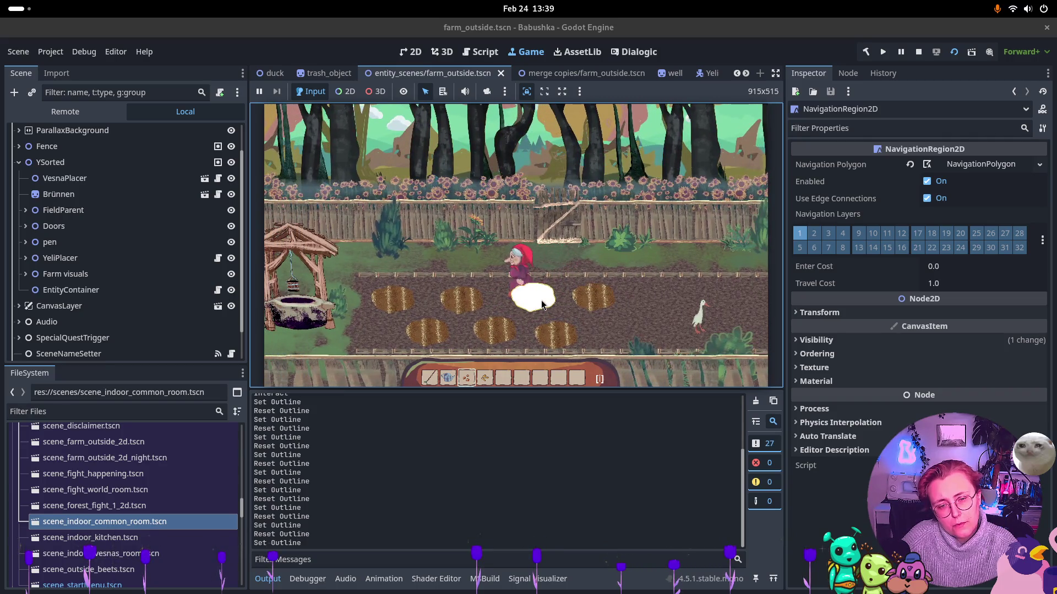
{"action": "key", "text": "a"}
{"action": "left_click", "coordinate": [517, 306]}
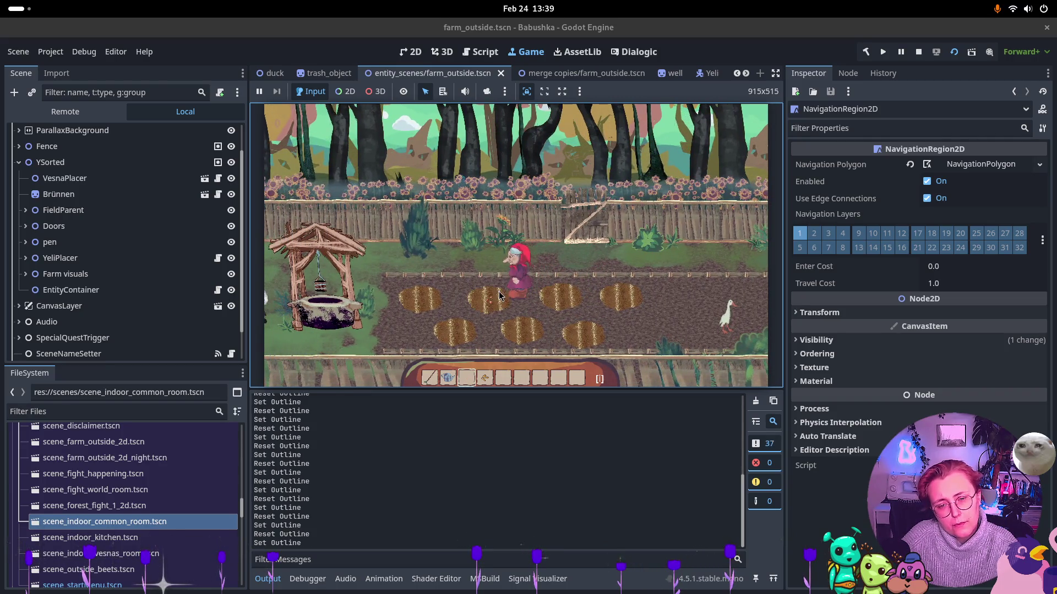
{"action": "left_click", "coordinate": [522, 308]}
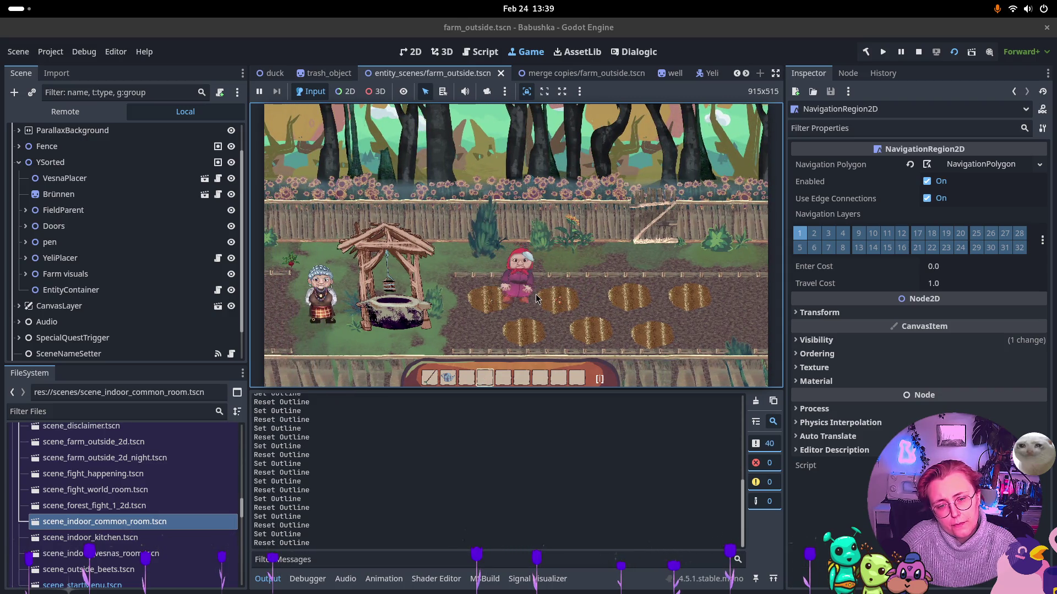
{"action": "key", "text": "d"}
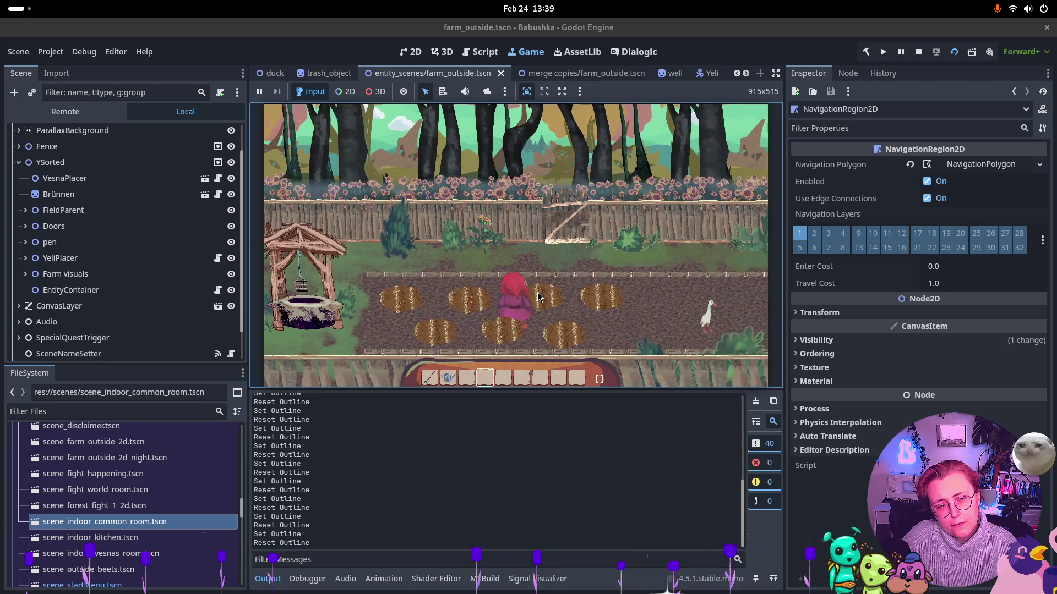
{"action": "key", "text": "d"}
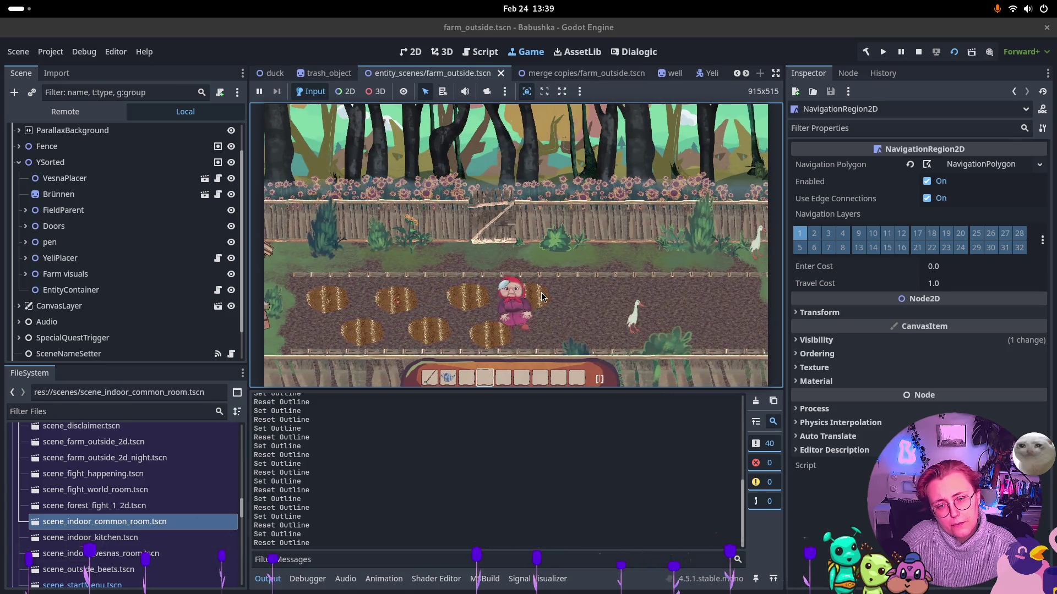
{"action": "key", "text": "a"}
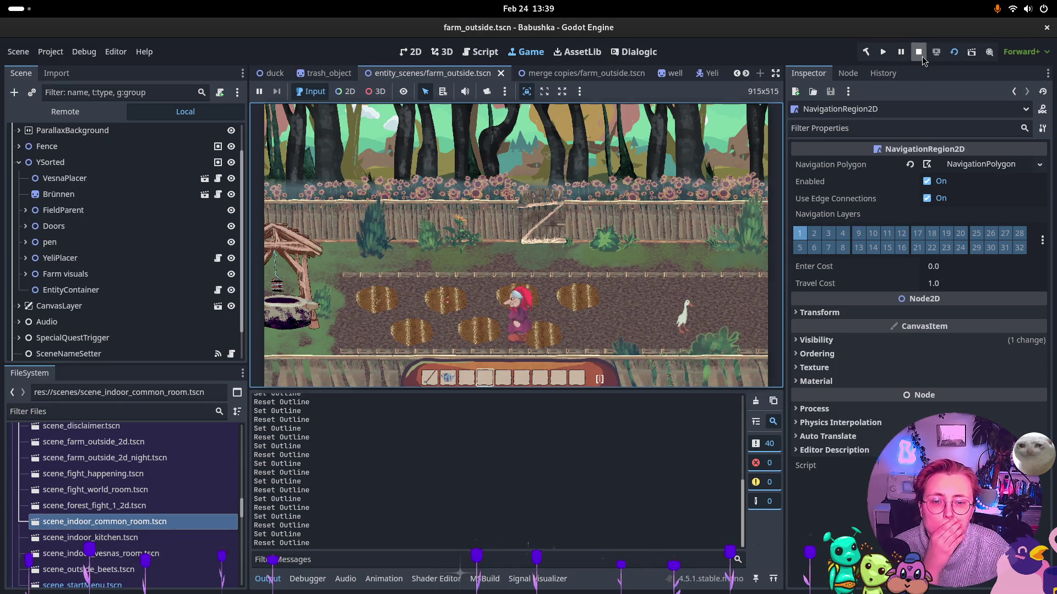
{"action": "left_click", "coordinate": [918, 52]}
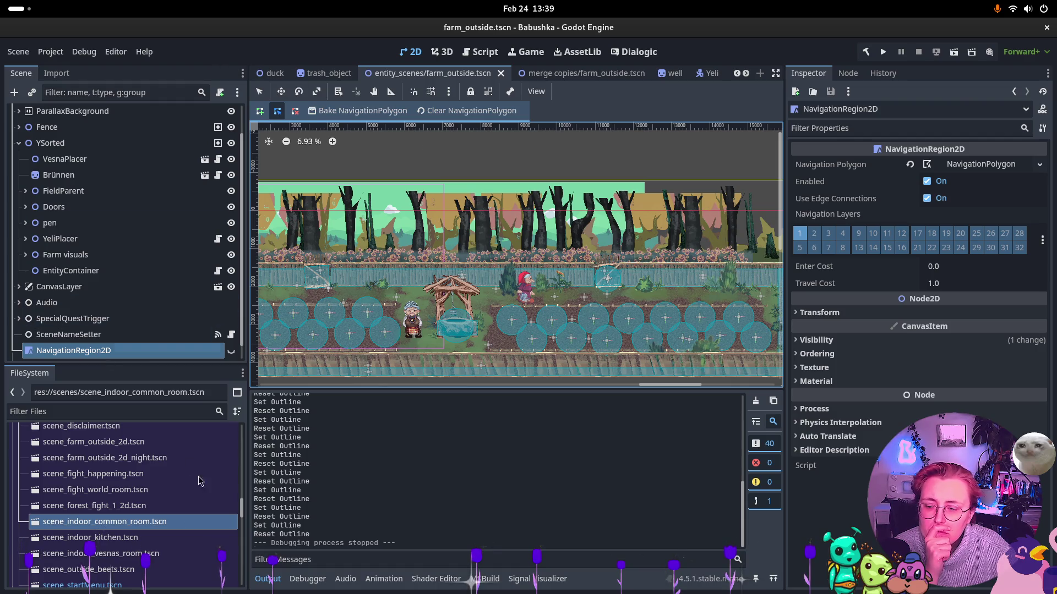
Open prefabs/farm/base_field.tscn from the entity_scenes folder in the FileSystem dock
{"action": "scroll", "coordinate": [183, 514], "scroll_direction": "up", "scroll_amount": 5}
{"action": "scroll", "coordinate": [183, 514], "scroll_direction": "down", "scroll_amount": 2}
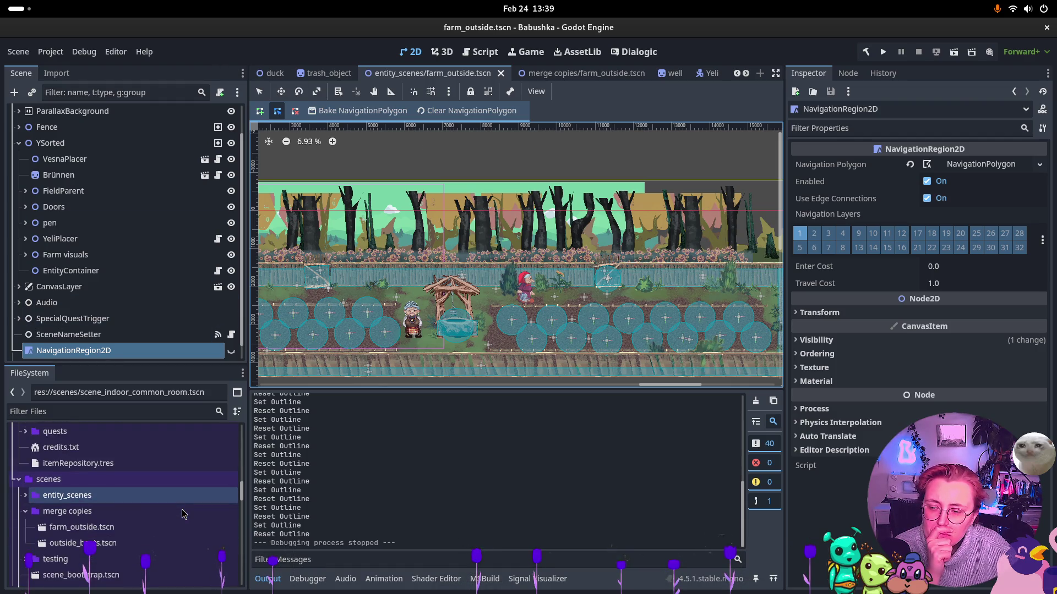
{"action": "scroll", "coordinate": [184, 514], "scroll_direction": "up", "scroll_amount": 4}
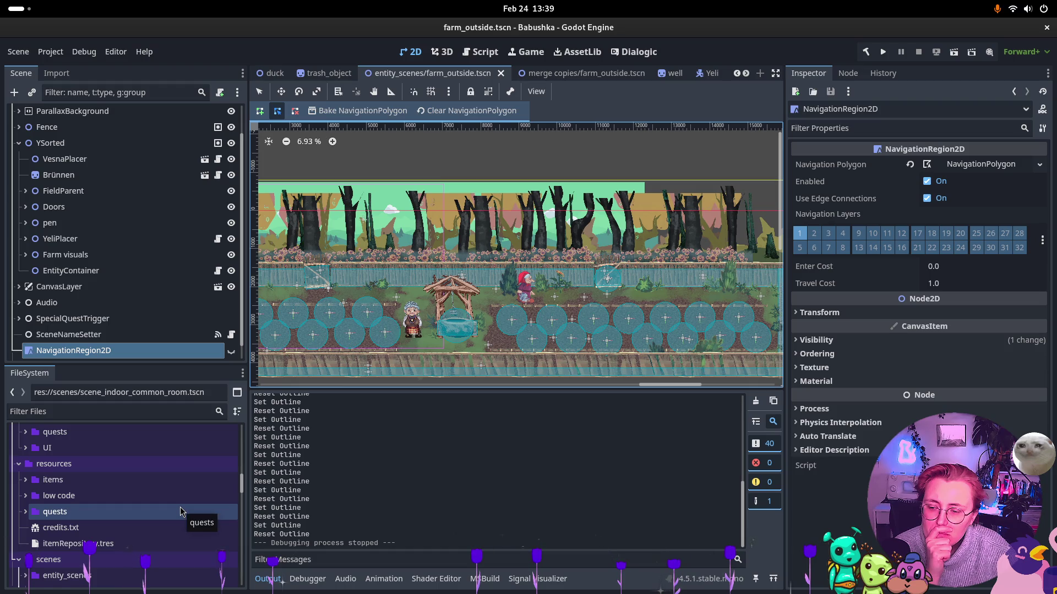
{"action": "scroll", "coordinate": [183, 512], "scroll_direction": "down", "scroll_amount": 7}
{"action": "scroll", "coordinate": [182, 511], "scroll_direction": "down", "scroll_amount": 15}
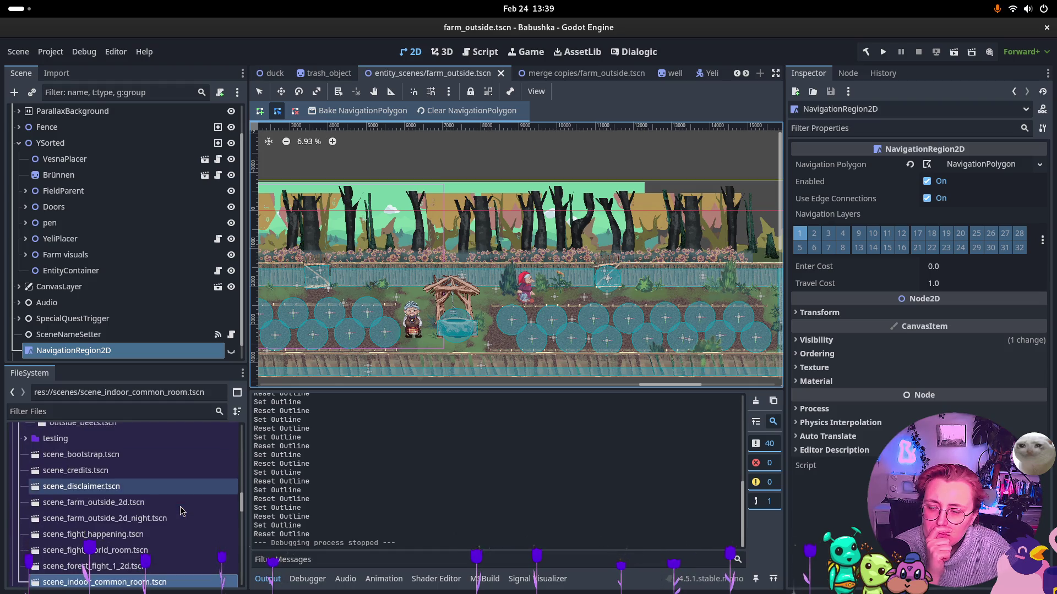
{"action": "scroll", "coordinate": [180, 506], "scroll_direction": "up", "scroll_amount": 10}
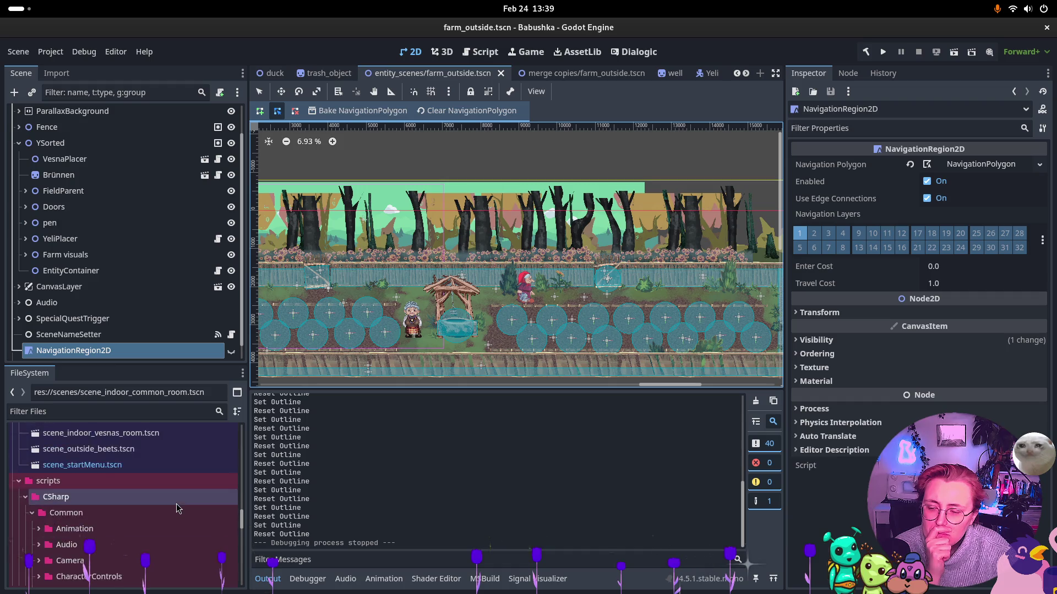
{"action": "scroll", "coordinate": [168, 478], "scroll_direction": "up", "scroll_amount": 7}
{"action": "double_click", "coordinate": [67, 455]}
{"action": "scroll", "coordinate": [88, 512], "scroll_direction": "down", "scroll_amount": 5}
{"action": "scroll", "coordinate": [88, 517], "scroll_direction": "down", "scroll_amount": 5}
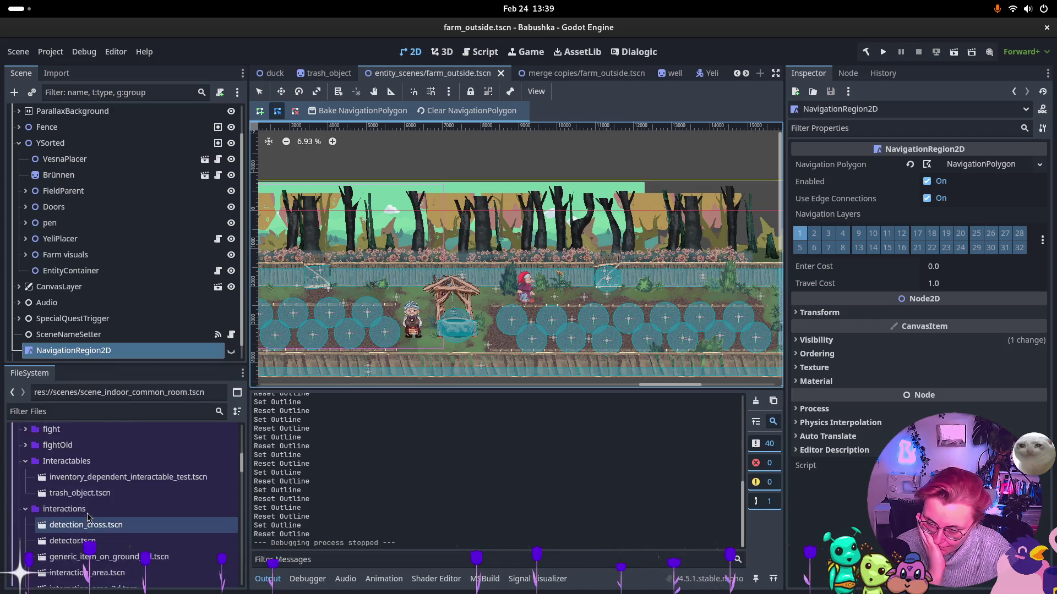
{"action": "scroll", "coordinate": [90, 513], "scroll_direction": "down", "scroll_amount": 2}
{"action": "double_click", "coordinate": [88, 517]}
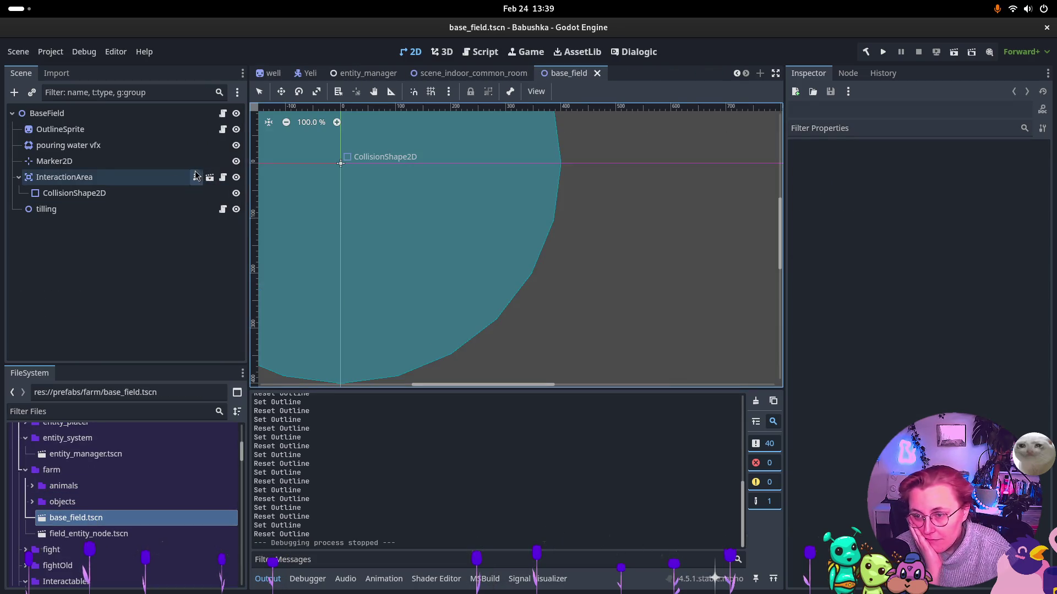
Compare the Z Index ordering settings of BaseField and OutlineSprite in the Inspector
{"action": "left_click", "coordinate": [60, 129]}
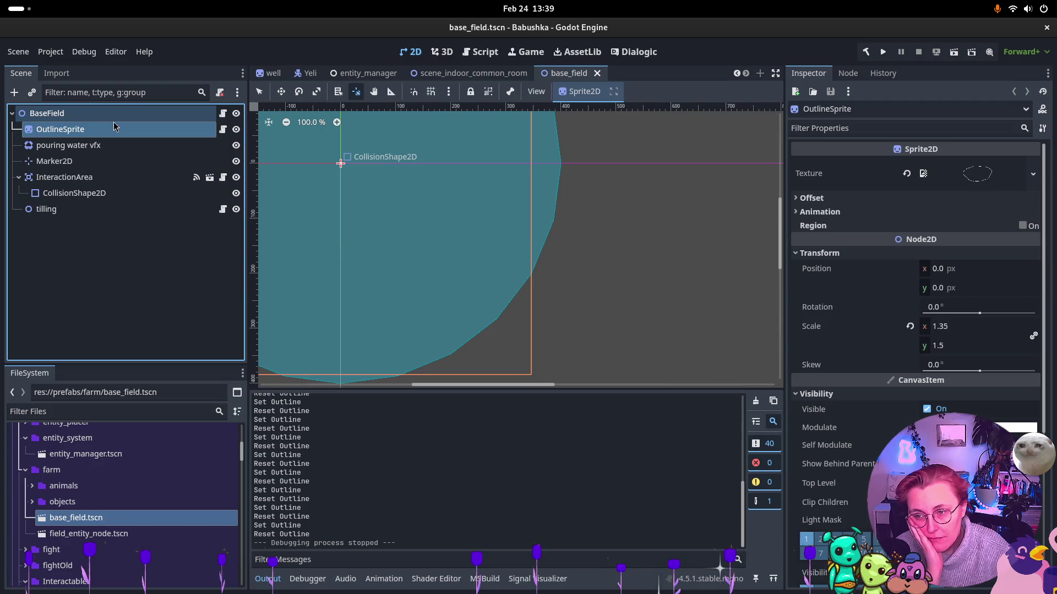
{"action": "left_click", "coordinate": [47, 112]}
{"action": "left_click", "coordinate": [826, 367]}
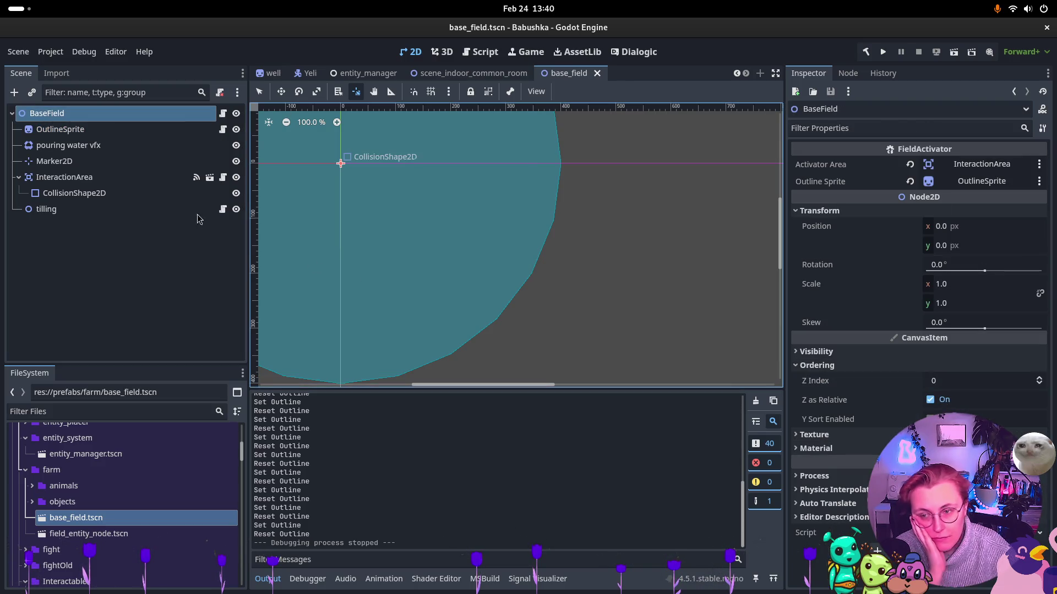
{"action": "left_click", "coordinate": [116, 131]}
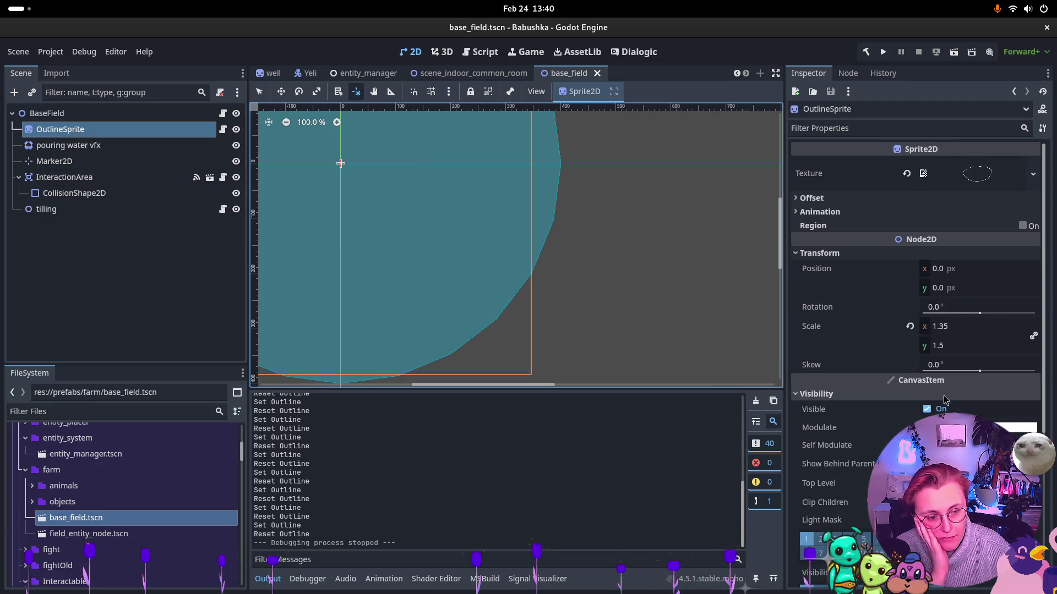
{"action": "scroll", "coordinate": [912, 364], "scroll_direction": "down", "scroll_amount": 5}
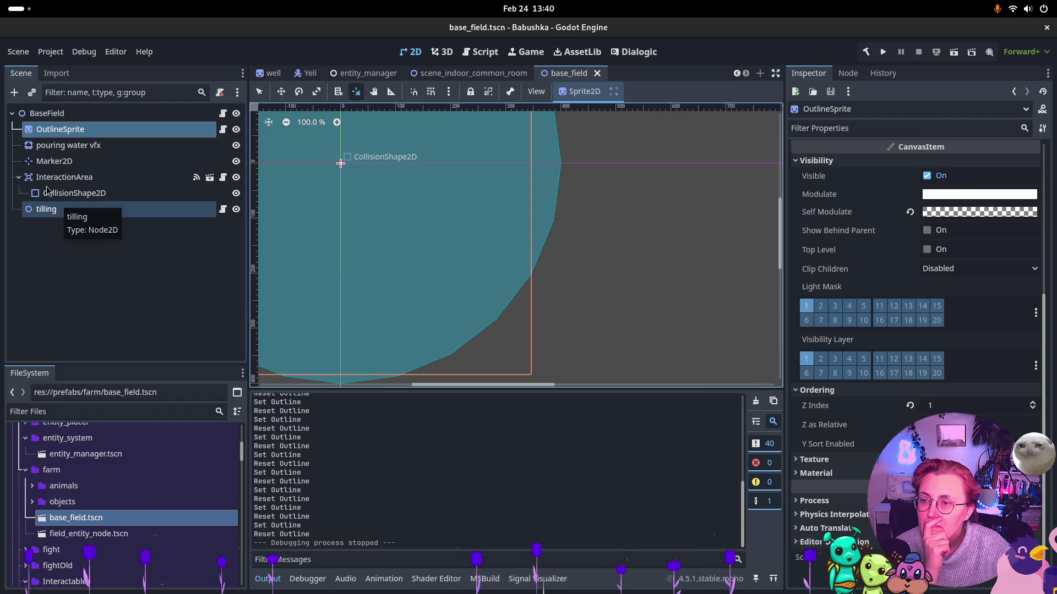
Inspect the pouring water vfx, Marker2D, InteractionArea and CollisionShape2D nodes, then bring up InteractionArea's actions
{"action": "left_click", "coordinate": [72, 146]}
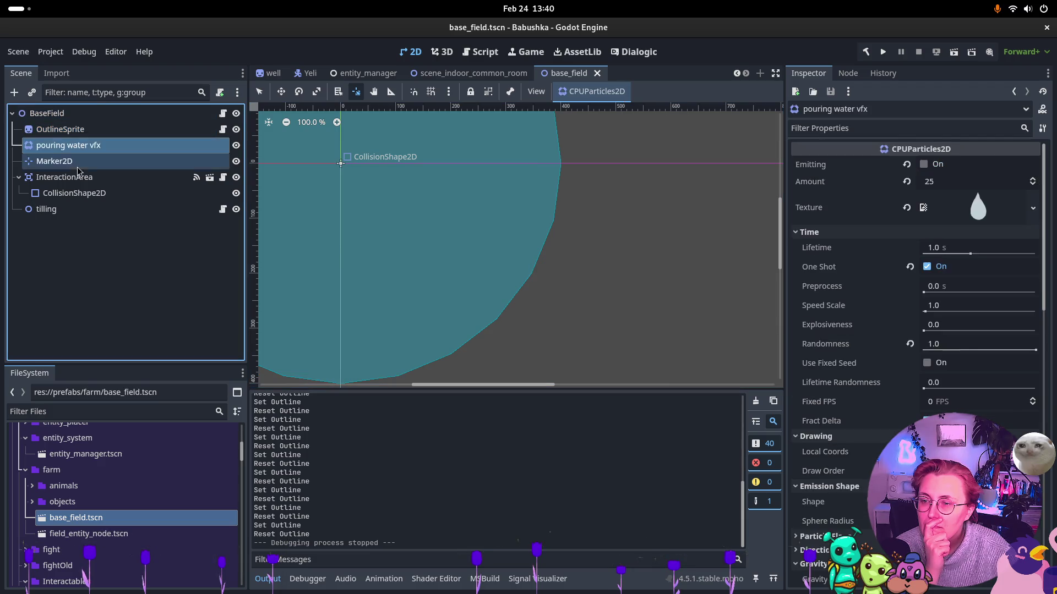
{"action": "left_click", "coordinate": [74, 160]}
{"action": "left_click", "coordinate": [77, 177]}
{"action": "left_click", "coordinate": [79, 193]}
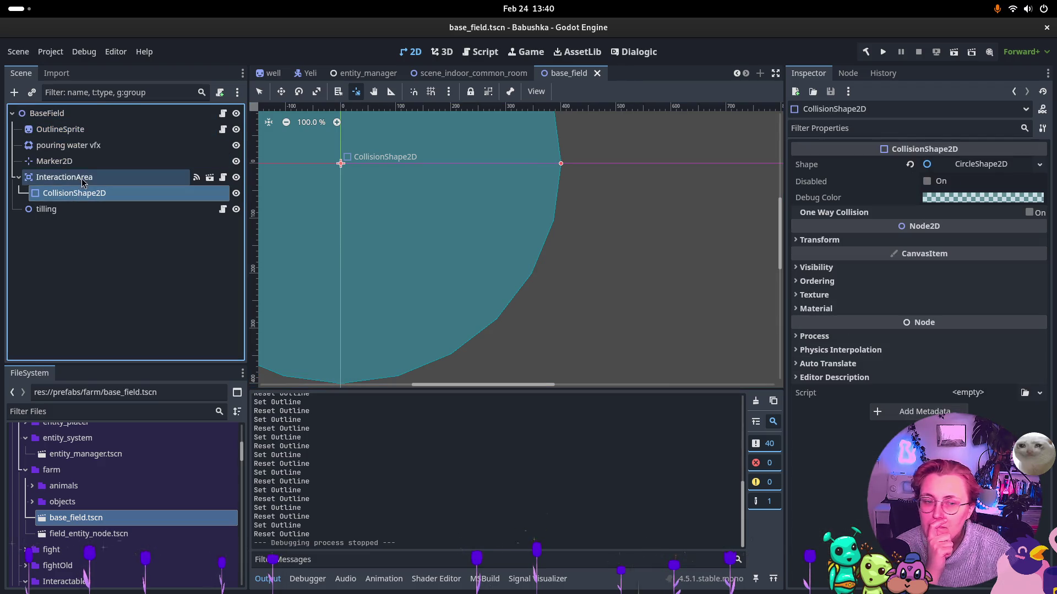
{"action": "left_click", "coordinate": [88, 177]}
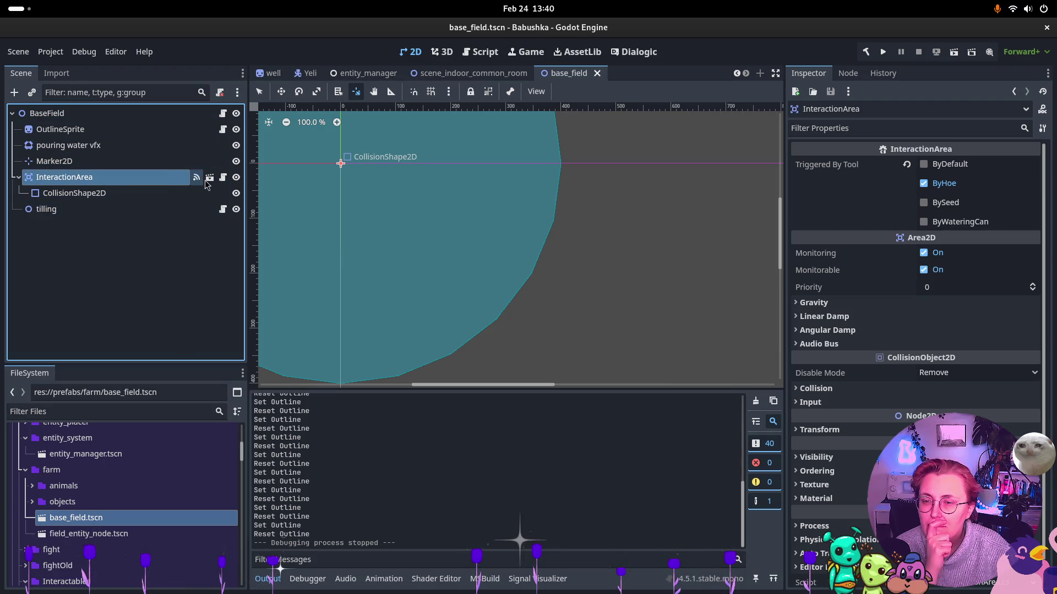
{"action": "right_click", "coordinate": [182, 180]}
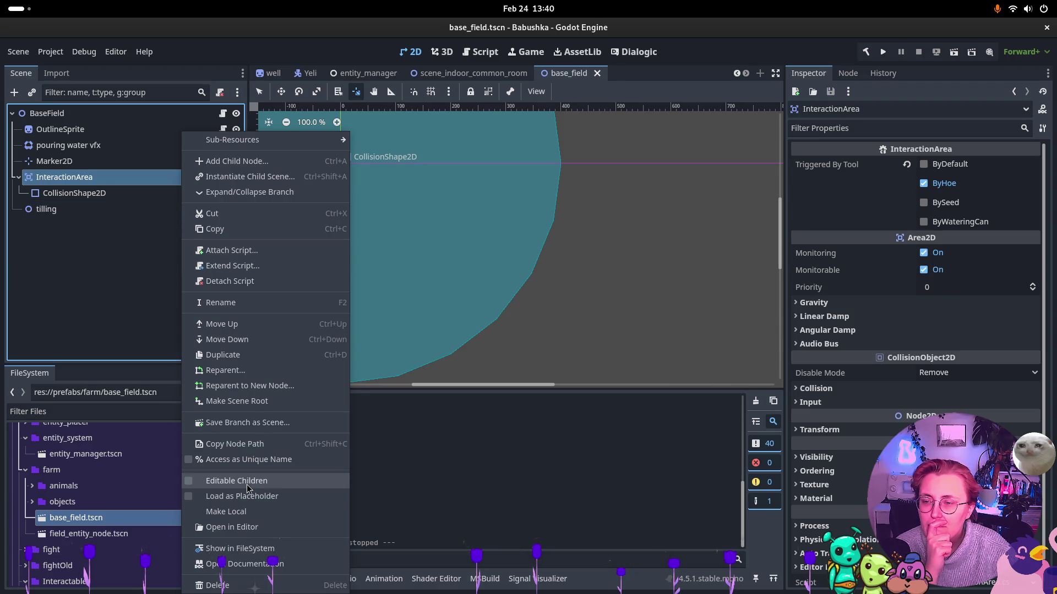
Toggle editable children on InteractionArea and back off, then open its scene and dismiss the configuration warning
{"action": "left_click", "coordinate": [250, 484]}
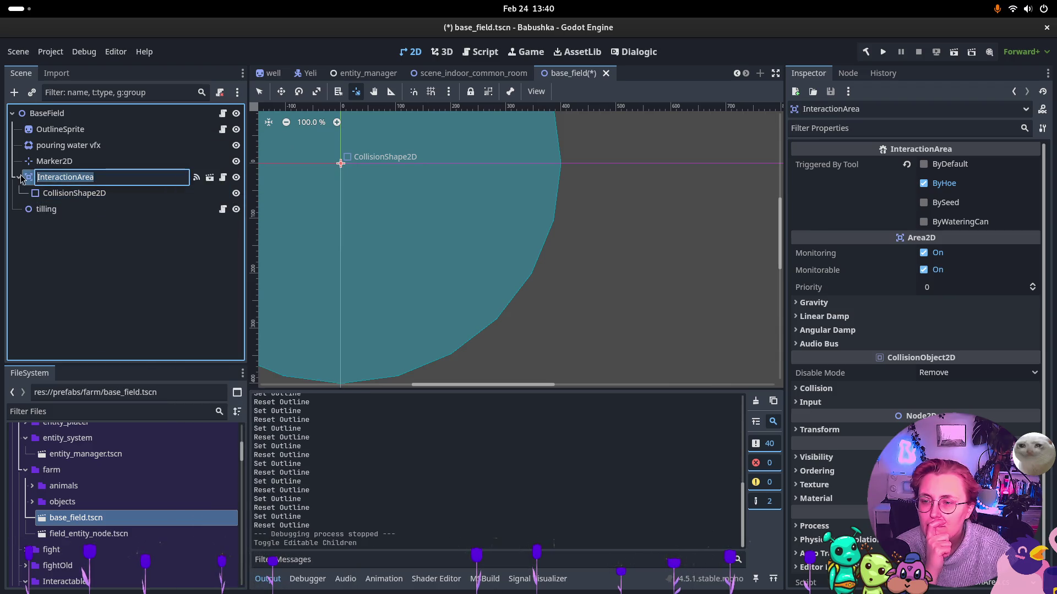
{"action": "right_click", "coordinate": [97, 177]}
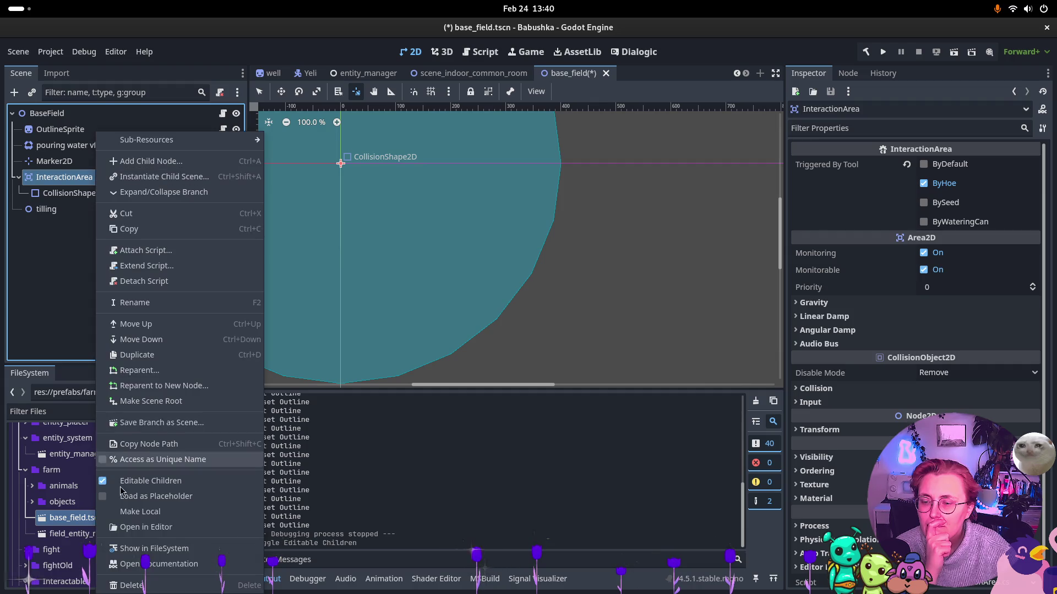
{"action": "left_click", "coordinate": [105, 481]}
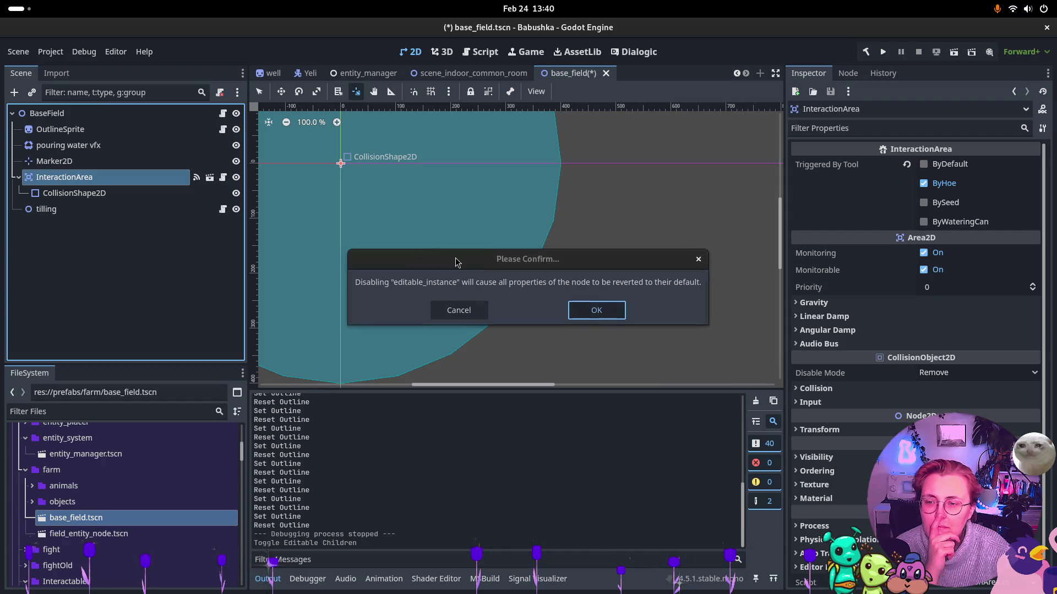
{"action": "key", "text": "Return"}
{"action": "left_click", "coordinate": [209, 176]}
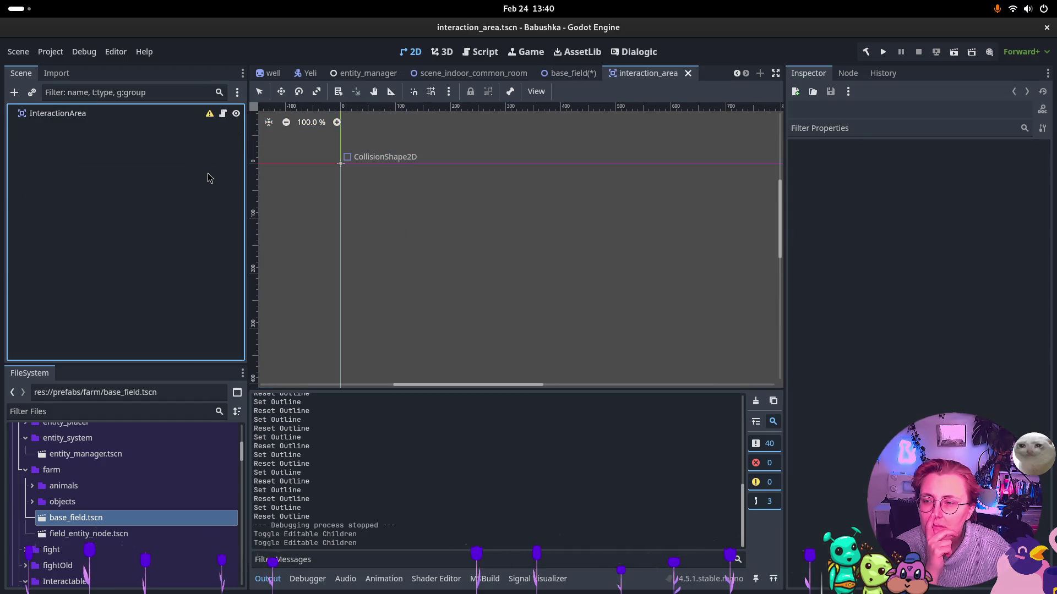
{"action": "left_click", "coordinate": [209, 114]}
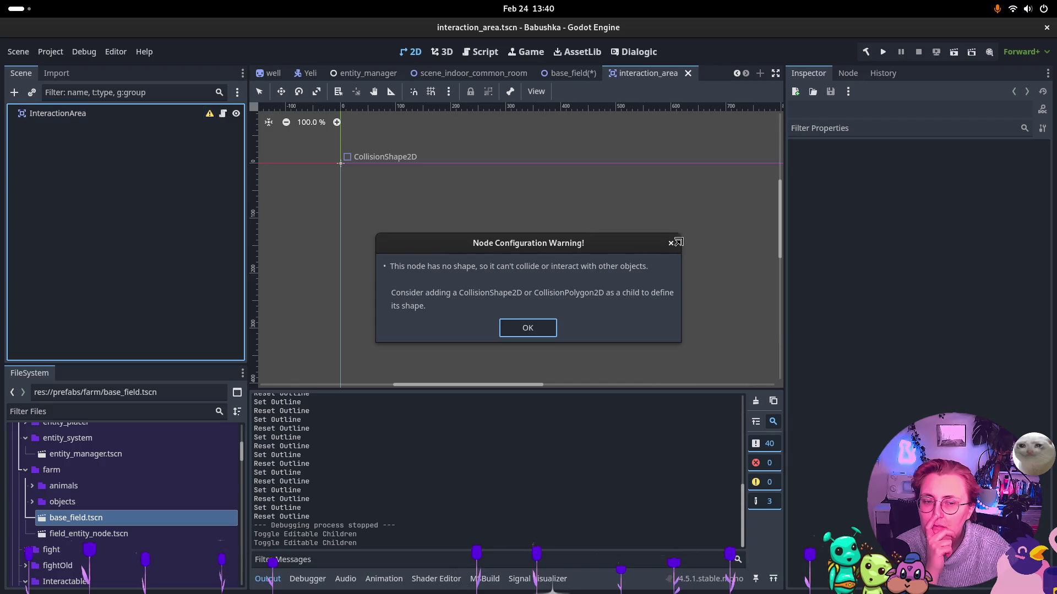
{"action": "left_click", "coordinate": [520, 195]}
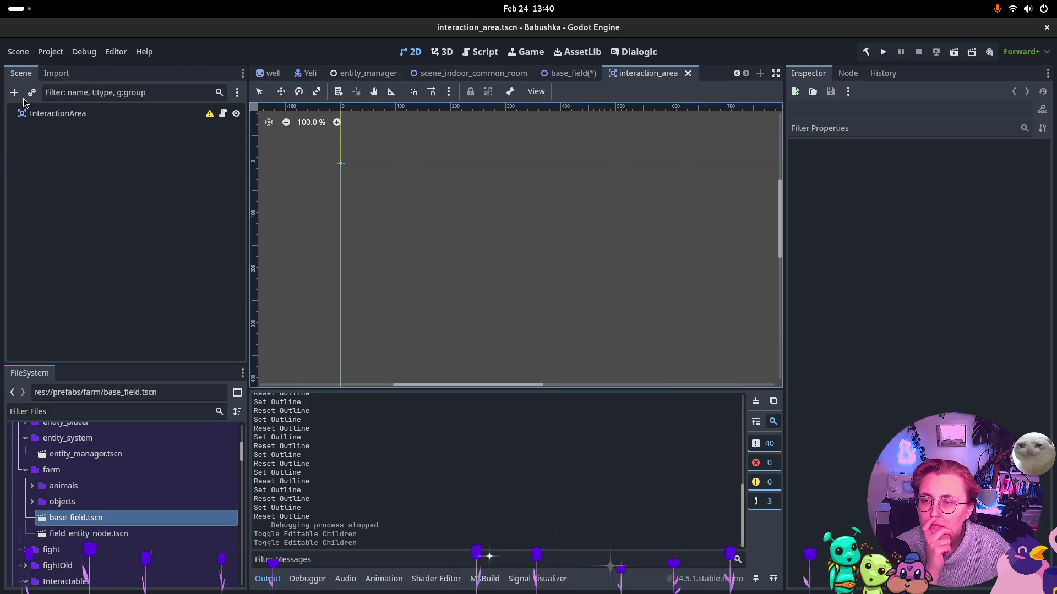
On the base_field tab, select the tilling node and open its script in Rider
{"action": "left_click", "coordinate": [688, 73]}
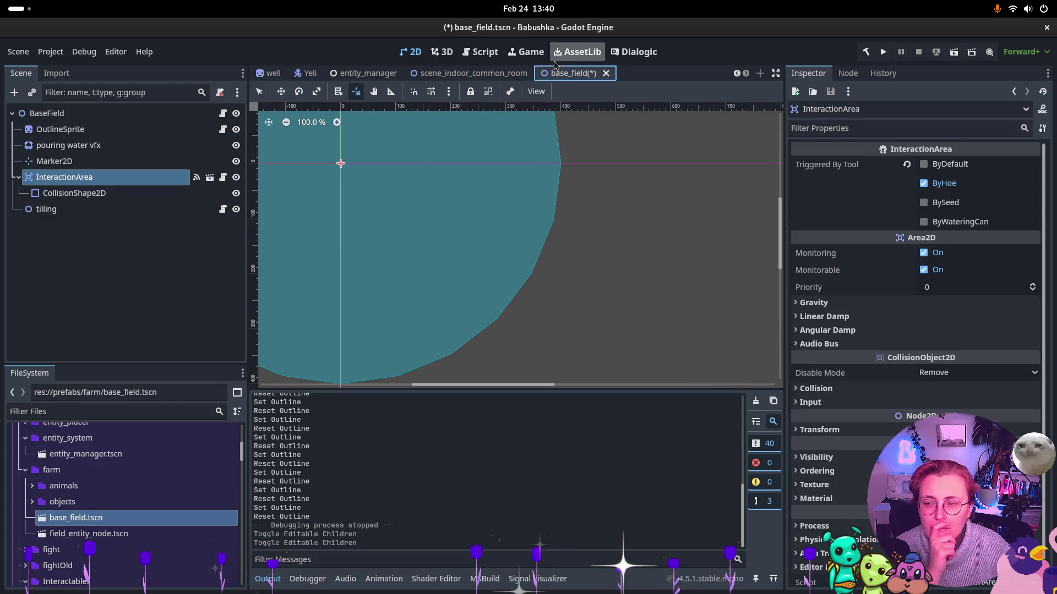
{"action": "left_click", "coordinate": [83, 130]}
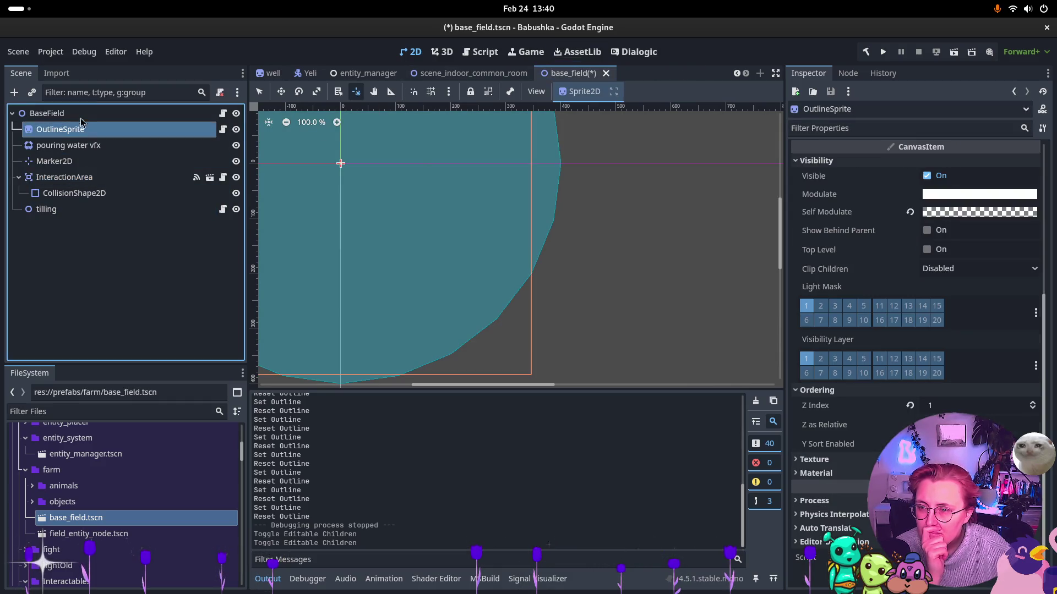
{"action": "left_click", "coordinate": [81, 114]}
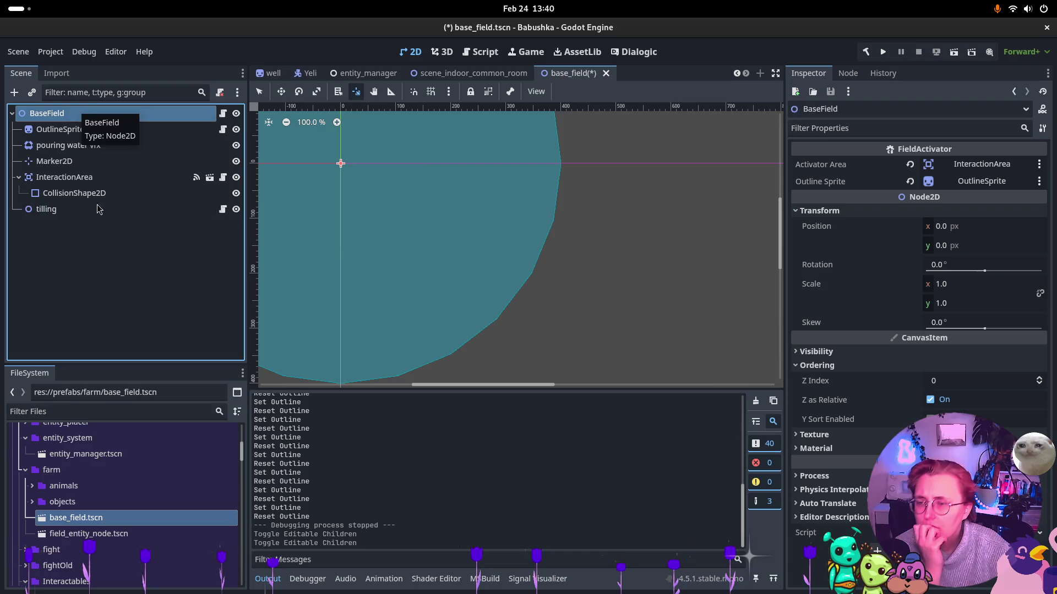
{"action": "left_click", "coordinate": [49, 209]}
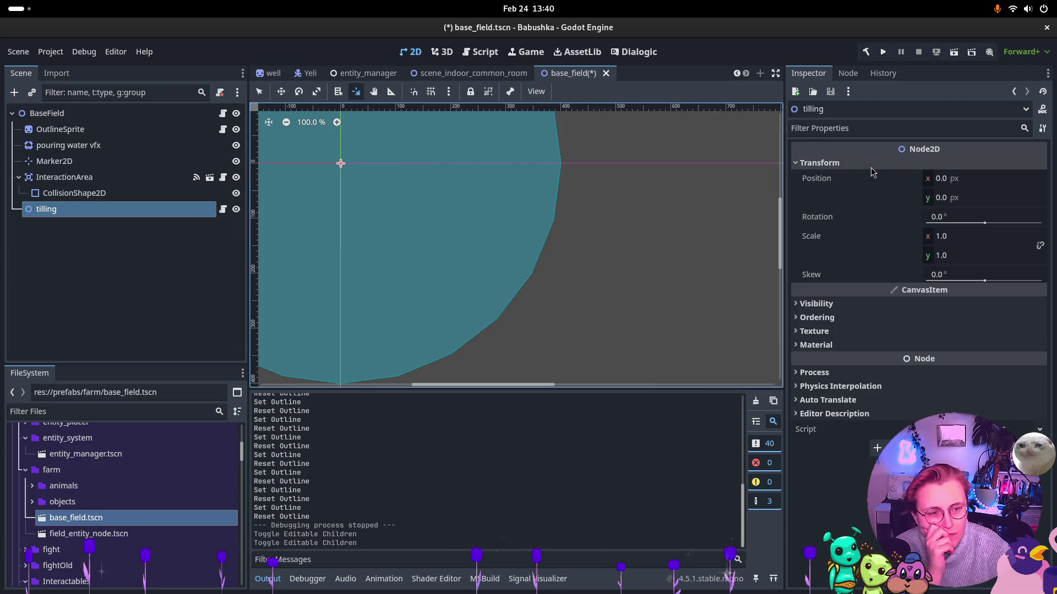
{"action": "left_click", "coordinate": [967, 429]}
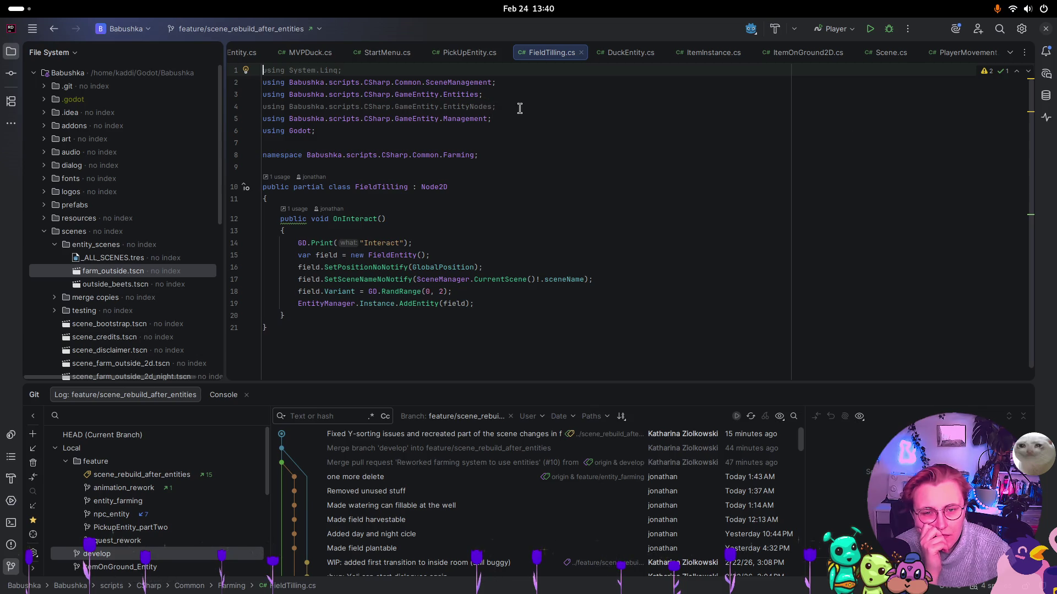
Remove the unused EntityNodes and System.Linq using directives and leftover blank lines from FieldTilling.cs
{"action": "left_click_drag", "start_coordinate": [519, 106], "coordinate": [210, 110]}
{"action": "key", "text": "Delete"}
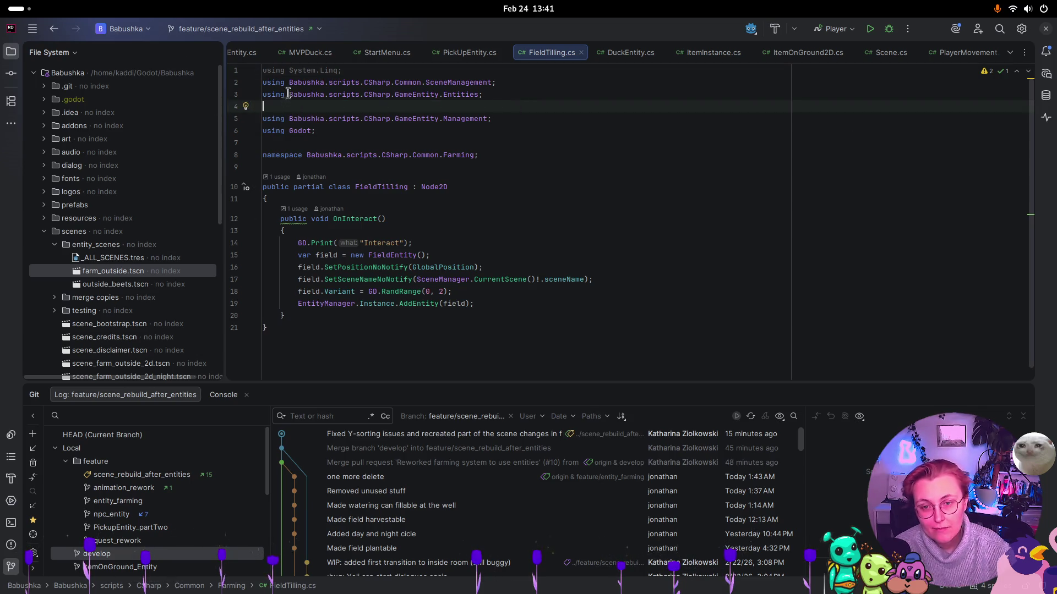
{"action": "key", "text": "BackSpace"}
{"action": "left_click_drag", "start_coordinate": [347, 70], "coordinate": [263, 69]}
{"action": "key", "text": "BackSpace"}
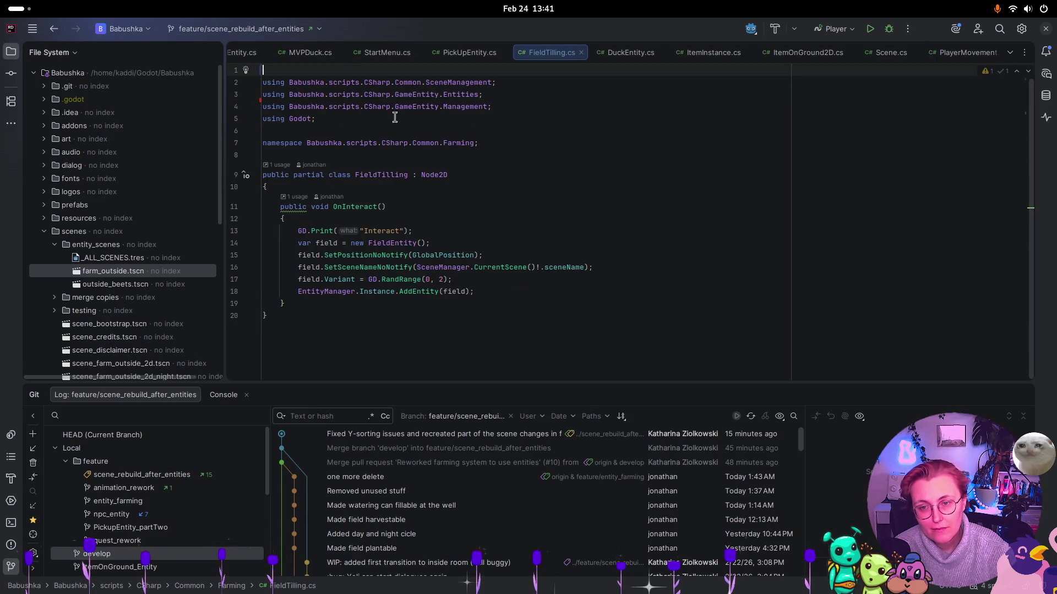
{"action": "left_click", "coordinate": [265, 82]}
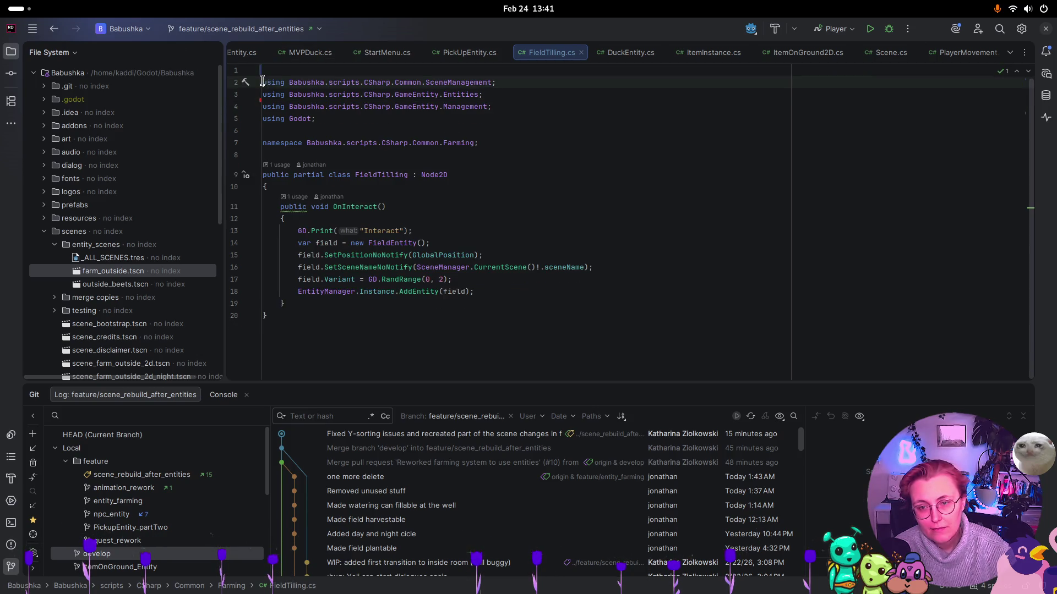
{"action": "key", "text": "BackSpace"}
Look at the AddEntity definition in EntityManager, then jump to the FieldEntity class definition
{"action": "left_click", "coordinate": [412, 278]}
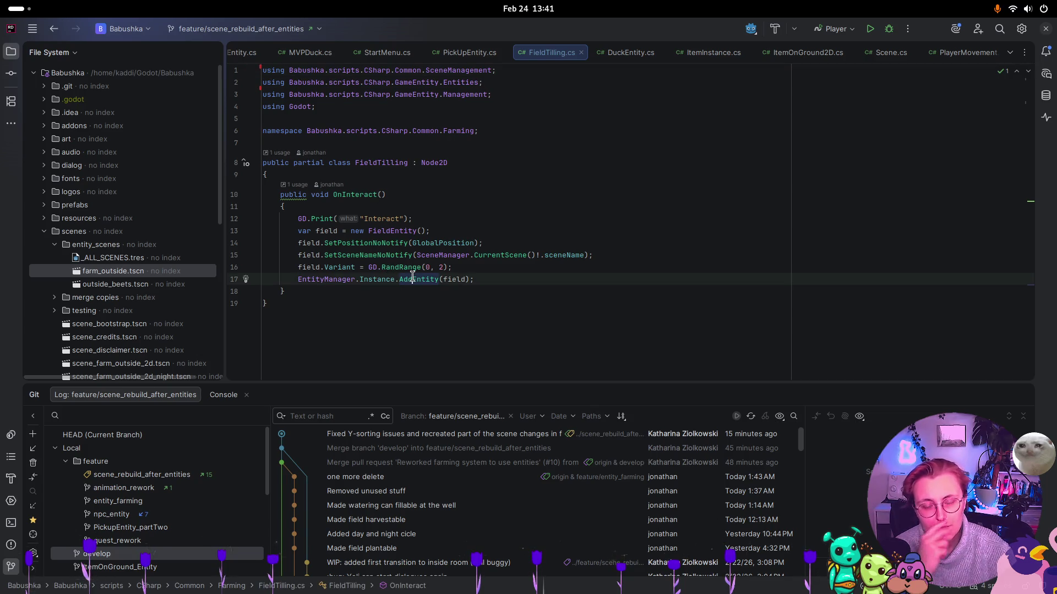
{"action": "left_click", "coordinate": [412, 278], "text": "ctrl"}
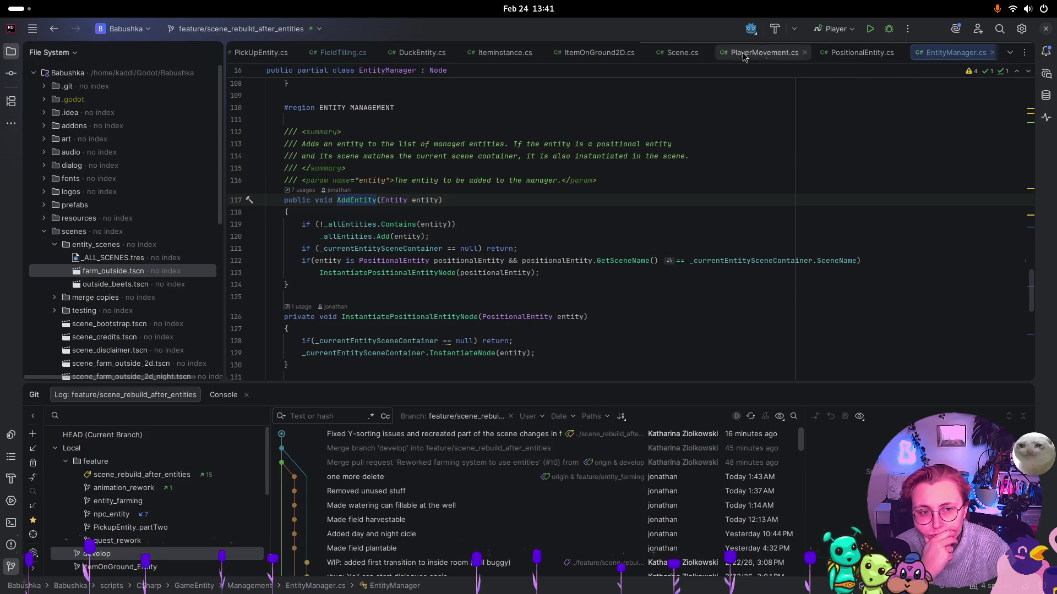
{"action": "left_click", "coordinate": [348, 55]}
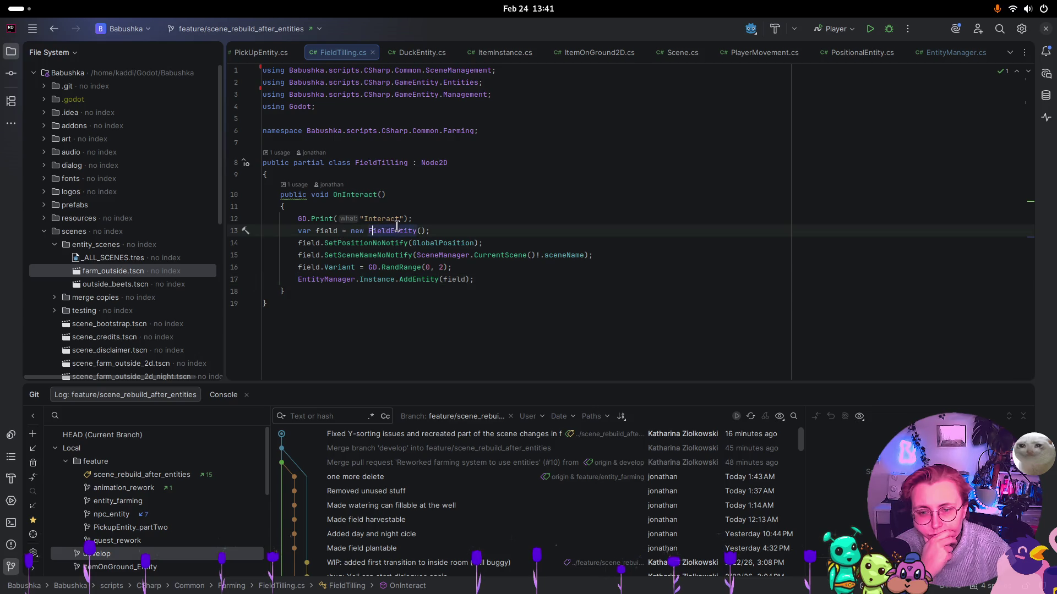
{"action": "left_click", "coordinate": [401, 229], "text": "ctrl"}
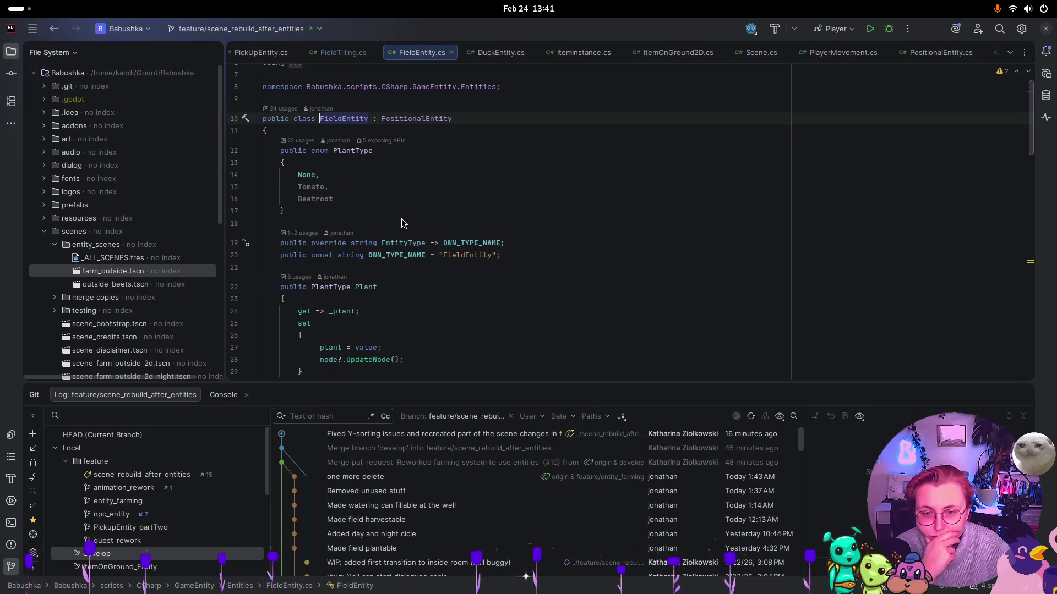
{"action": "scroll", "coordinate": [623, 205], "scroll_direction": "down", "scroll_amount": 7}
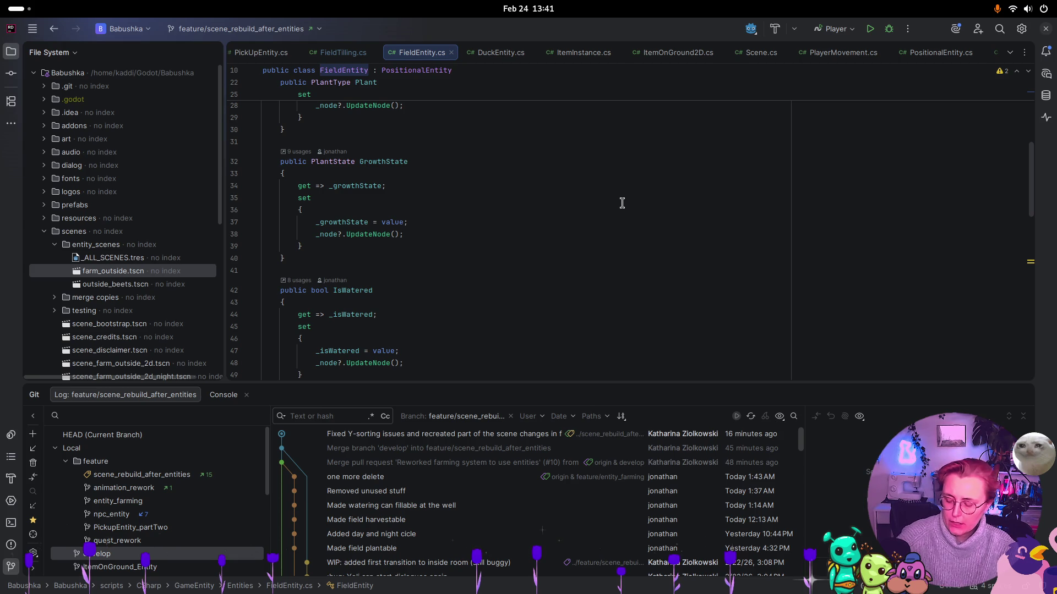
{"action": "key", "text": "super"}
Back in Godot, select the InteractionArea node and collapse its branch
{"action": "left_click", "coordinate": [605, 330]}
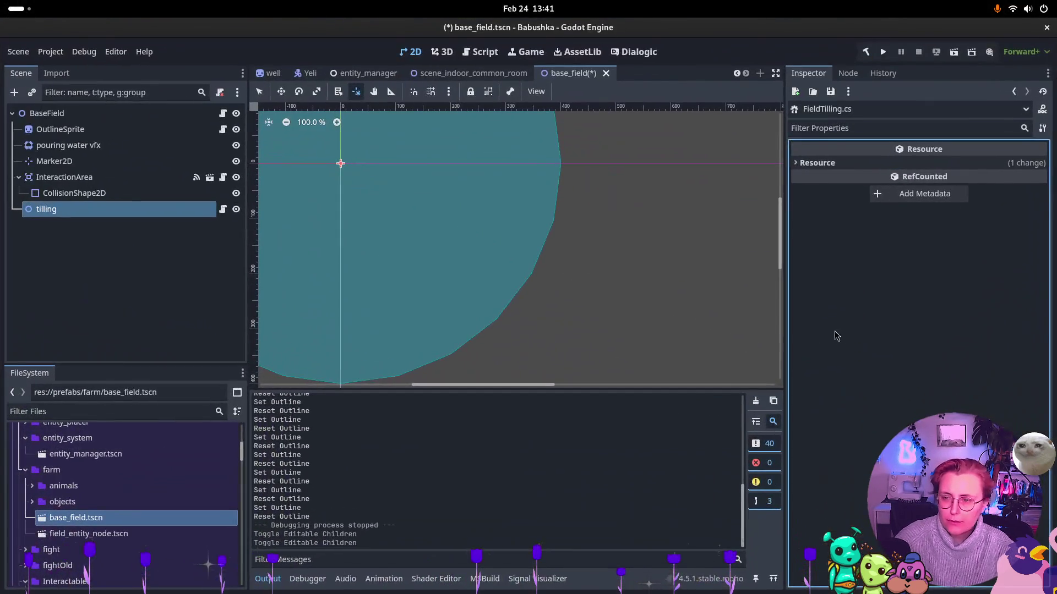
{"action": "left_click", "coordinate": [23, 179]}
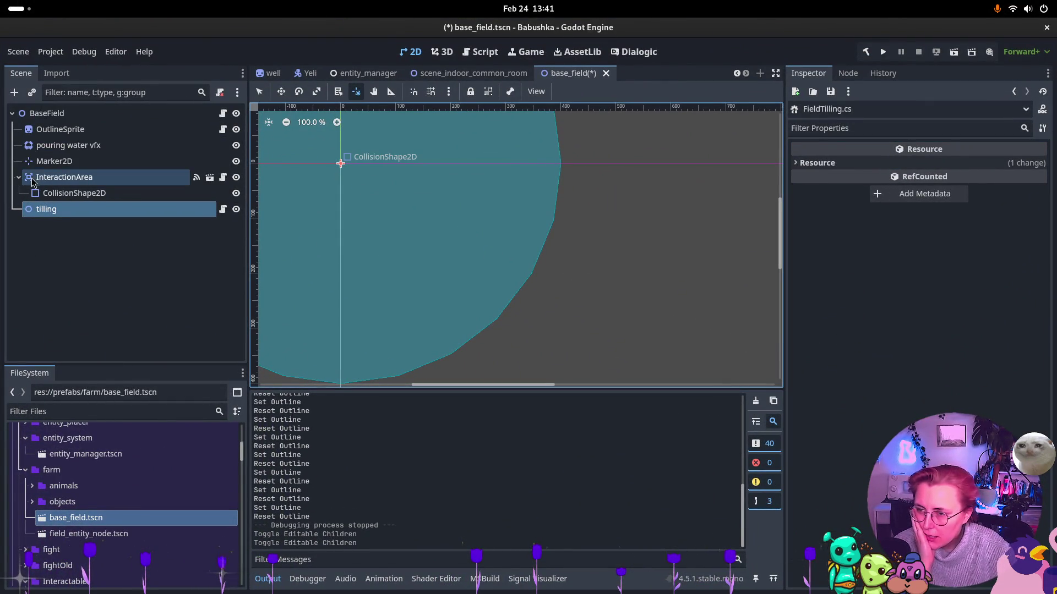
{"action": "left_click", "coordinate": [19, 177]}
{"action": "left_click", "coordinate": [20, 177]}
{"action": "left_click", "coordinate": [20, 177]}
Inspect the OutlineSprite, pouring water vfx, Marker2D and BaseField root nodes
{"action": "left_click", "coordinate": [60, 130]}
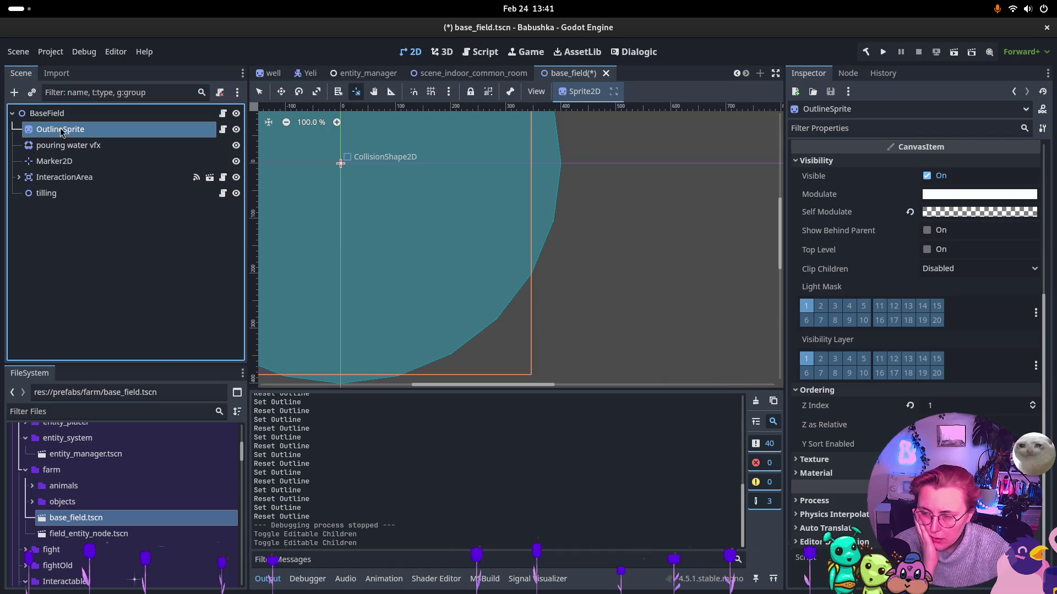
{"action": "left_click", "coordinate": [62, 146]}
{"action": "key", "text": "Down"}
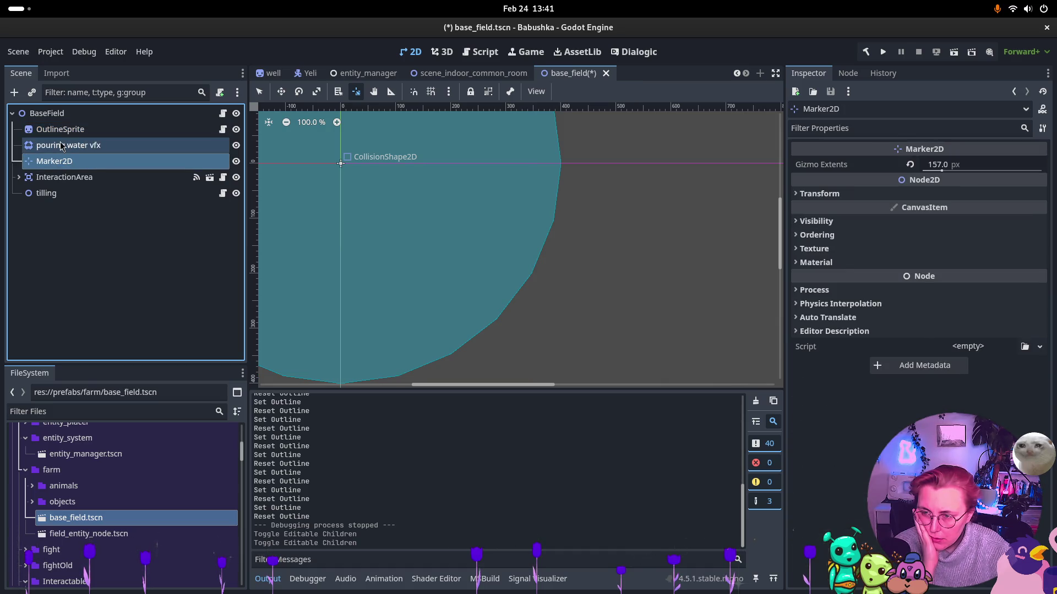
{"action": "left_click", "coordinate": [61, 146]}
{"action": "left_click", "coordinate": [61, 129]}
{"action": "left_click", "coordinate": [66, 118]}
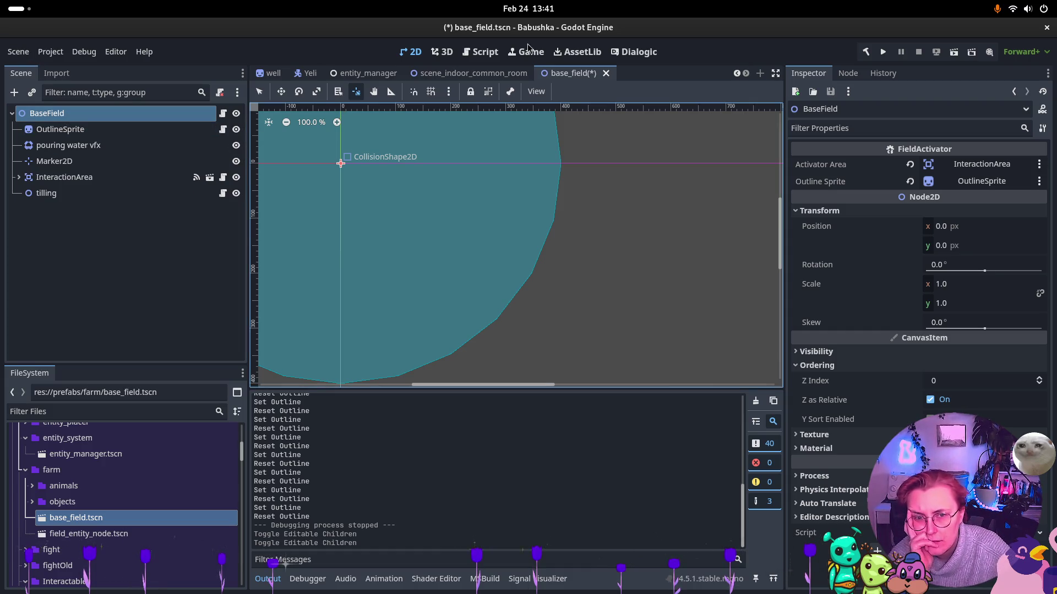
Check BaseField's Texture properties, then open its FieldActivator.cs script in Rider
{"action": "left_click", "coordinate": [127, 129]}
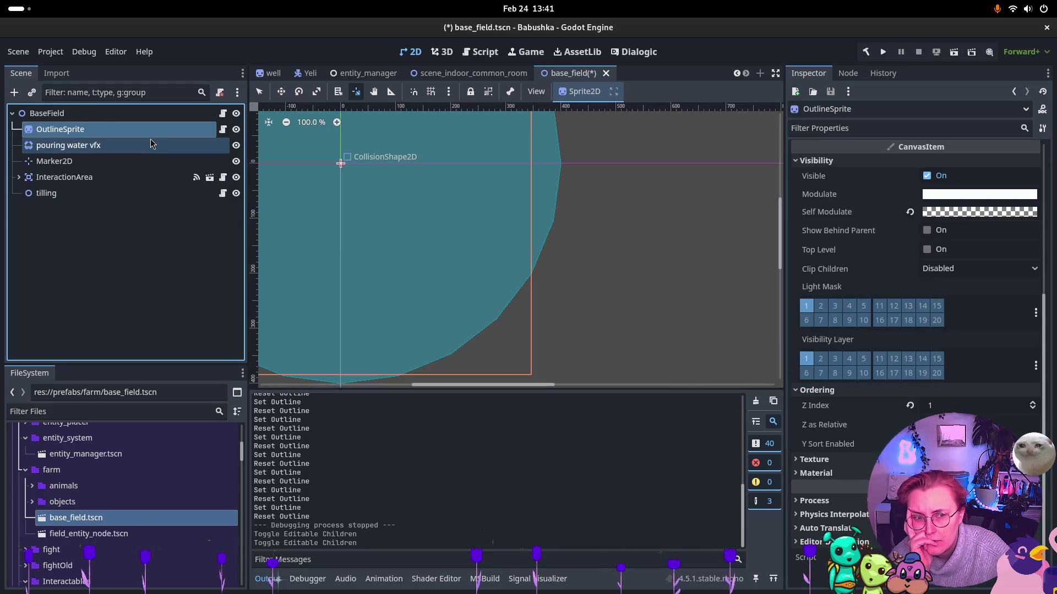
{"action": "left_click", "coordinate": [148, 150]}
{"action": "left_click", "coordinate": [138, 117]}
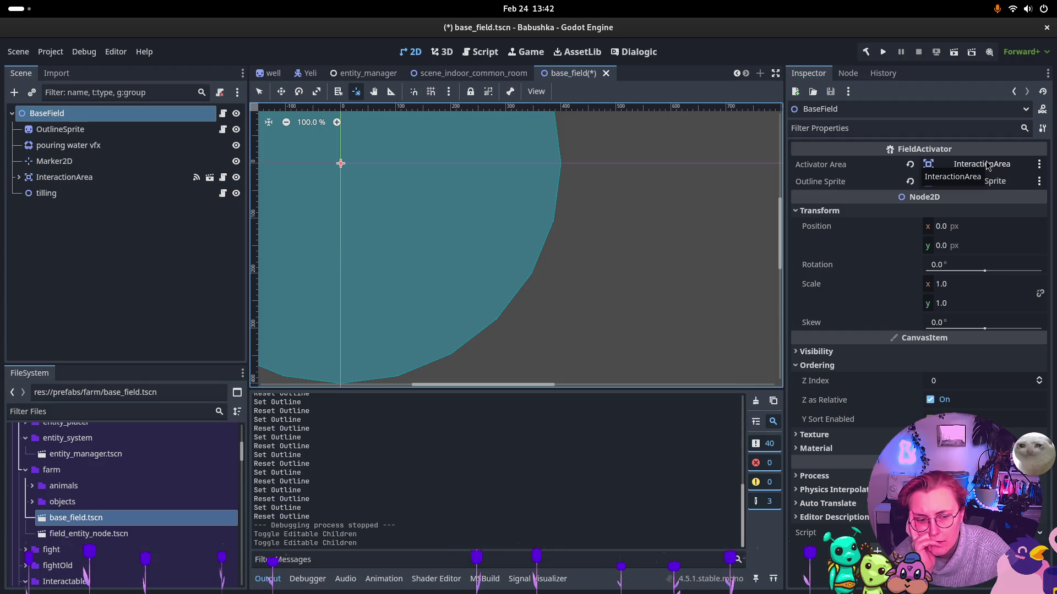
{"action": "left_click", "coordinate": [820, 434]}
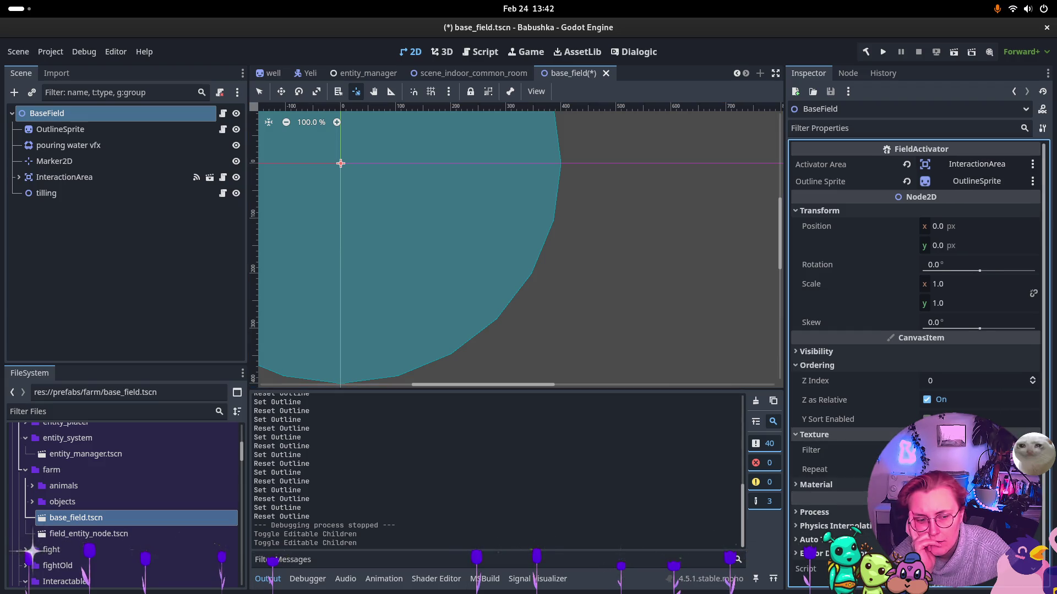
{"action": "left_click", "coordinate": [820, 434]}
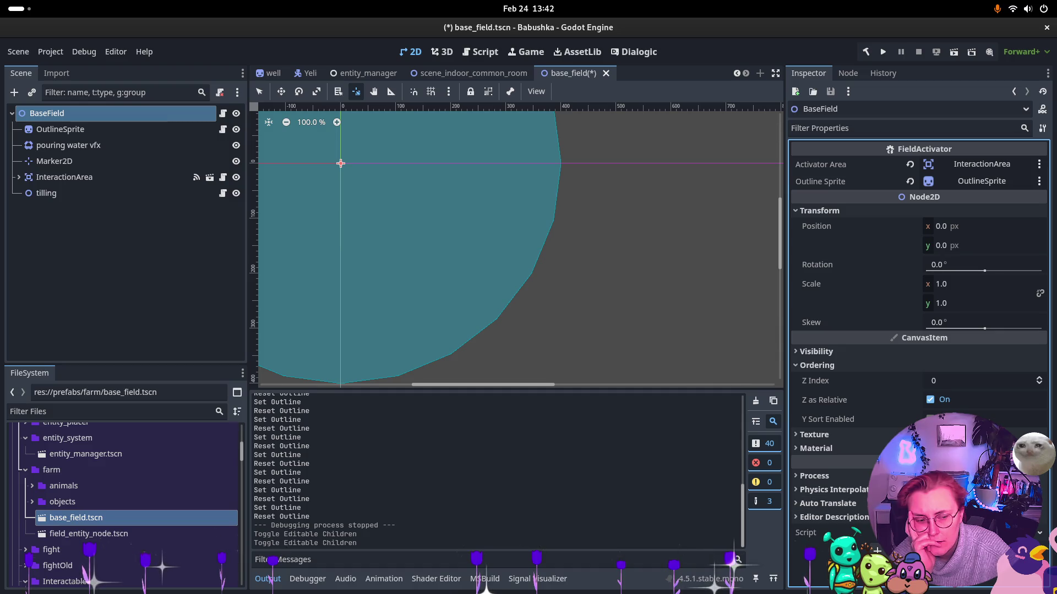
{"action": "key", "text": "alt+Tab"}
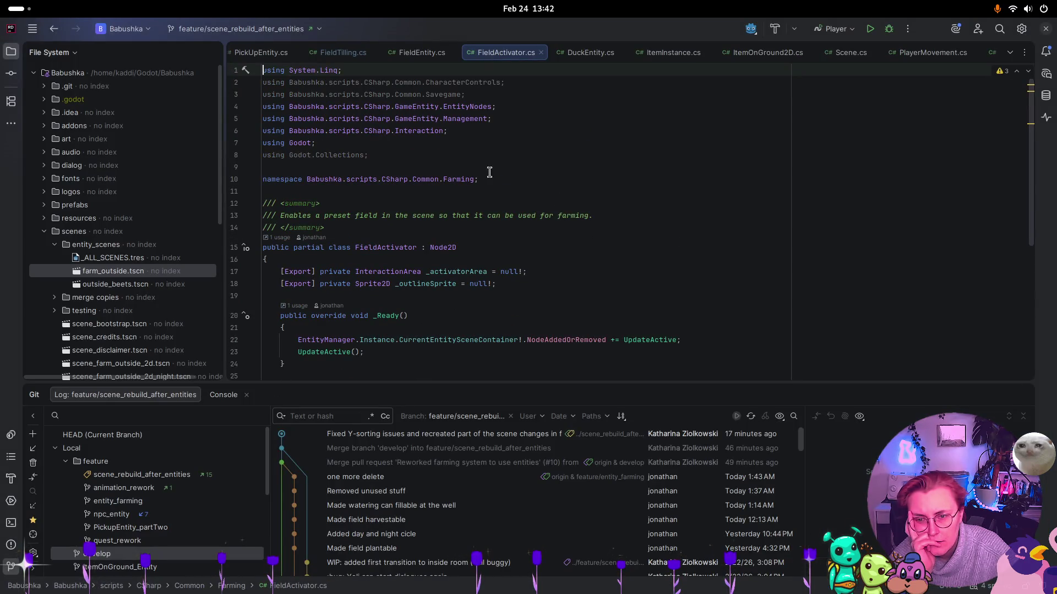
Delete the unused Godot.Collections, CharacterControls and Savegame using lines from FieldActivator.cs
{"action": "left_click_drag", "start_coordinate": [374, 158], "coordinate": [128, 159]}
{"action": "key", "text": "BackSpace"}
{"action": "key", "text": "BackSpace"}
{"action": "key", "text": "Up"}
{"action": "key", "text": "Up"}
{"action": "key", "text": "Up"}
{"action": "key", "text": "shift+Down"}
{"action": "key", "text": "shift+End"}
{"action": "key", "text": "BackSpace"}
{"action": "key", "text": "BackSpace"}
{"action": "scroll", "coordinate": [521, 183], "scroll_direction": "down", "scroll_amount": 4}
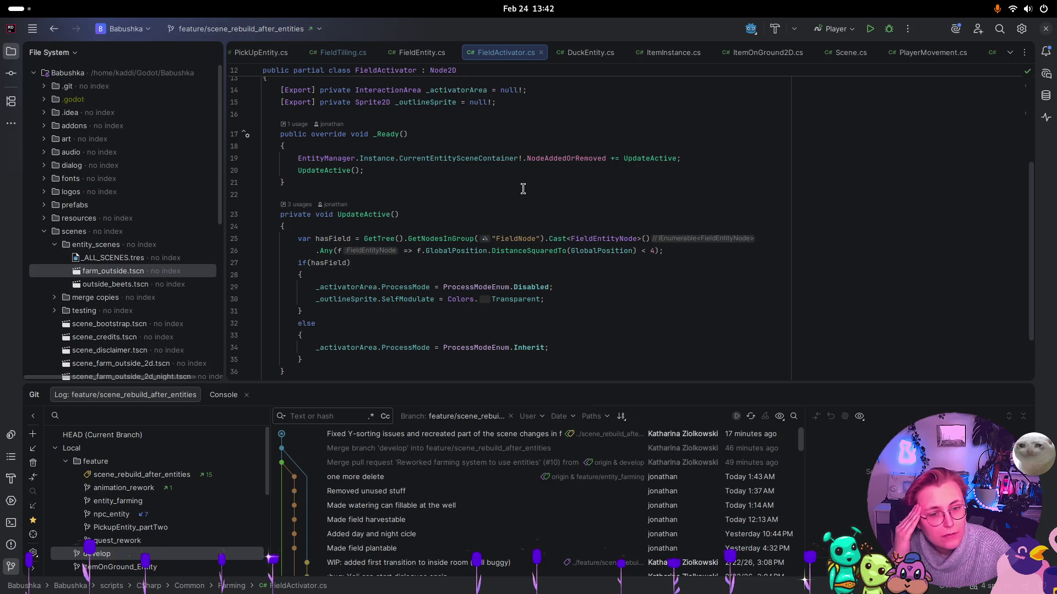
{"action": "scroll", "coordinate": [525, 183], "scroll_direction": "down", "scroll_amount": 1}
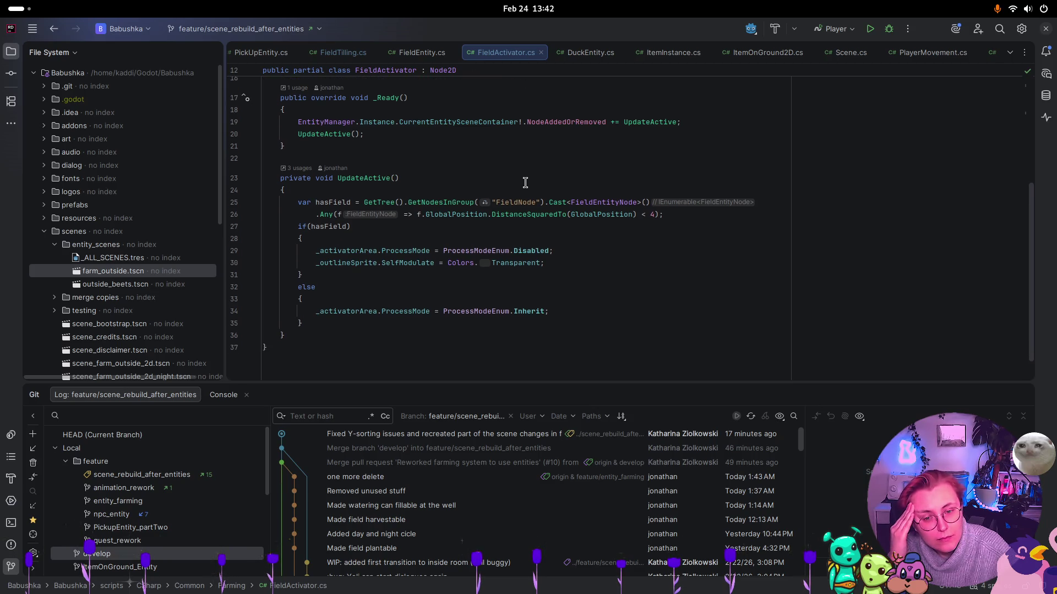
{"action": "scroll", "coordinate": [525, 184], "scroll_direction": "up", "scroll_amount": 5}
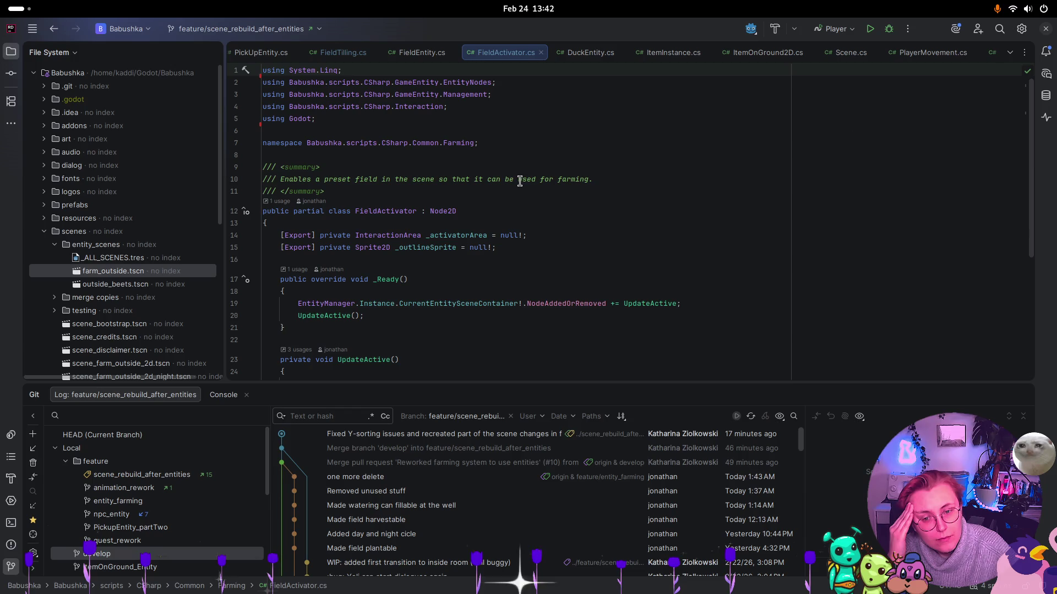
{"action": "key", "text": "super"}
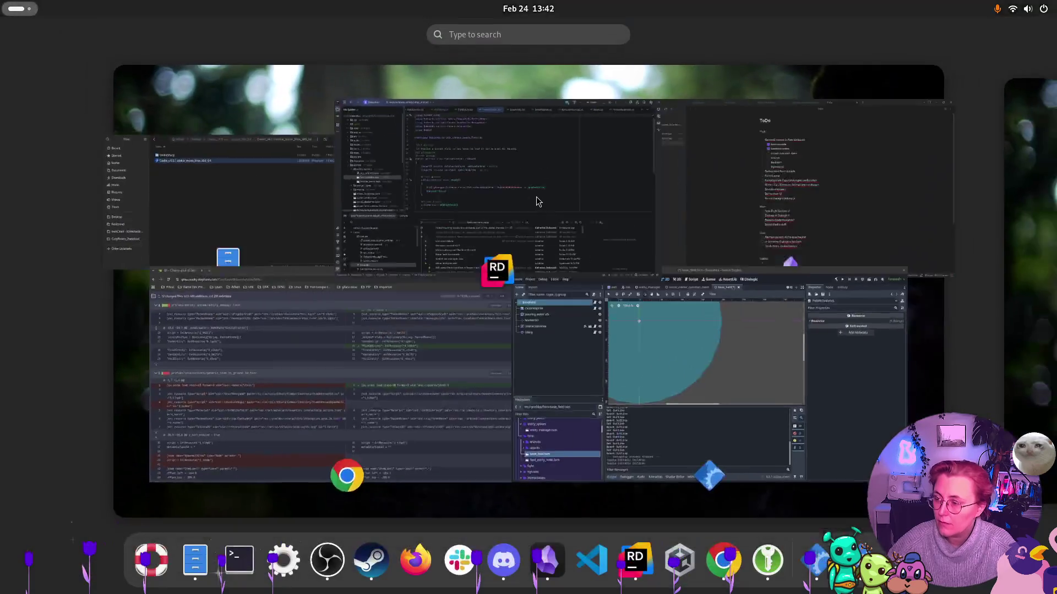
In the base_field scene, review the Marker2D and InteractionArea nodes
{"action": "left_click", "coordinate": [681, 427]}
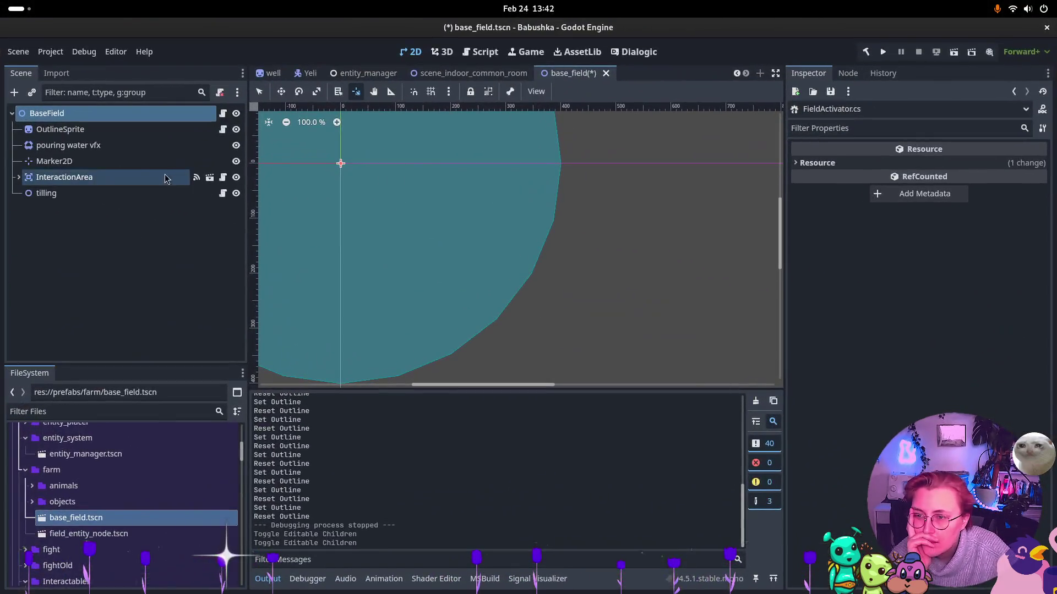
{"action": "left_click", "coordinate": [92, 164]}
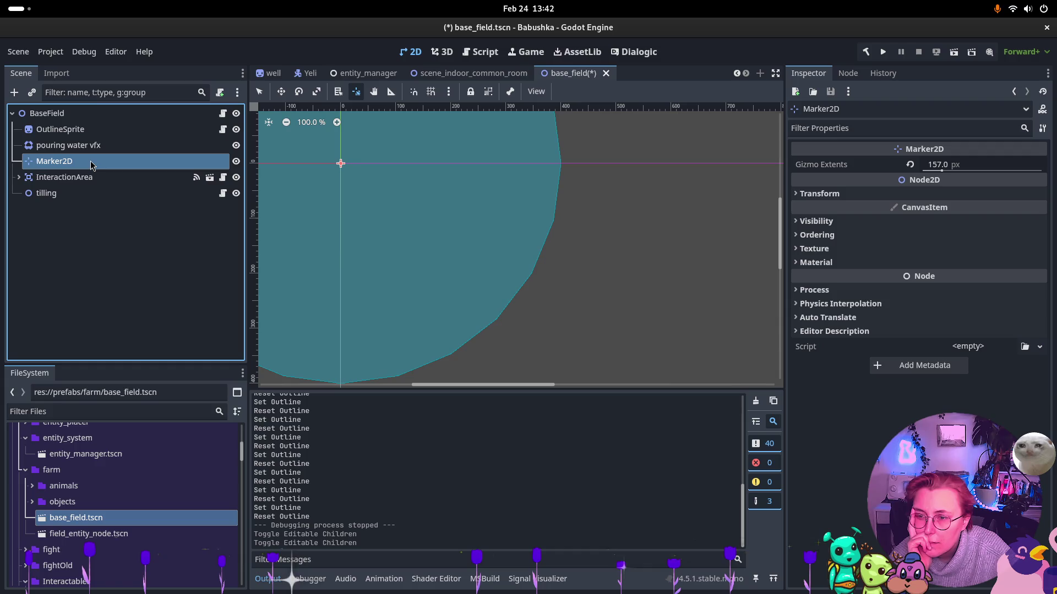
{"action": "left_click", "coordinate": [86, 179]}
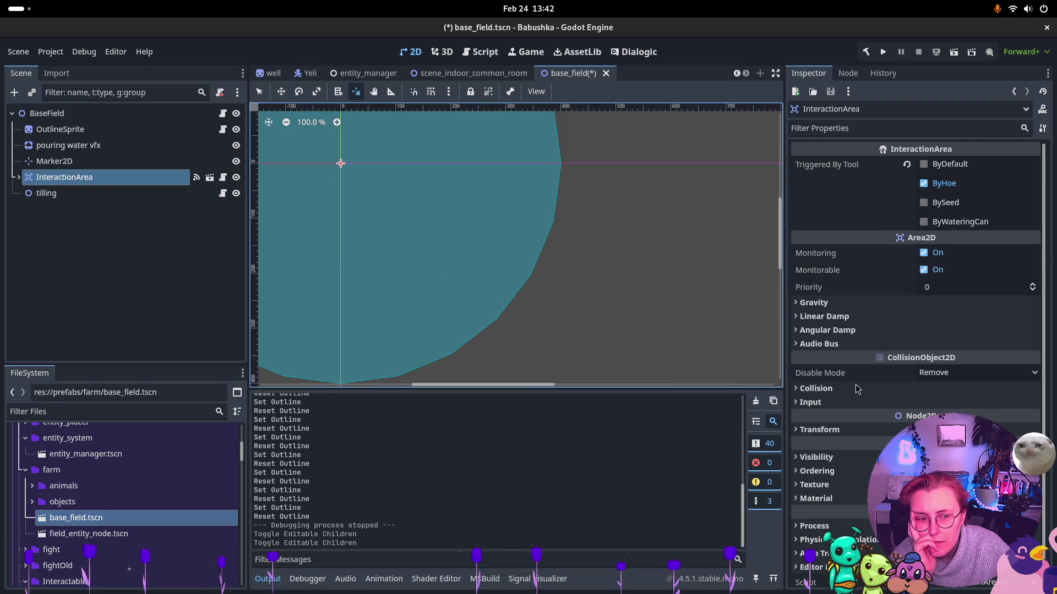
{"action": "scroll", "coordinate": [875, 384], "scroll_direction": "down", "scroll_amount": 1}
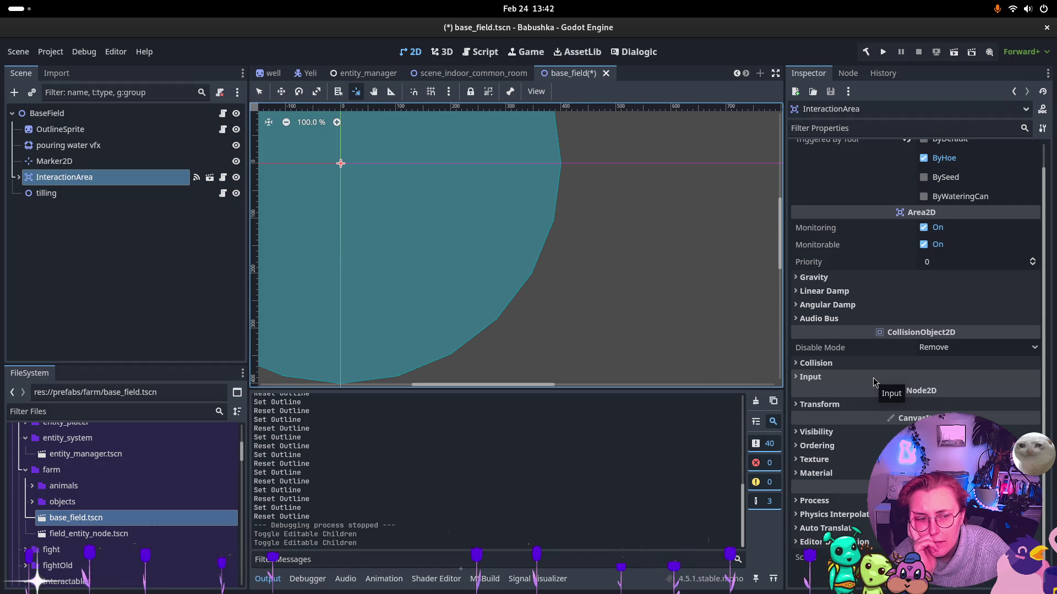
{"action": "scroll", "coordinate": [875, 379], "scroll_direction": "up", "scroll_amount": 1}
{"action": "scroll", "coordinate": [875, 380], "scroll_direction": "down", "scroll_amount": 1}
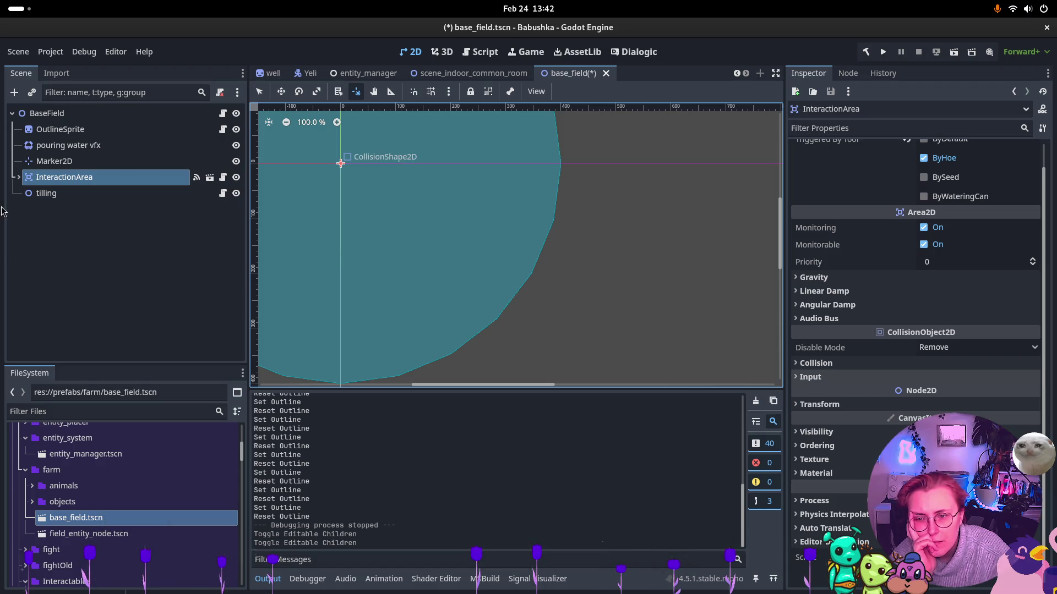
Check InteractionArea's collision shape and the tilling node, then save base_field.tscn
{"action": "left_click", "coordinate": [19, 178]}
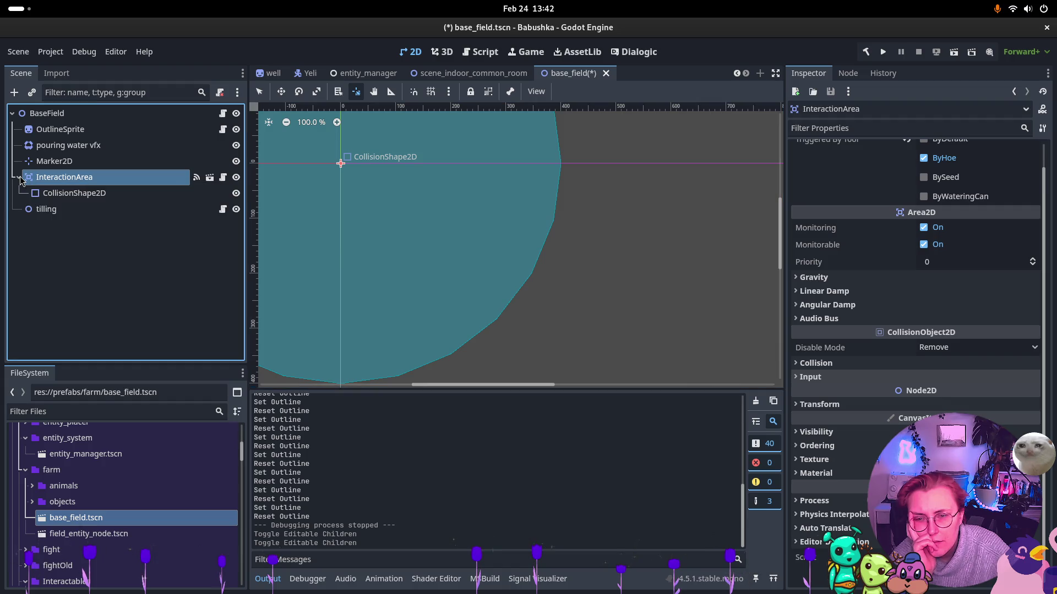
{"action": "left_click", "coordinate": [19, 177]}
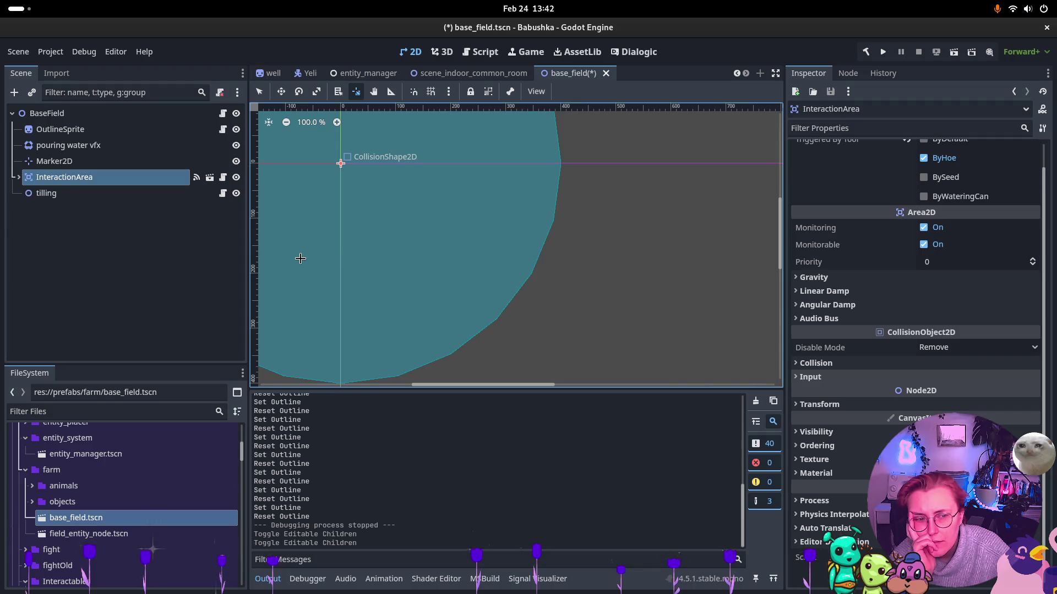
{"action": "left_click", "coordinate": [86, 192]}
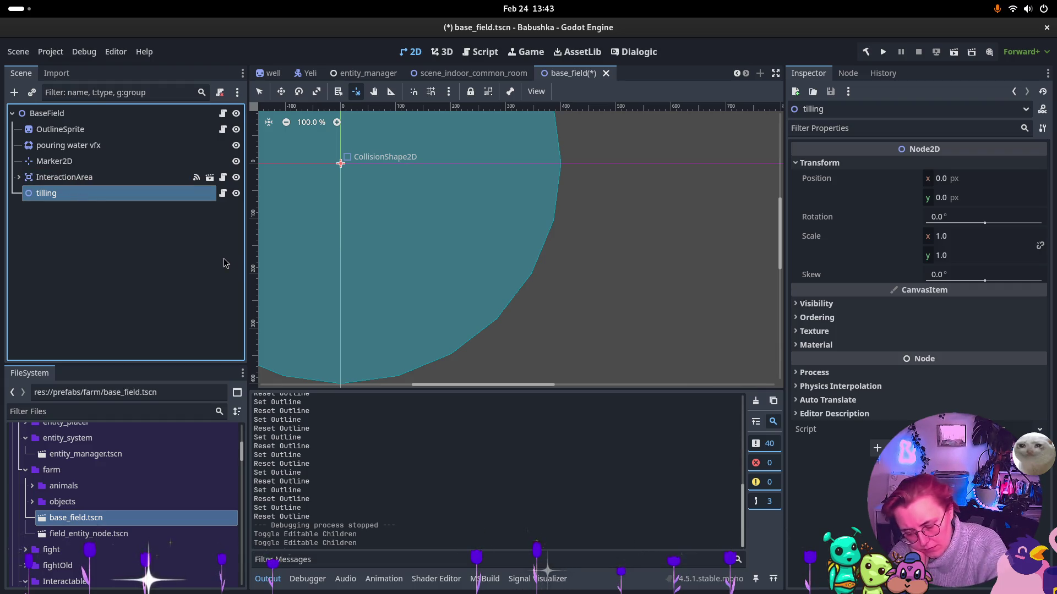
{"action": "key", "text": "ctrl+s"}
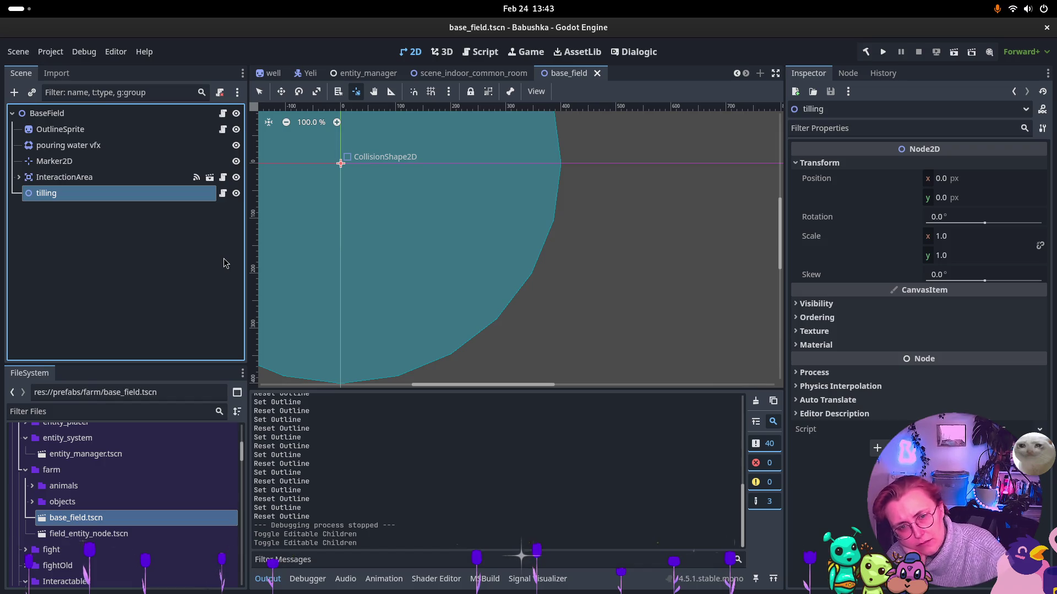
{"action": "scroll", "coordinate": [352, 71], "scroll_direction": "down", "scroll_amount": 5}
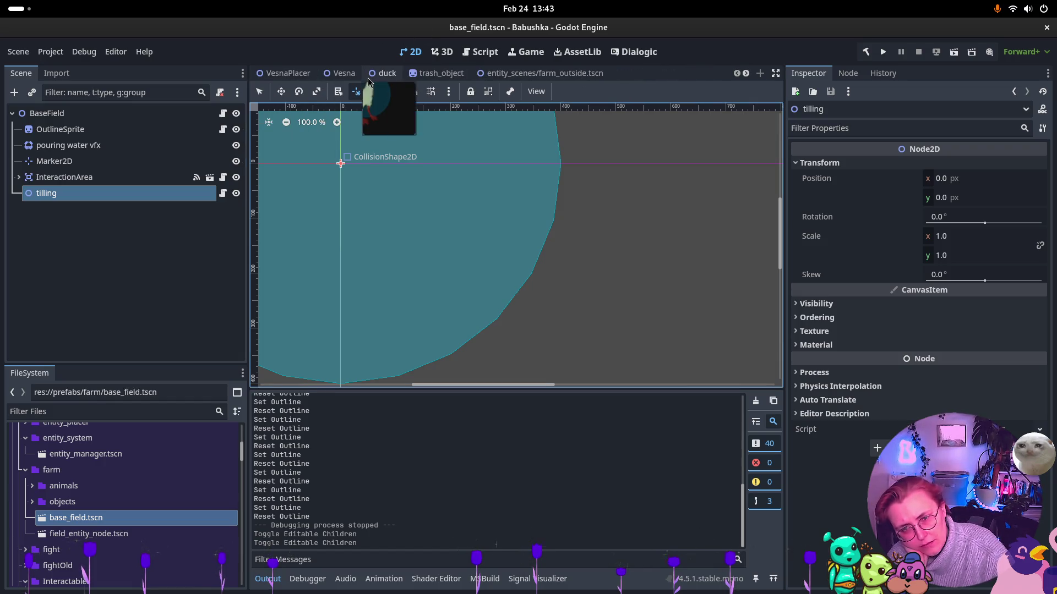
Show the farm_outside.tscn scene with its field plots, then bring up the Obsidian ToDo note
{"action": "left_click", "coordinate": [558, 77]}
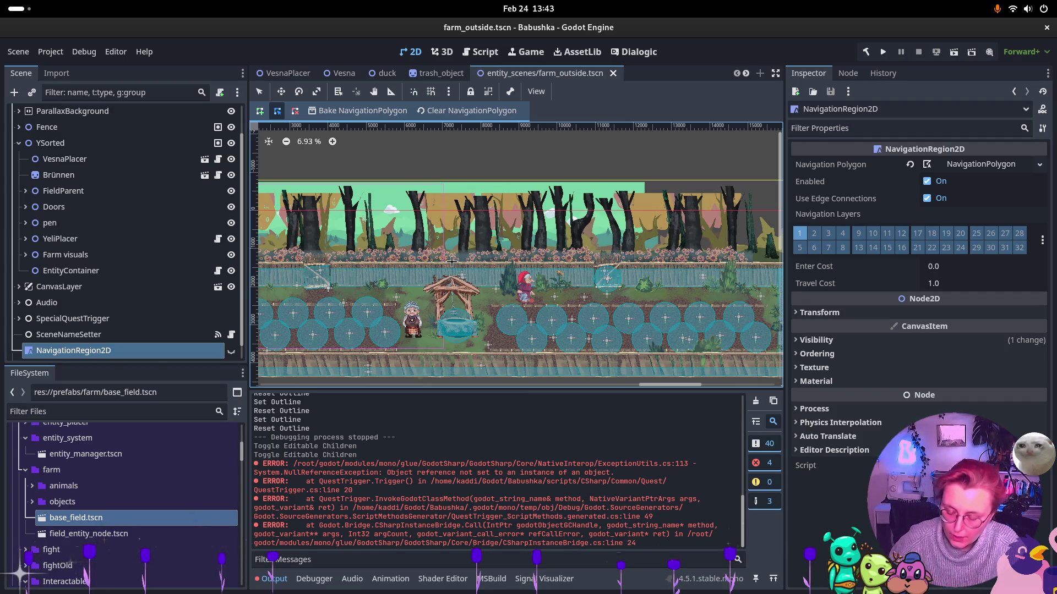
{"action": "key", "text": "super"}
{"action": "left_click", "coordinate": [261, 194]}
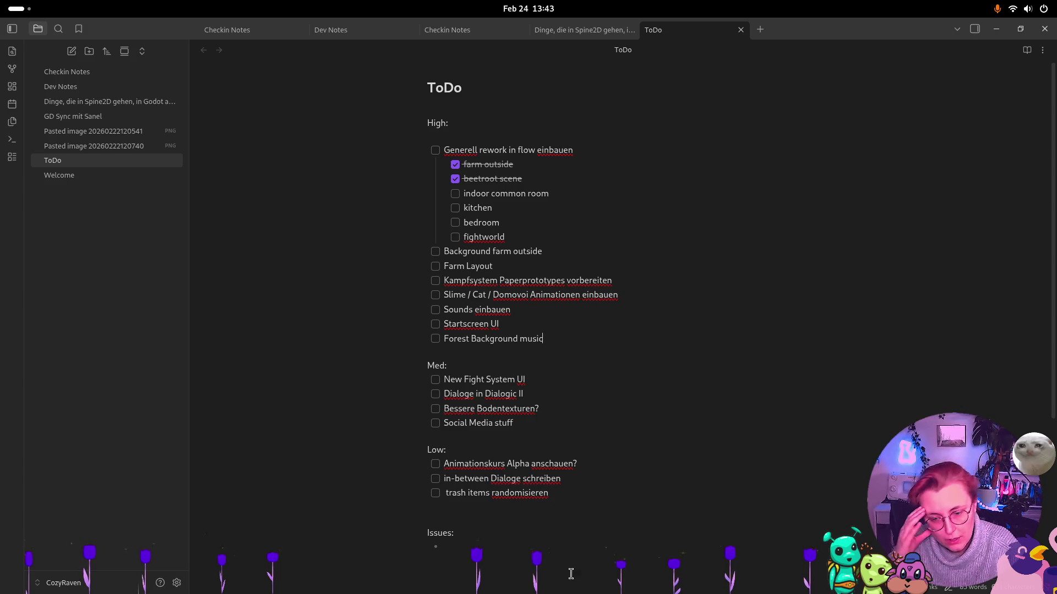
Add Issues bullets for outline shader whiteout, watering can, 'filling up the watering animation' and 'field Ysorting'
{"action": "left_click", "coordinate": [536, 543]}
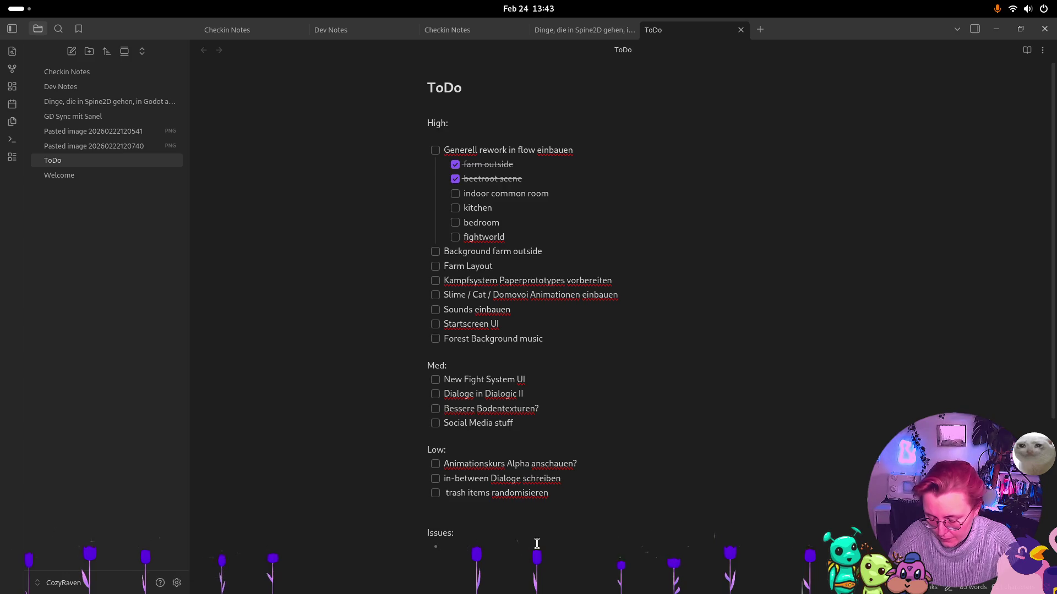
{"action": "type", "text": "OUTLINE"}
{"action": "key", "text": "BackSpace"}
{"action": "key", "text": "BackSpace"}
{"action": "key", "text": "BackSpace"}
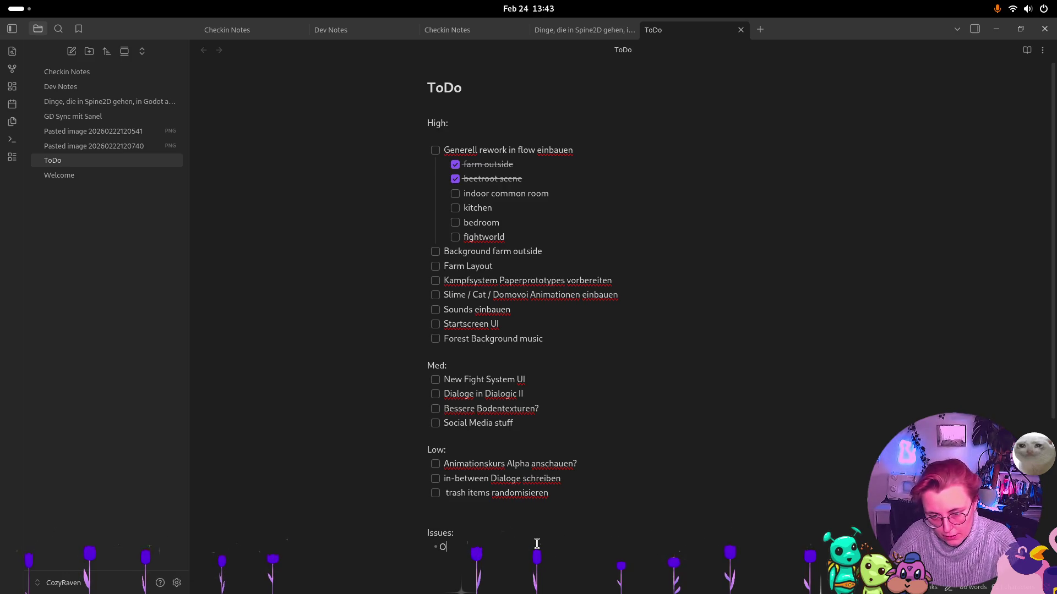
{"action": "type", "text": "outlineshad"}
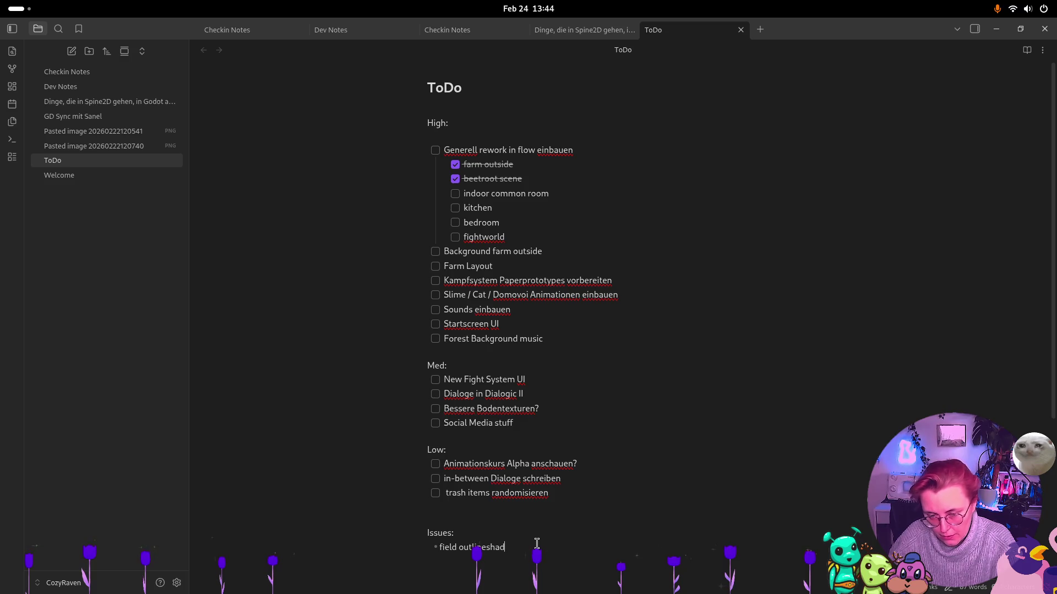
{"action": "type", "text": "er whiteout"}
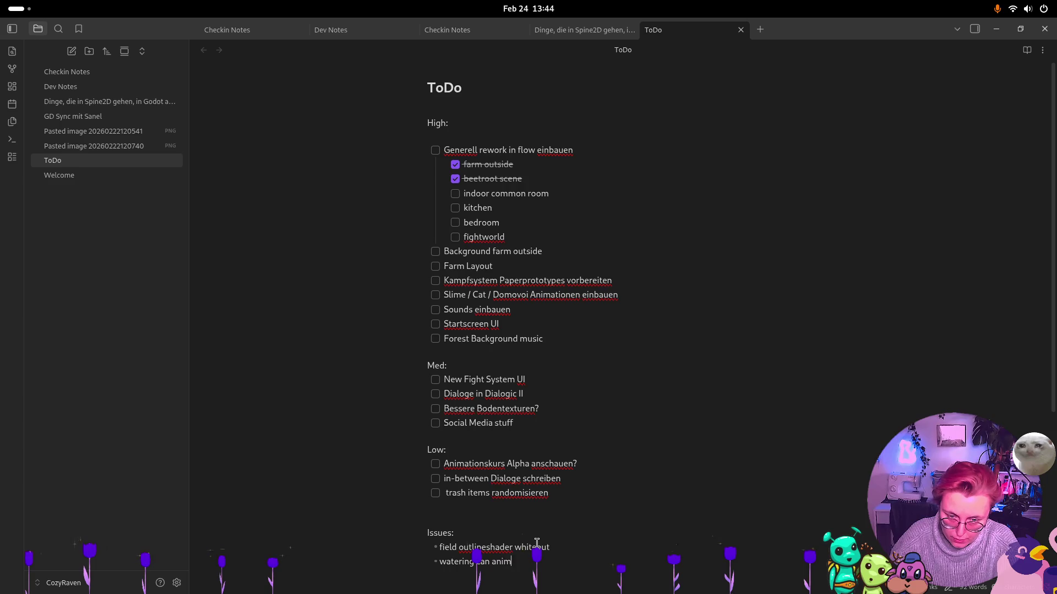
{"action": "type", "text": "watering c"}
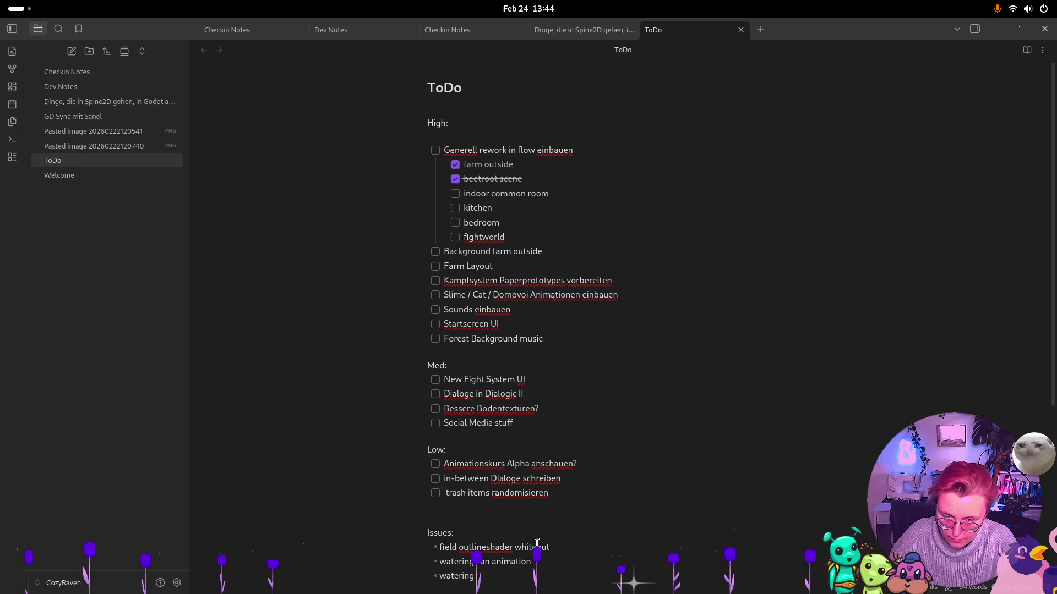
{"action": "type", "text": "an vfx"}
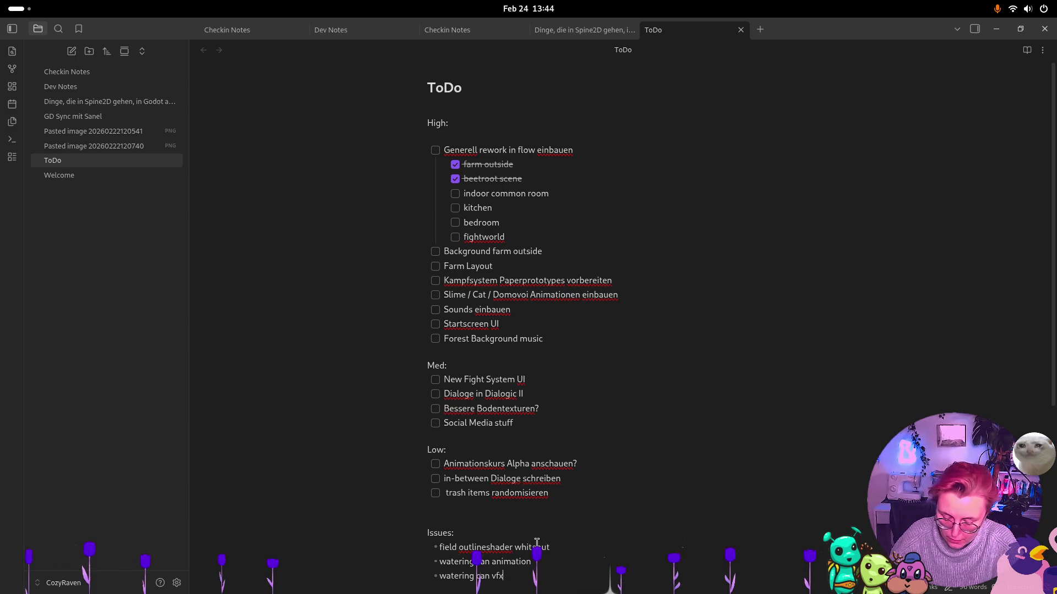
{"action": "key", "text": "Return"}
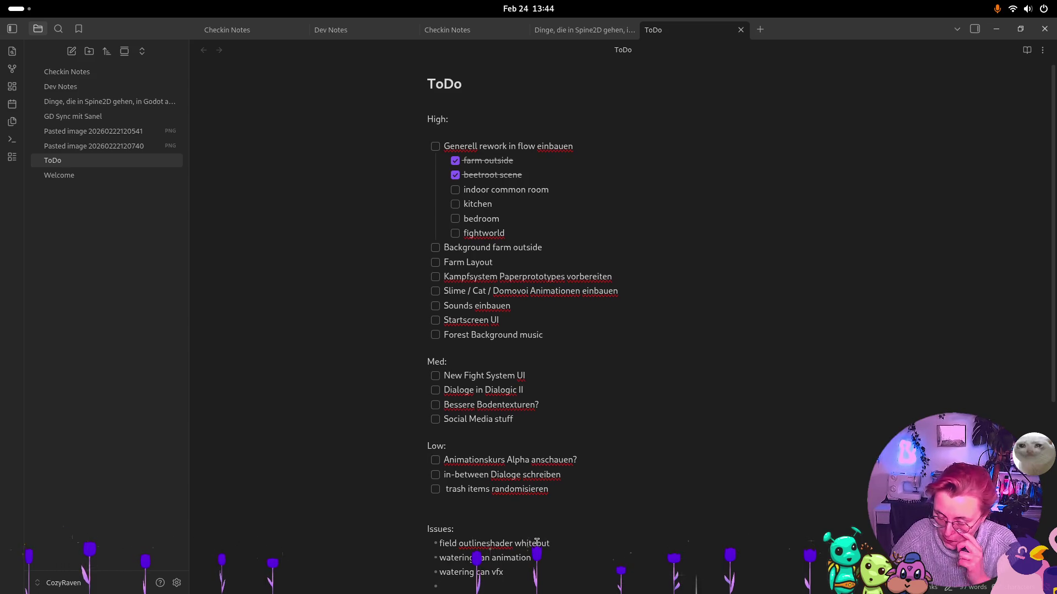
{"action": "type", "text": "filling"}
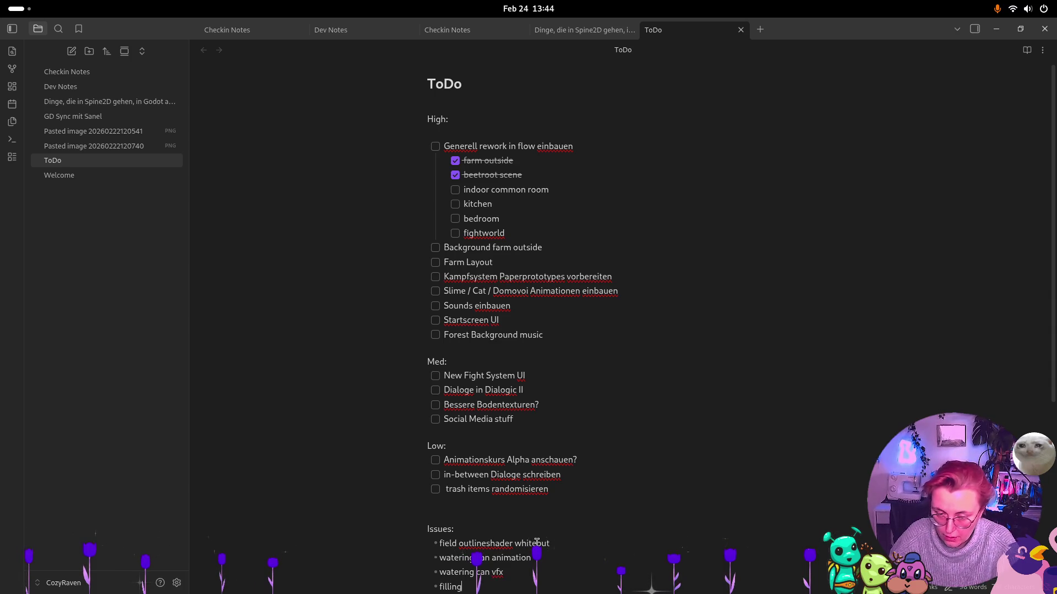
{"action": "type", "text": " up the watering"}
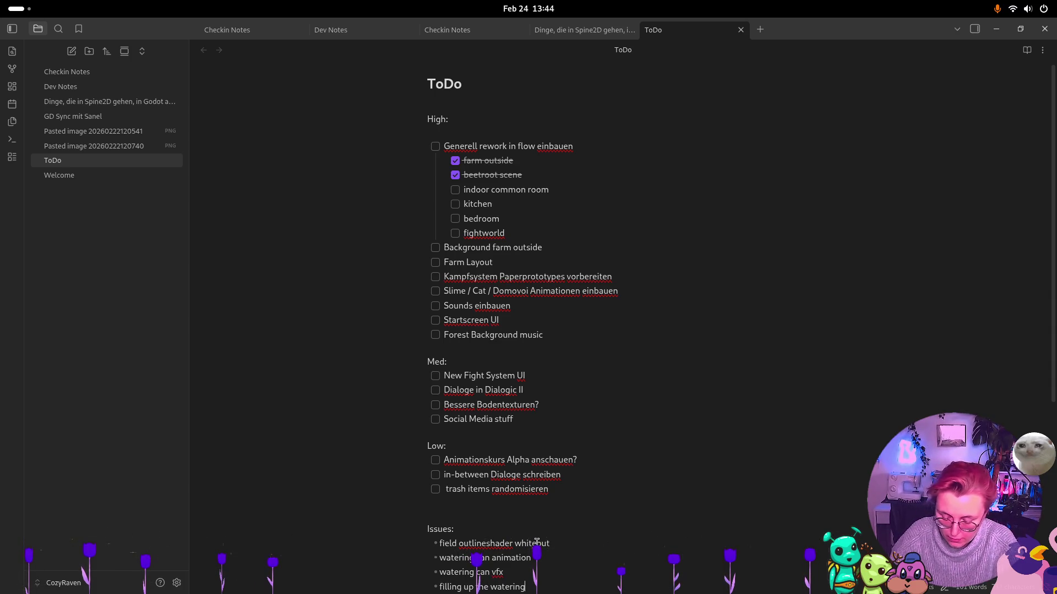
{"action": "type", "text": " animation"}
{"action": "key", "text": "Return"}
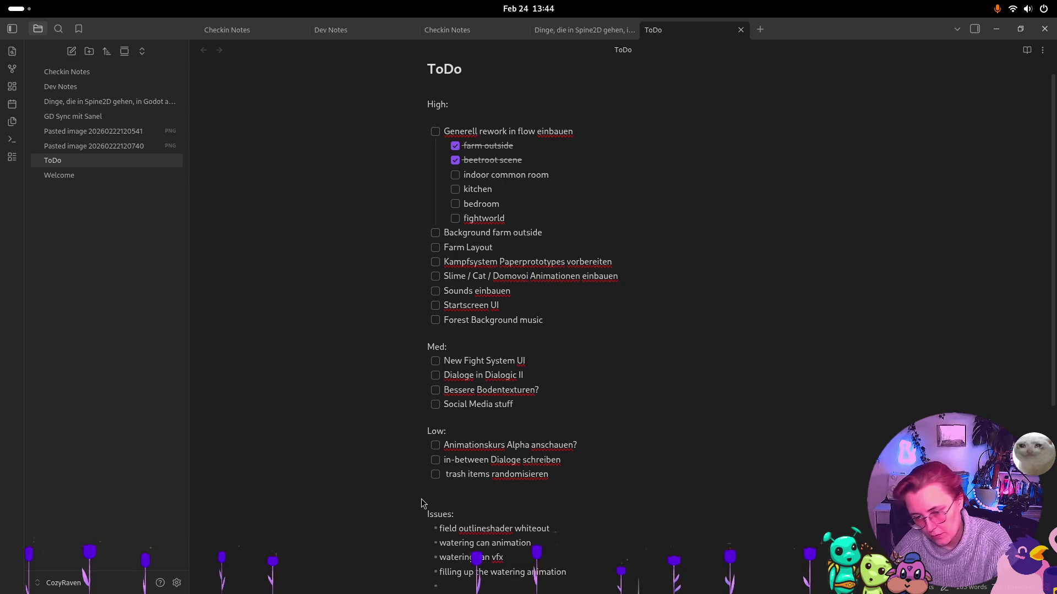
{"action": "type", "text": "field Ysorting"}
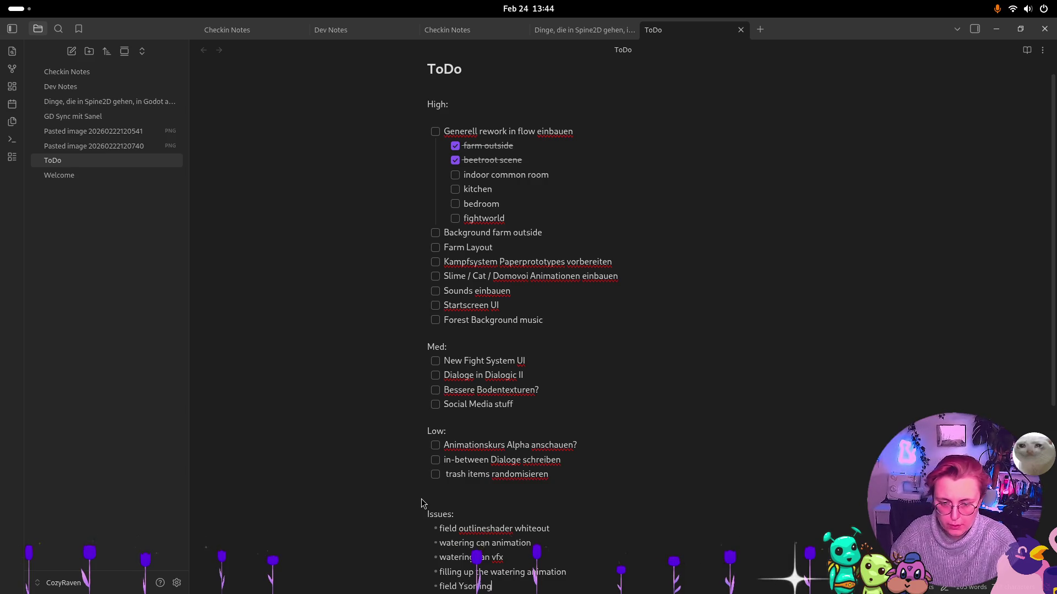
{"action": "key", "text": "super"}
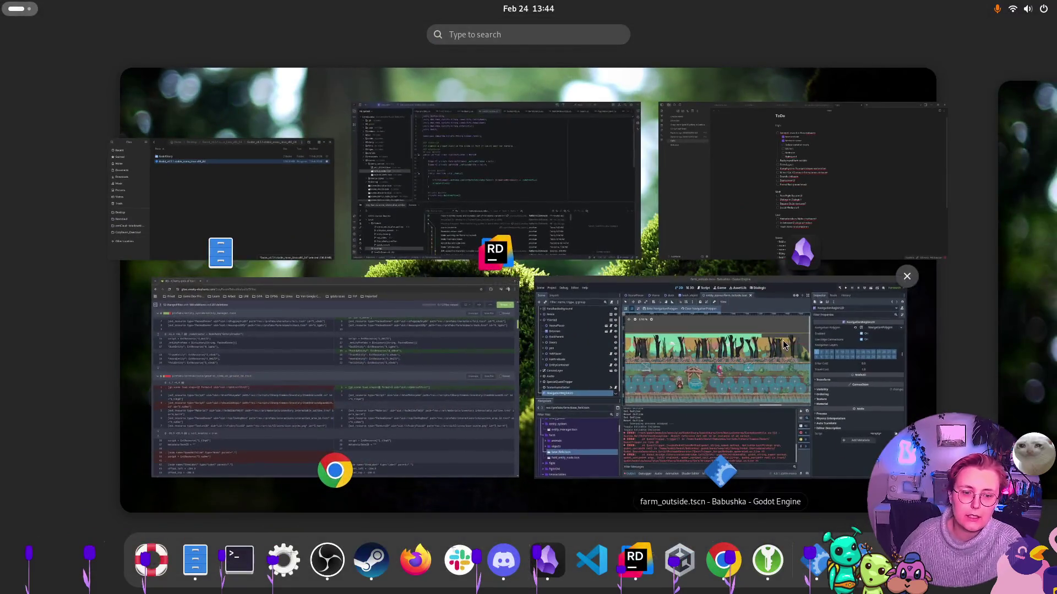
Run the farm_outside scene, equip the first-slot tool and till two soil patches
{"action": "left_click", "coordinate": [716, 375]}
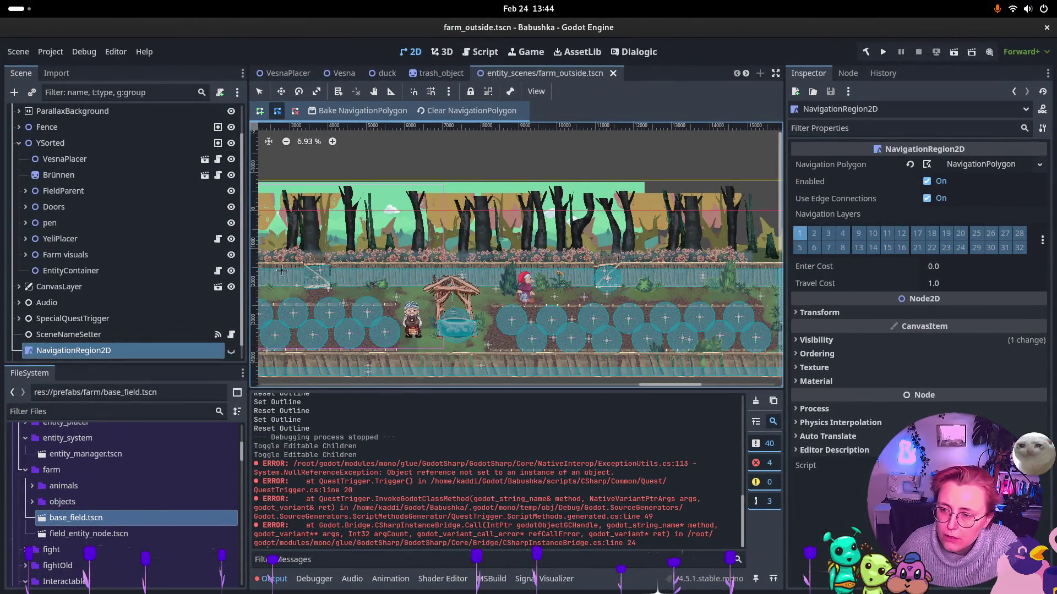
{"action": "left_click", "coordinate": [955, 54]}
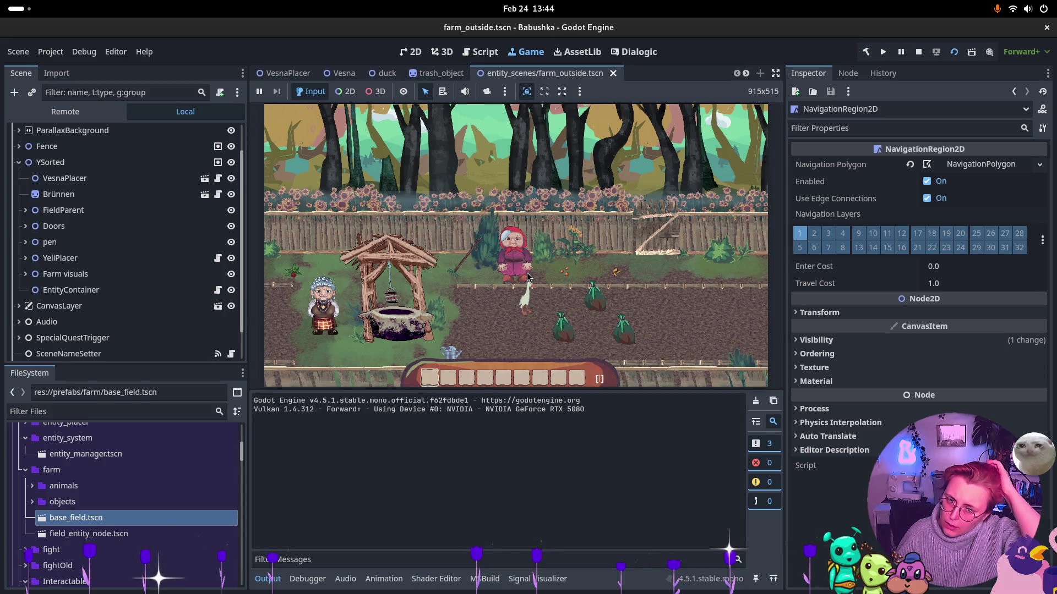
{"action": "left_click", "coordinate": [521, 253]}
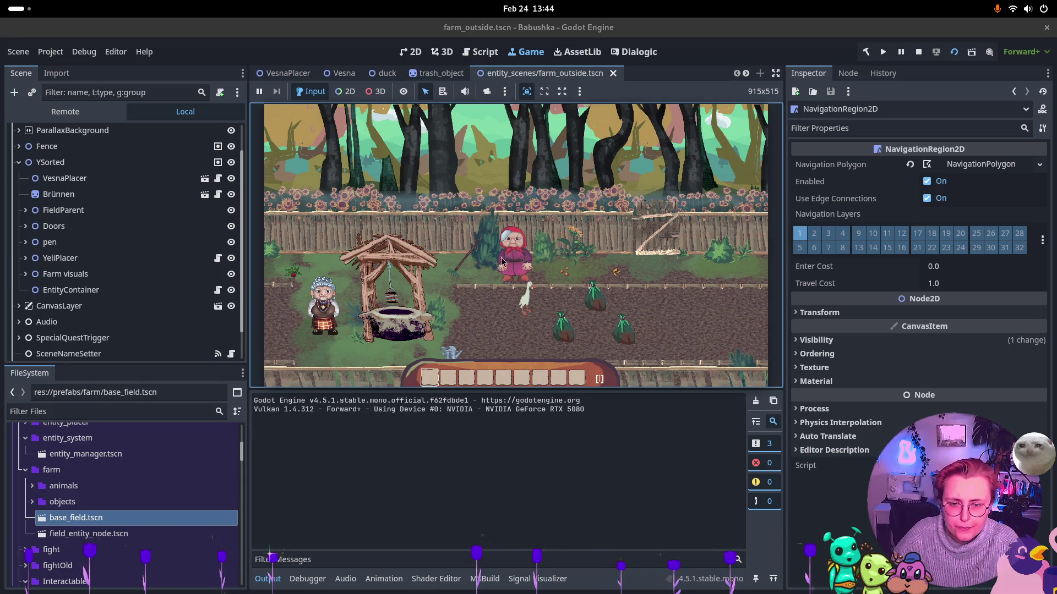
{"action": "key", "text": "a"}
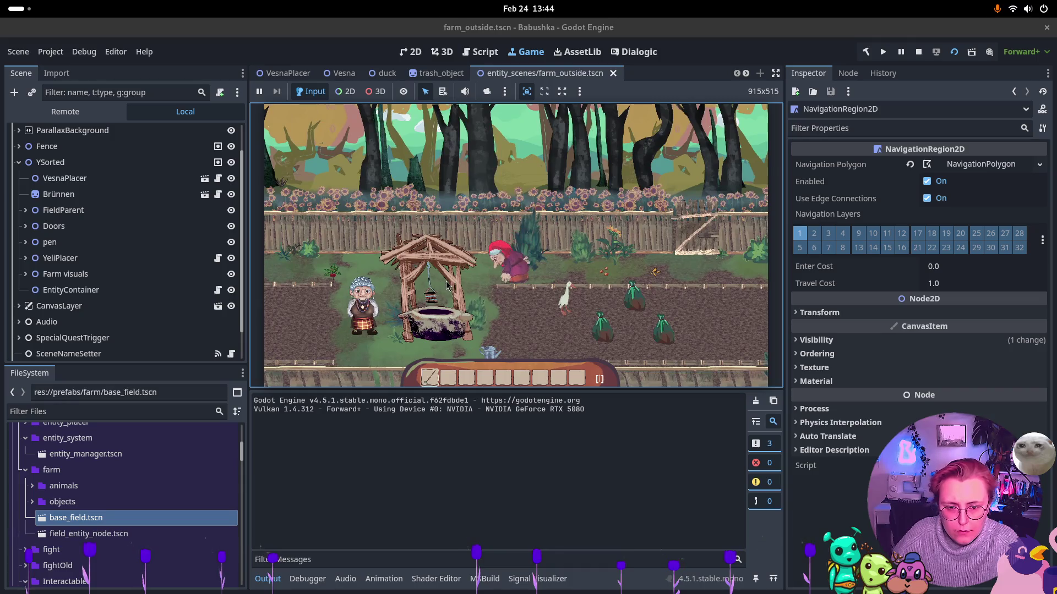
{"action": "left_click", "coordinate": [564, 341]}
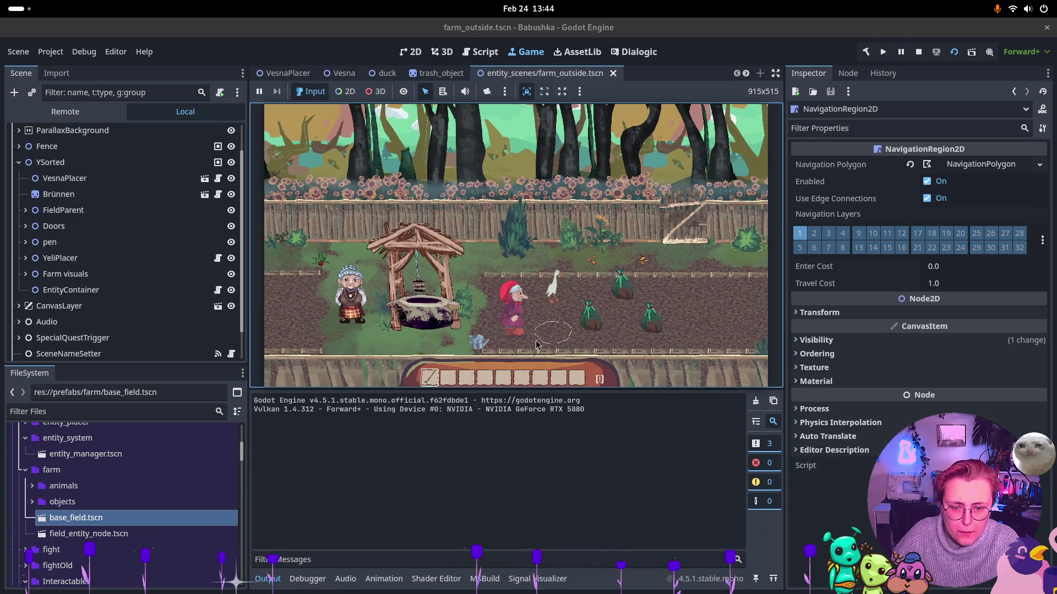
{"action": "left_click", "coordinate": [512, 308]}
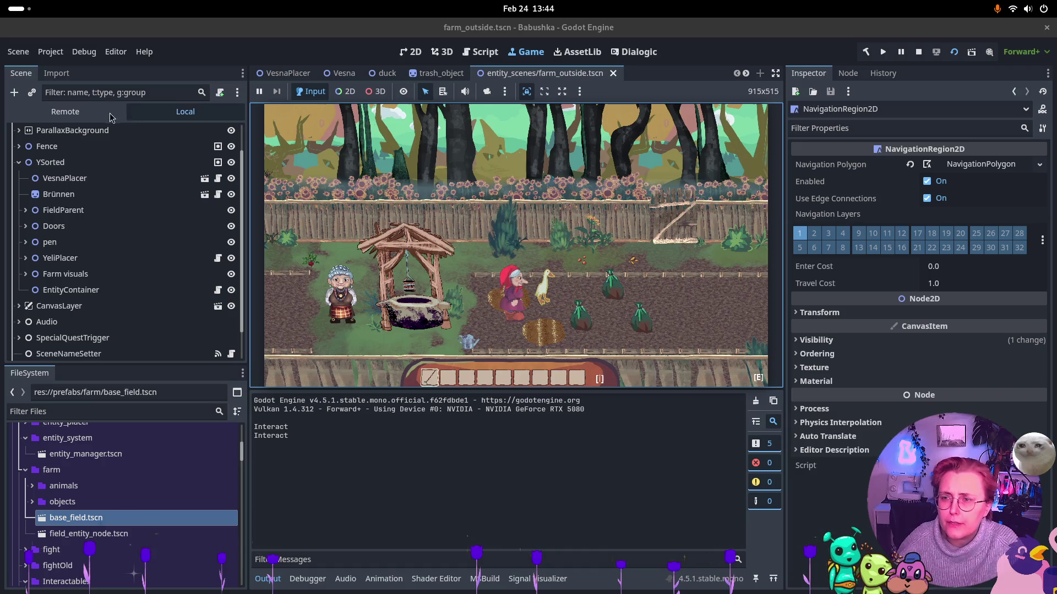
{"action": "left_click", "coordinate": [65, 112]}
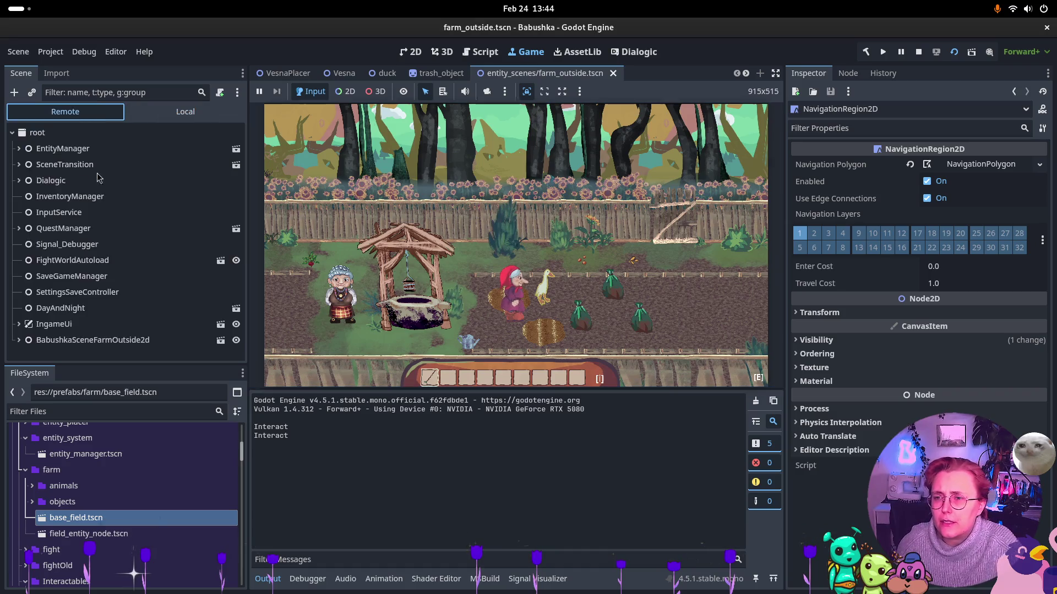
{"action": "left_click", "coordinate": [18, 342]}
{"action": "scroll", "coordinate": [28, 330], "scroll_direction": "down", "scroll_amount": 5}
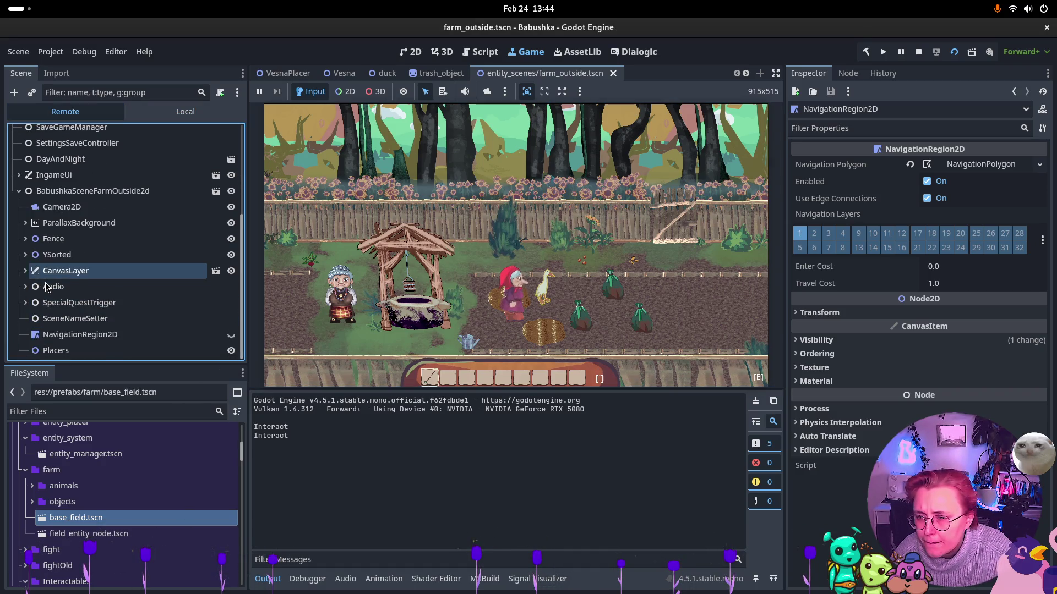
{"action": "left_click", "coordinate": [25, 255]}
{"action": "scroll", "coordinate": [34, 325], "scroll_direction": "down", "scroll_amount": 2}
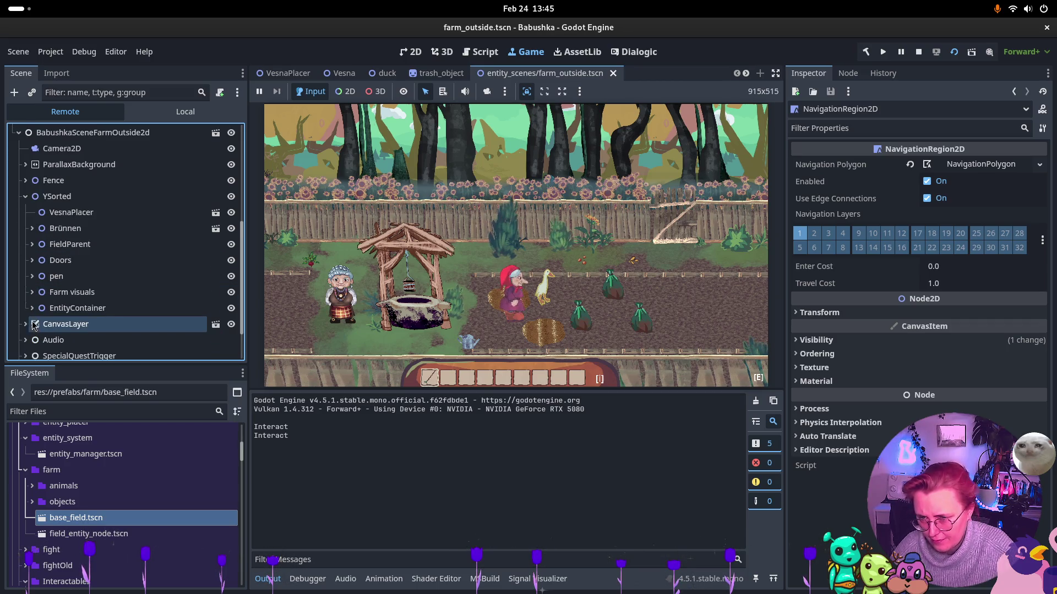
{"action": "left_click", "coordinate": [32, 244]}
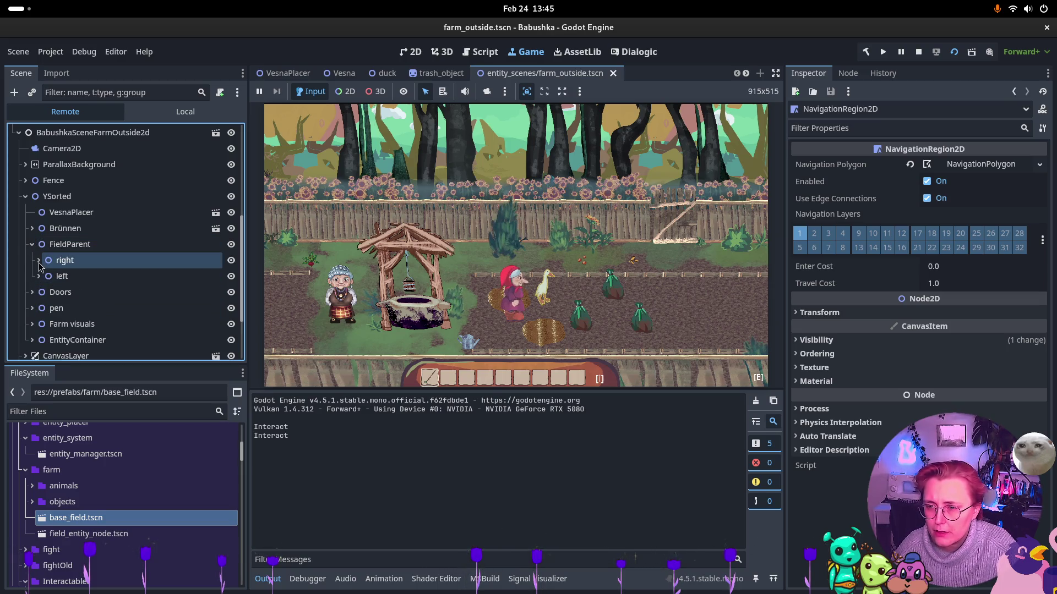
{"action": "left_click", "coordinate": [39, 262]}
{"action": "left_click", "coordinate": [39, 262]}
{"action": "left_click", "coordinate": [39, 262]}
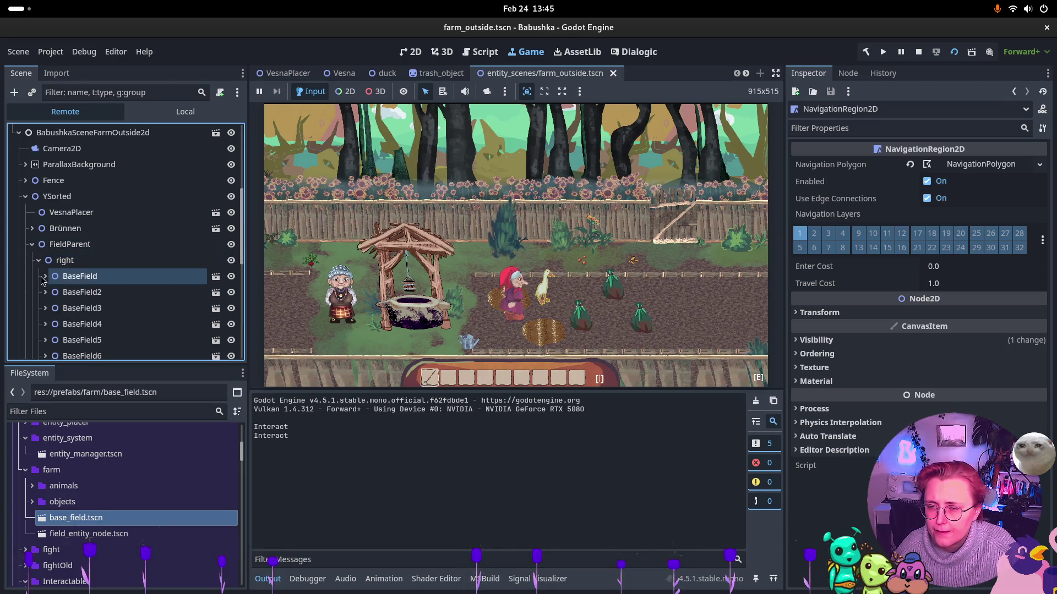
{"action": "left_click", "coordinate": [49, 281]}
{"action": "left_click", "coordinate": [46, 276]}
{"action": "left_click", "coordinate": [45, 276]}
{"action": "scroll", "coordinate": [108, 282], "scroll_direction": "down", "scroll_amount": 2}
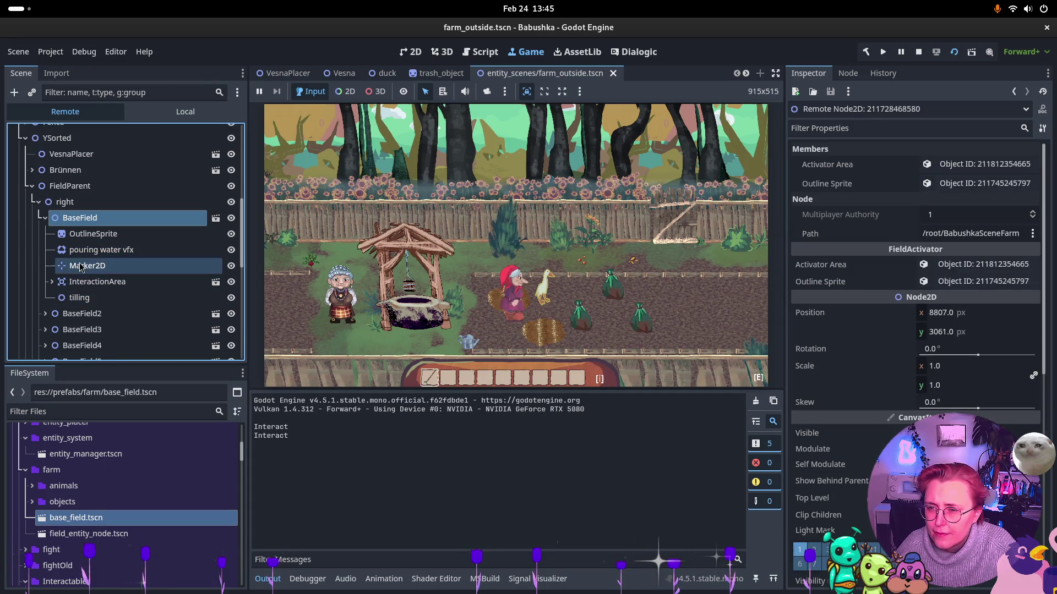
{"action": "left_click", "coordinate": [45, 218]}
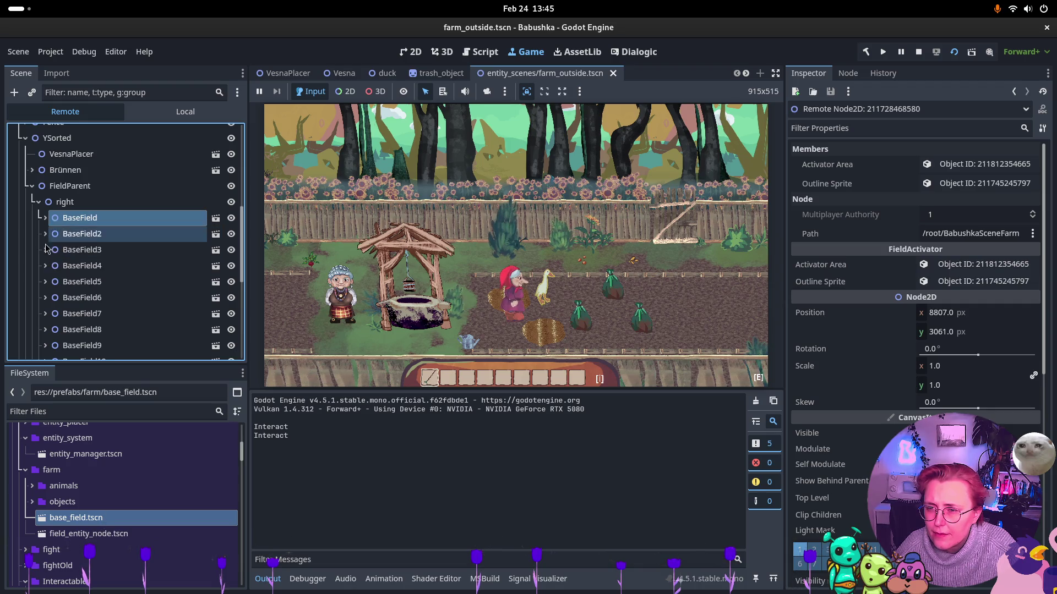
{"action": "left_click", "coordinate": [45, 234]}
{"action": "left_click", "coordinate": [45, 233]}
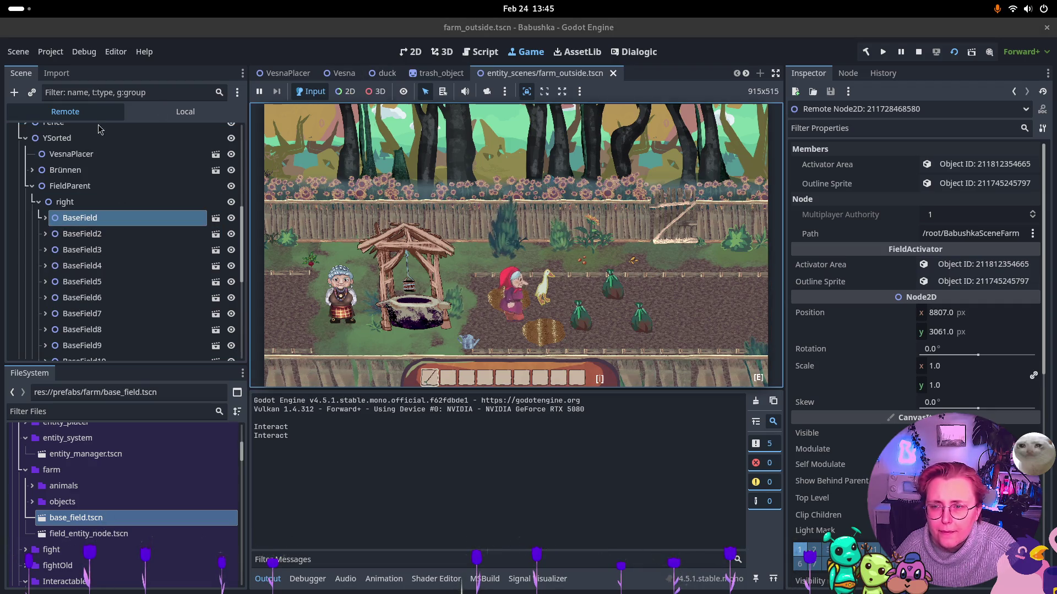
{"action": "left_click", "coordinate": [185, 111]}
{"action": "left_click", "coordinate": [575, 335]}
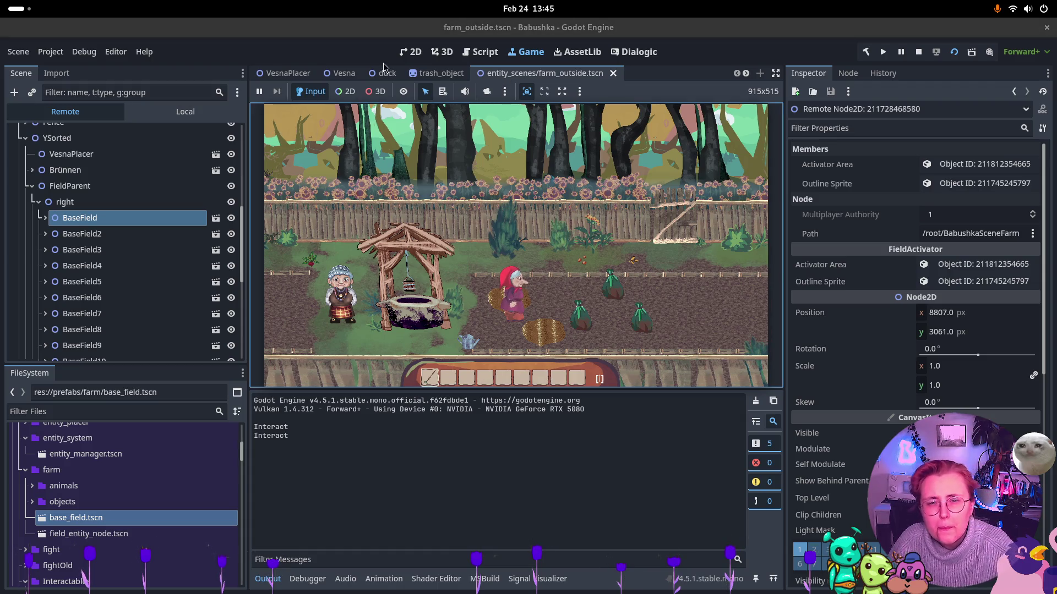
{"action": "left_click", "coordinate": [409, 52]}
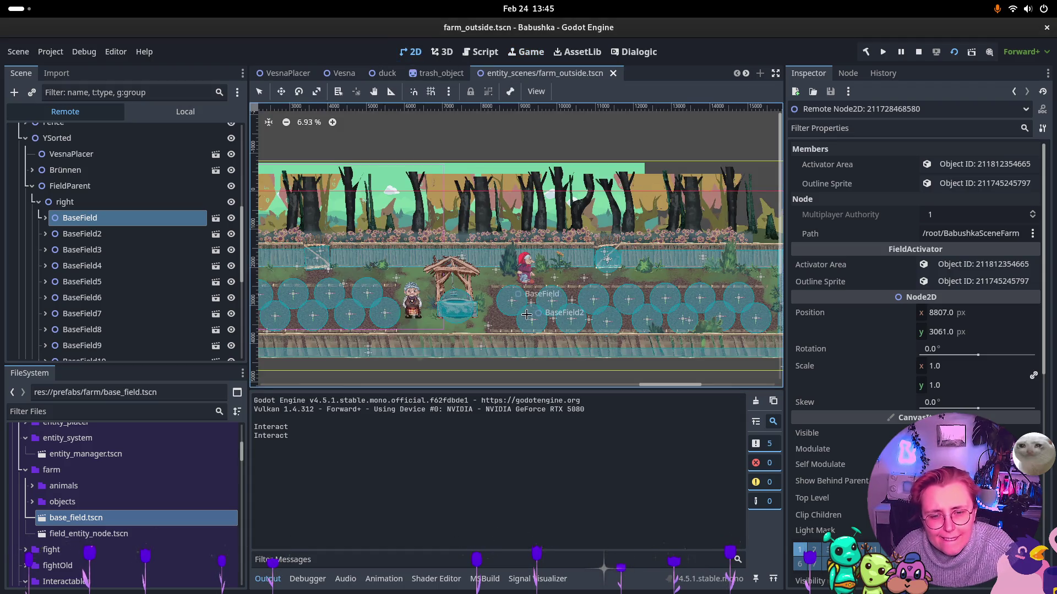
{"action": "left_click", "coordinate": [338, 92]}
{"action": "left_click", "coordinate": [537, 331]}
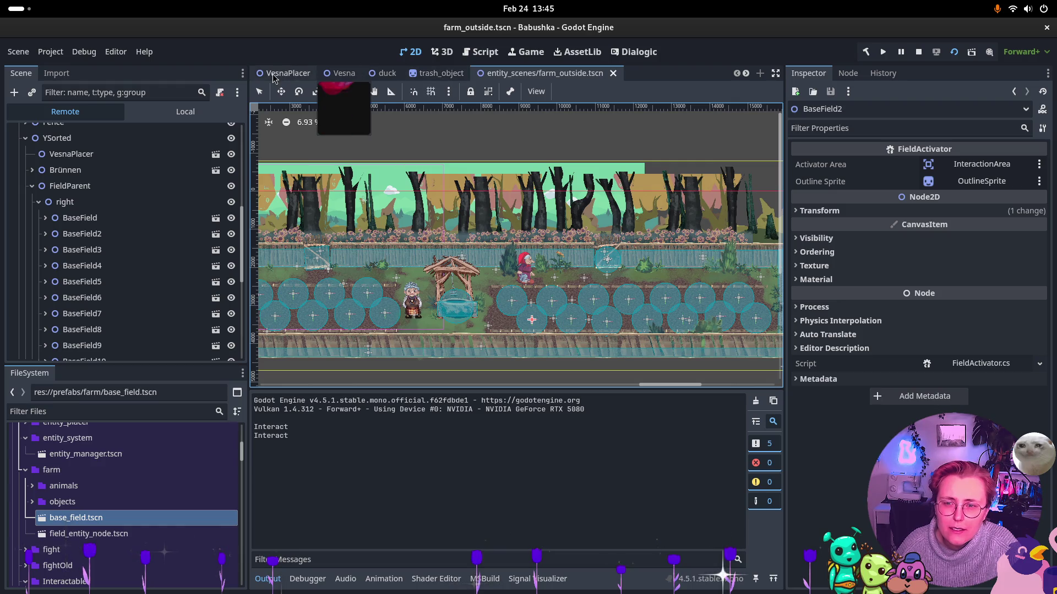
{"action": "left_click", "coordinate": [509, 53]}
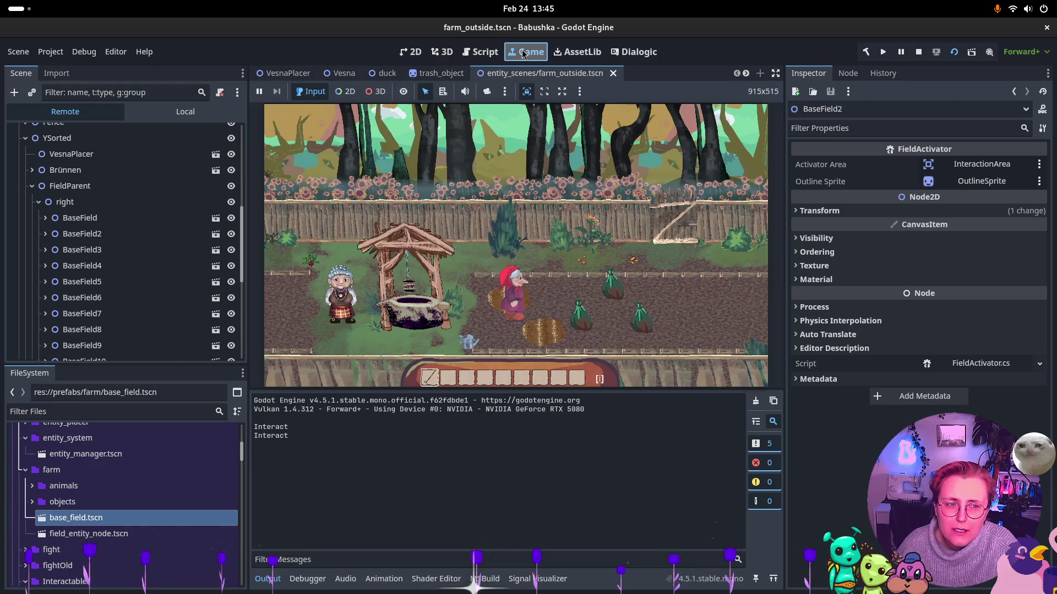
{"action": "left_click", "coordinate": [118, 218]}
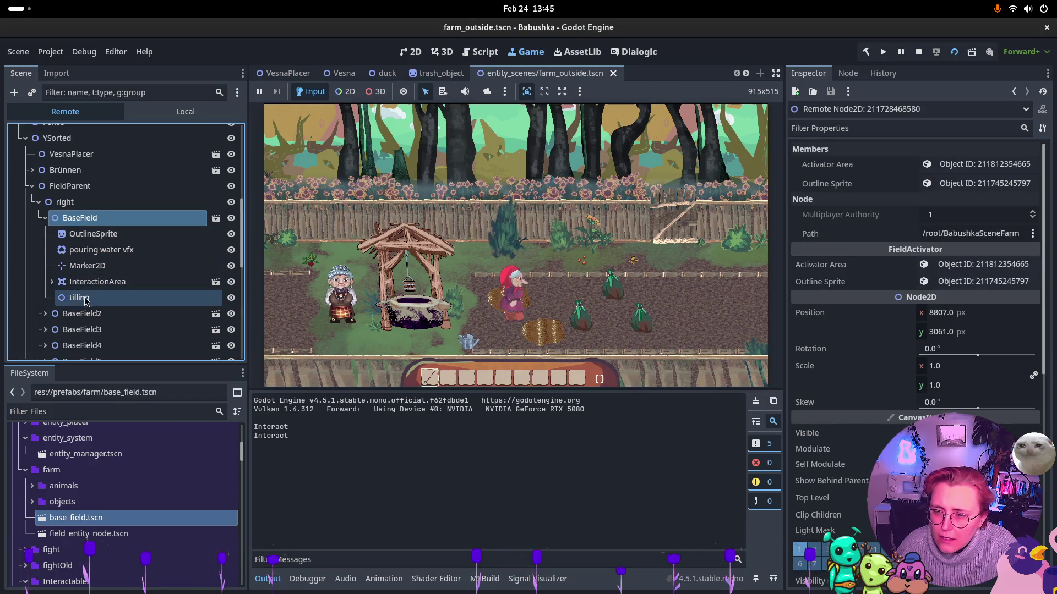
{"action": "left_click", "coordinate": [51, 283]}
{"action": "left_click", "coordinate": [52, 283]}
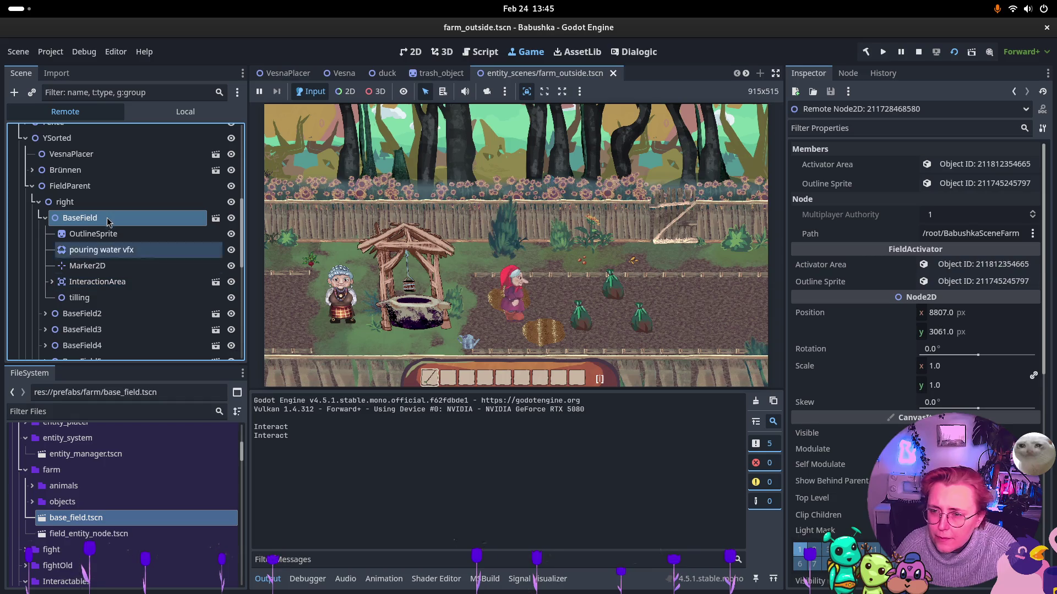
{"action": "scroll", "coordinate": [126, 237], "scroll_direction": "down", "scroll_amount": 5}
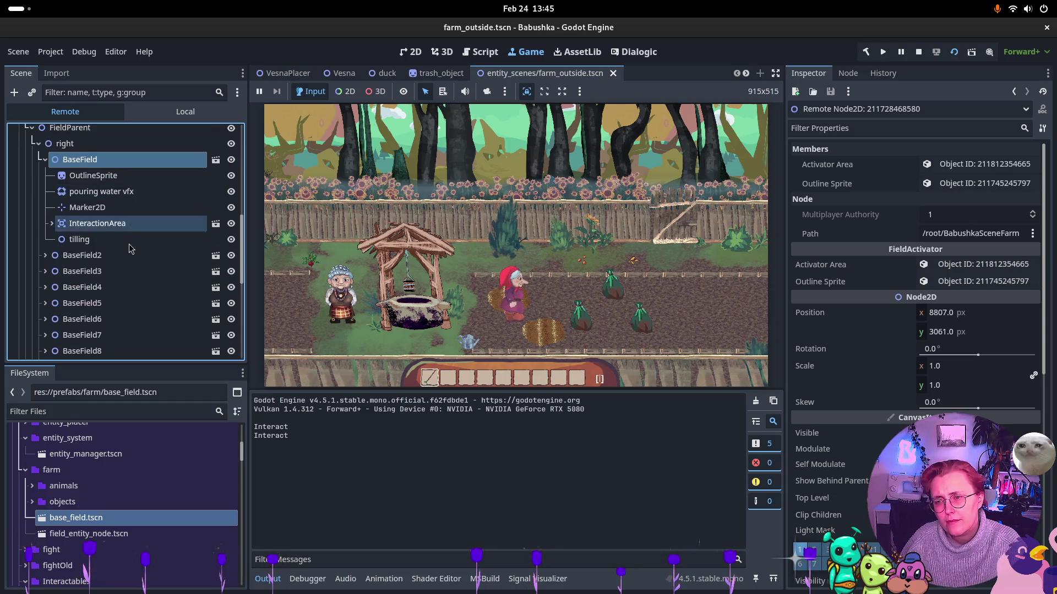
{"action": "scroll", "coordinate": [110, 248], "scroll_direction": "up", "scroll_amount": 5}
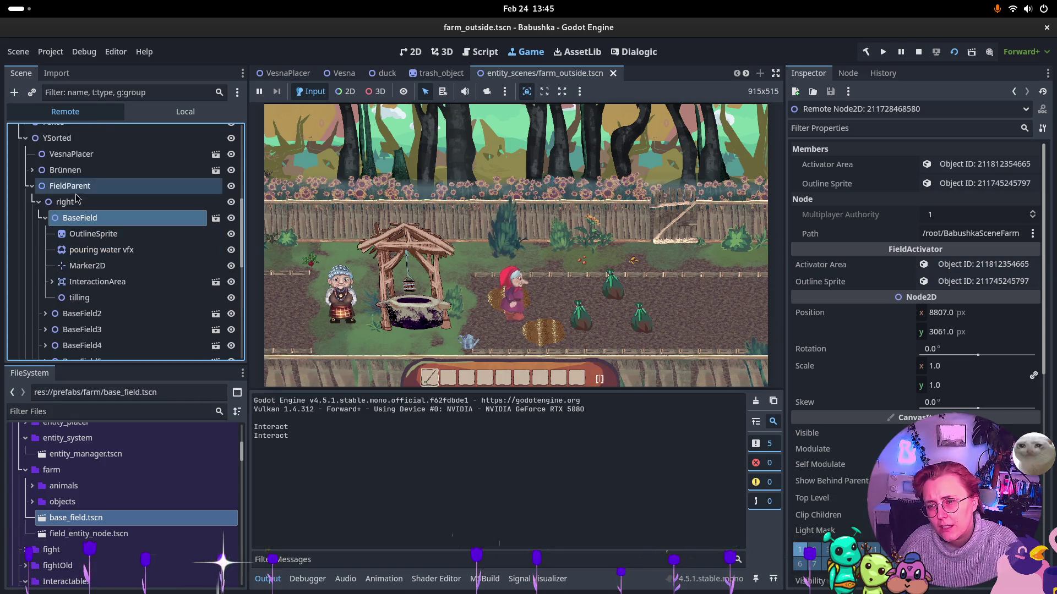
{"action": "left_click", "coordinate": [45, 218]}
{"action": "left_click", "coordinate": [39, 203]}
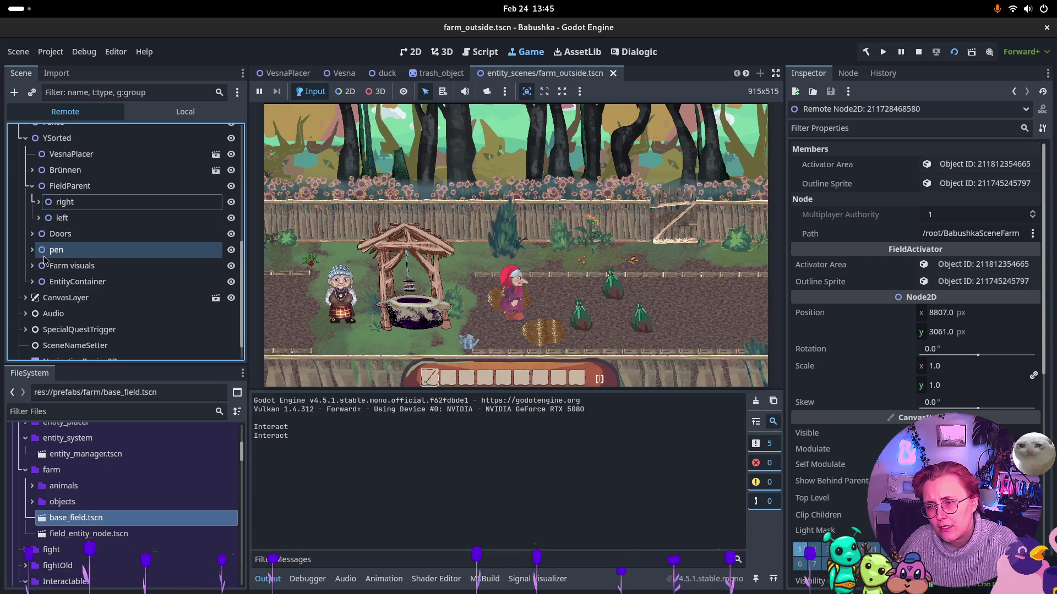
{"action": "left_click", "coordinate": [43, 282]}
{"action": "left_click", "coordinate": [33, 282]}
{"action": "scroll", "coordinate": [83, 264], "scroll_direction": "down", "scroll_amount": 4}
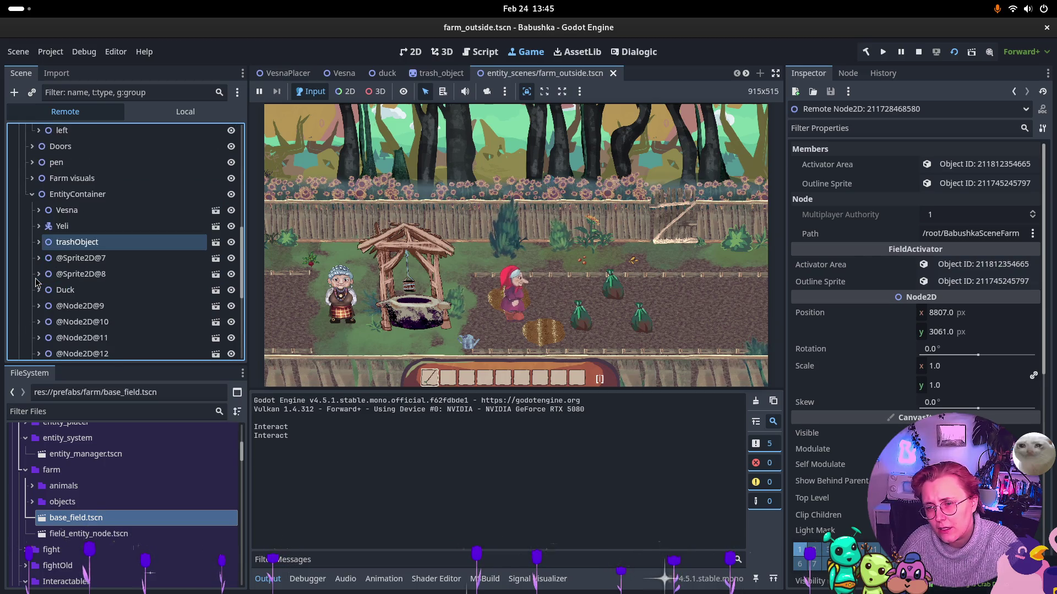
{"action": "left_click", "coordinate": [65, 230]}
{"action": "left_click", "coordinate": [55, 201]}
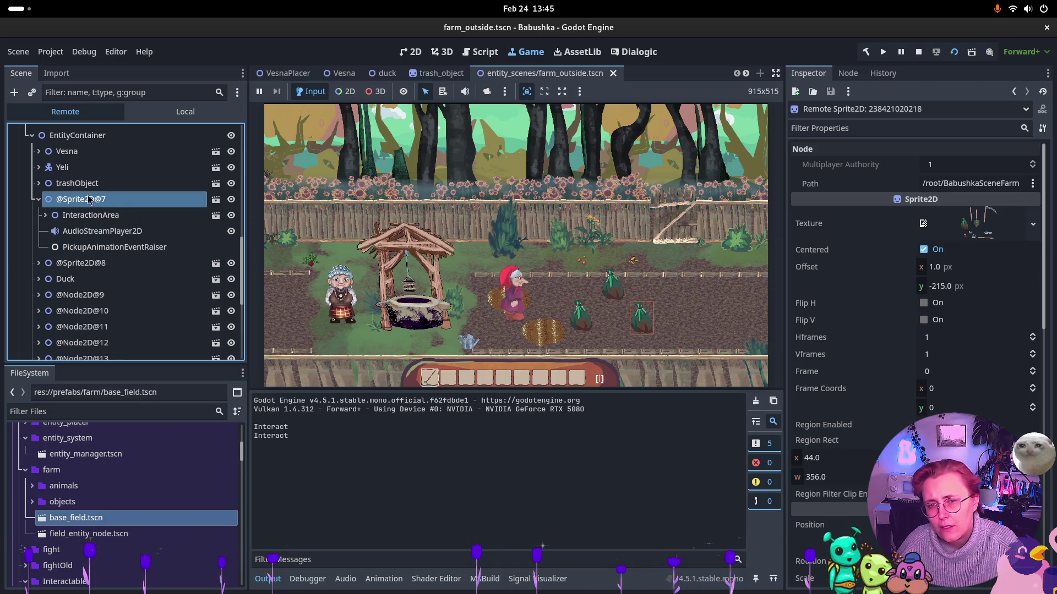
{"action": "left_click", "coordinate": [410, 51]}
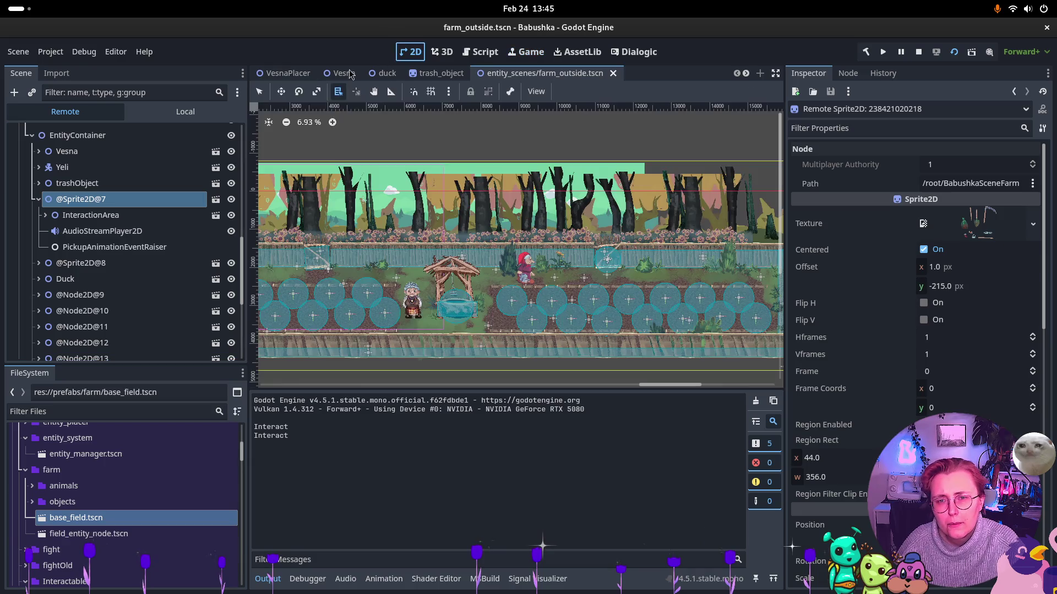
{"action": "left_click", "coordinate": [50, 202]}
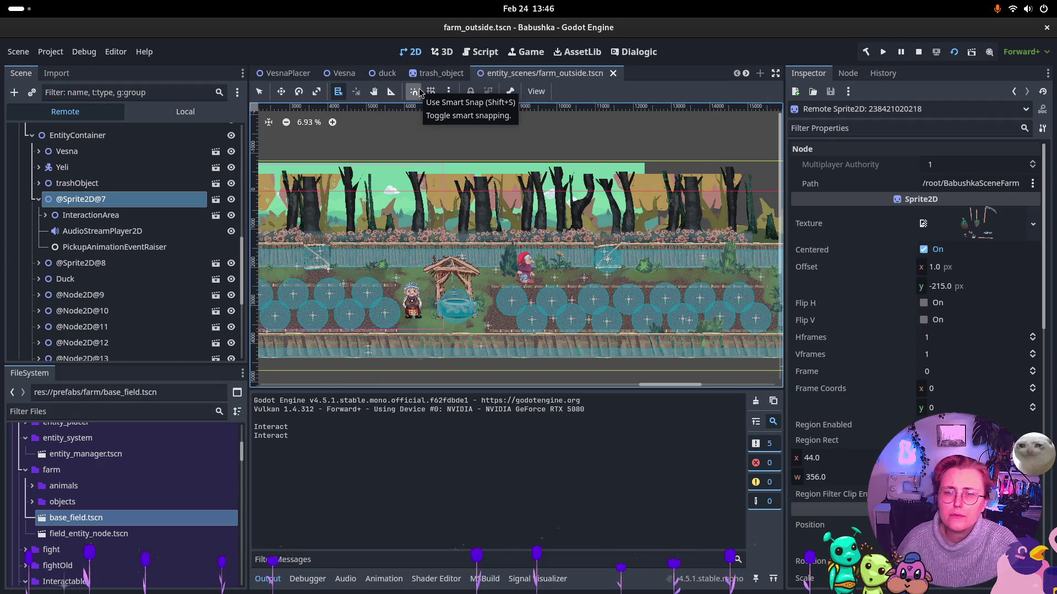
{"action": "left_click", "coordinate": [39, 263]}
{"action": "left_click", "coordinate": [38, 263]}
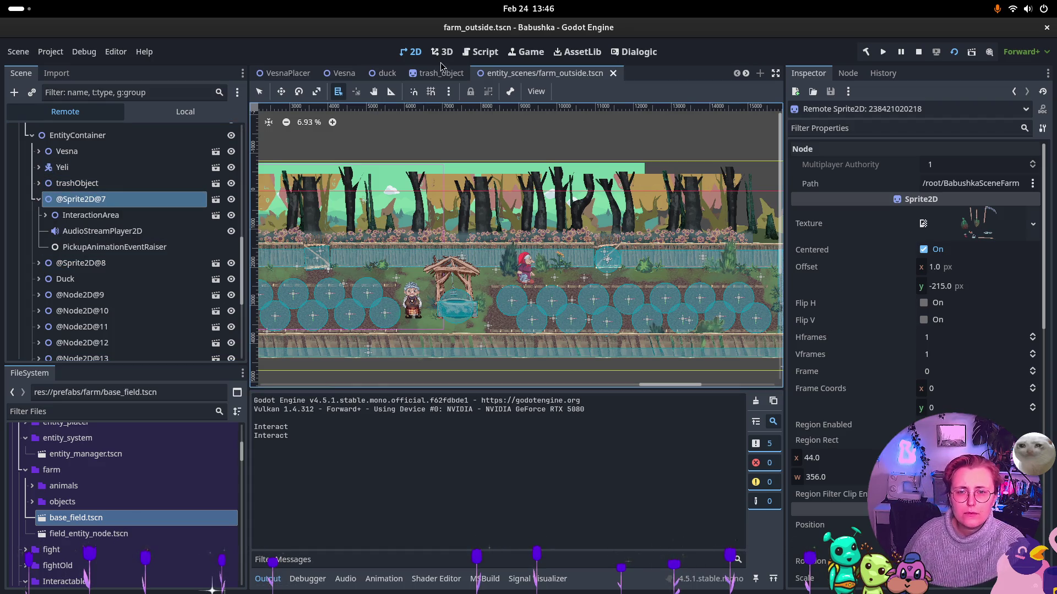
{"action": "left_click", "coordinate": [517, 56]}
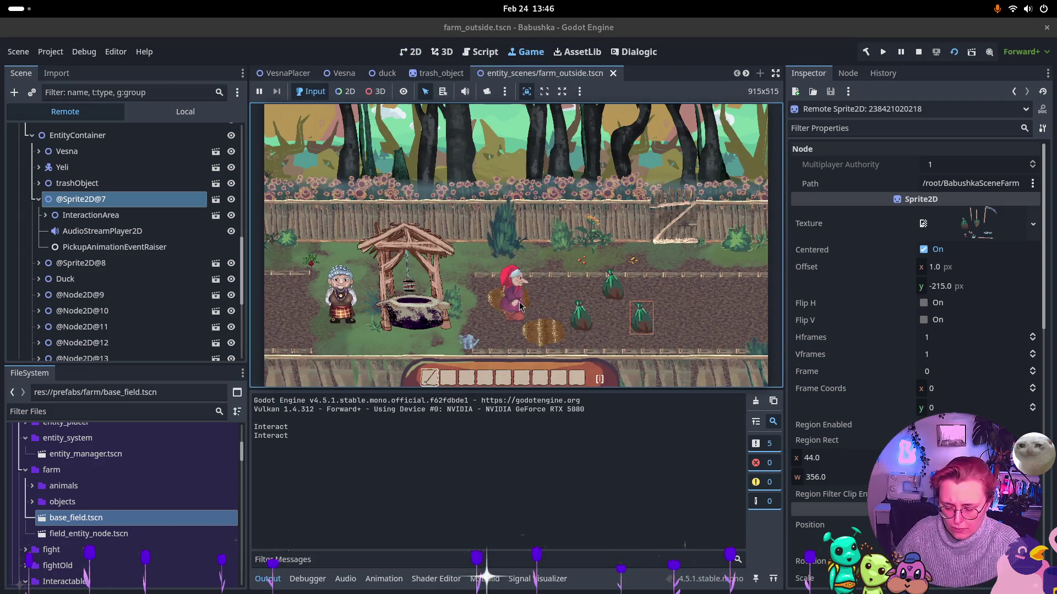
{"action": "key", "text": "d"}
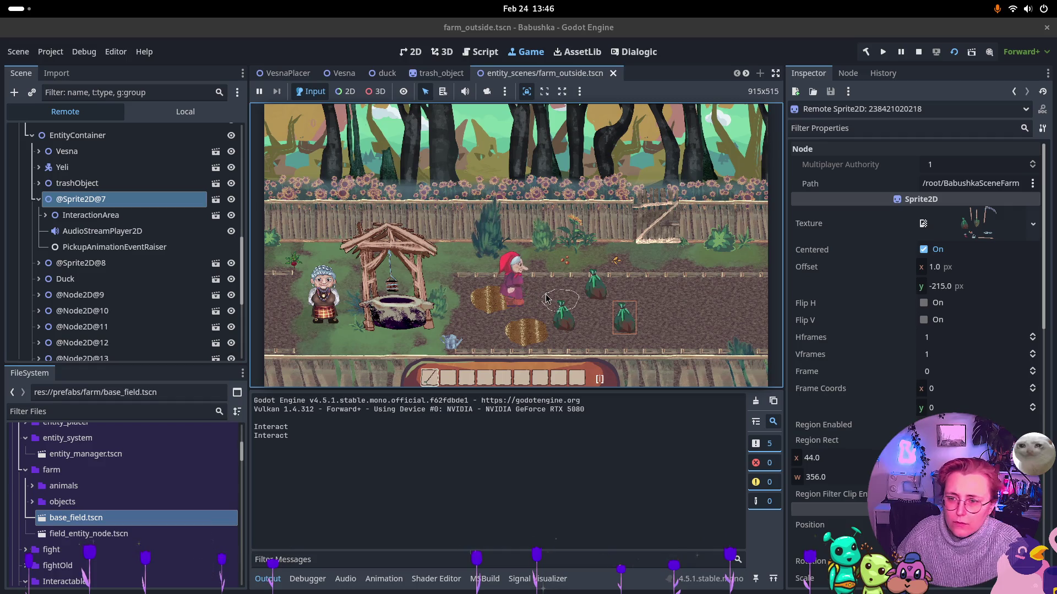
{"action": "left_click", "coordinate": [546, 298]}
{"action": "scroll", "coordinate": [104, 281], "scroll_direction": "down", "scroll_amount": 5}
{"action": "left_click", "coordinate": [103, 282]}
{"action": "left_click", "coordinate": [34, 285]}
Check the new field's MaskedField and FieldTexture nodes, then stop the game
{"action": "scroll", "coordinate": [63, 297], "scroll_direction": "down", "scroll_amount": 1}
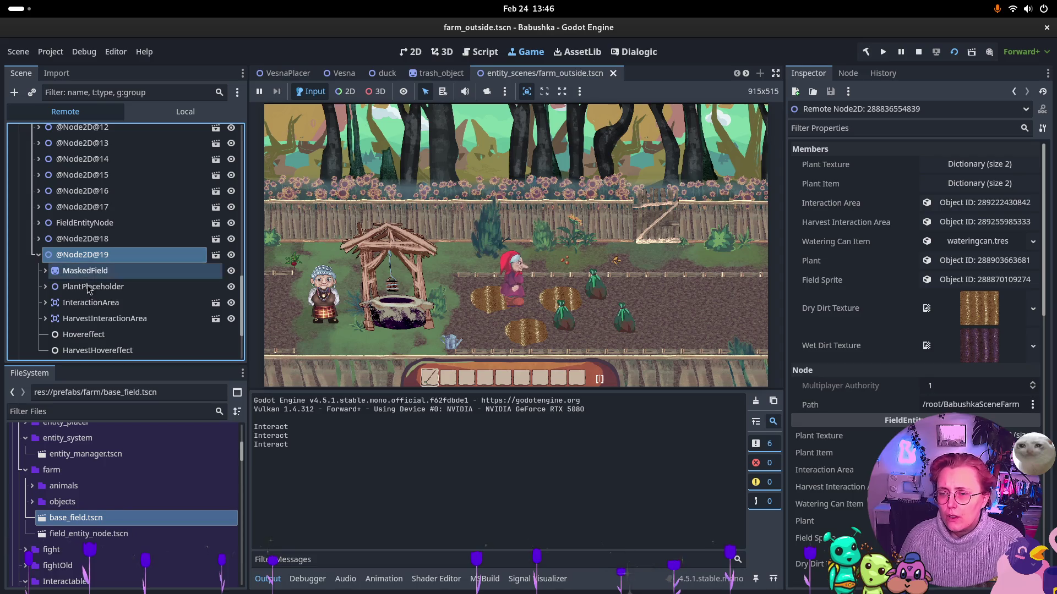
{"action": "scroll", "coordinate": [71, 275], "scroll_direction": "down", "scroll_amount": 1}
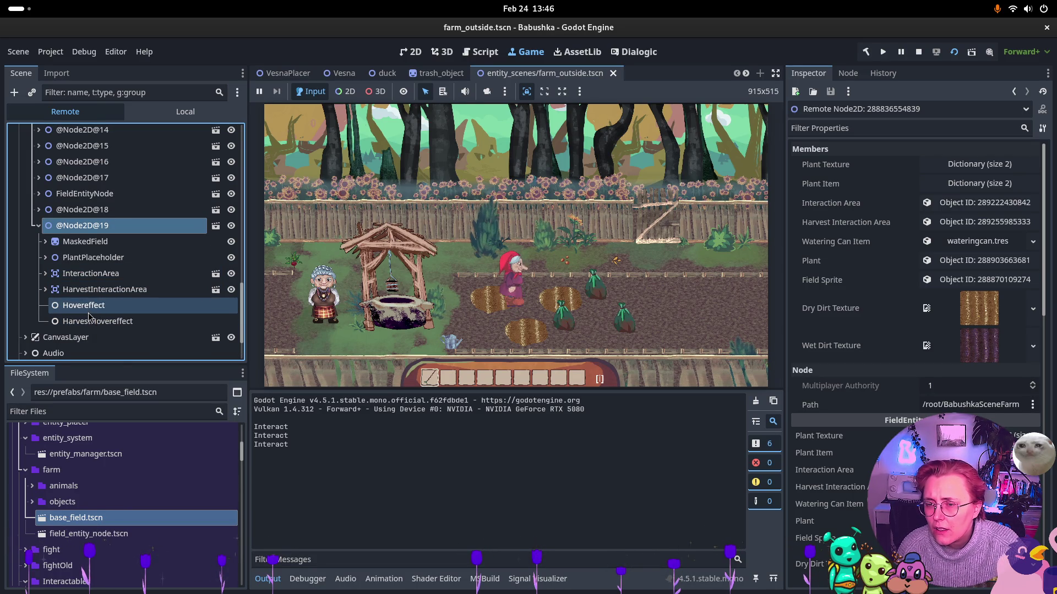
{"action": "left_click", "coordinate": [16, 242]}
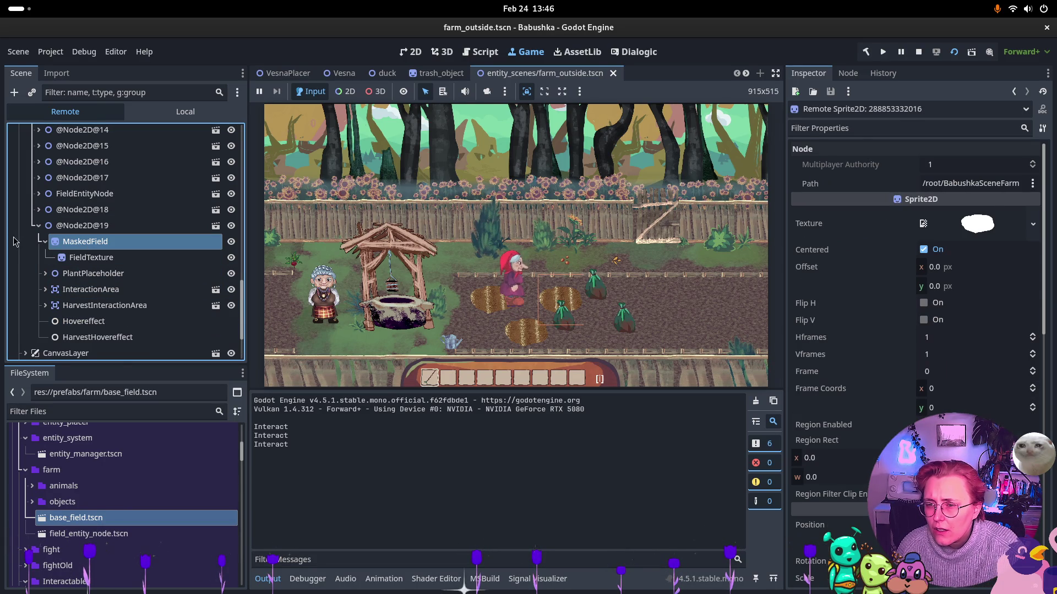
{"action": "left_click", "coordinate": [89, 259]}
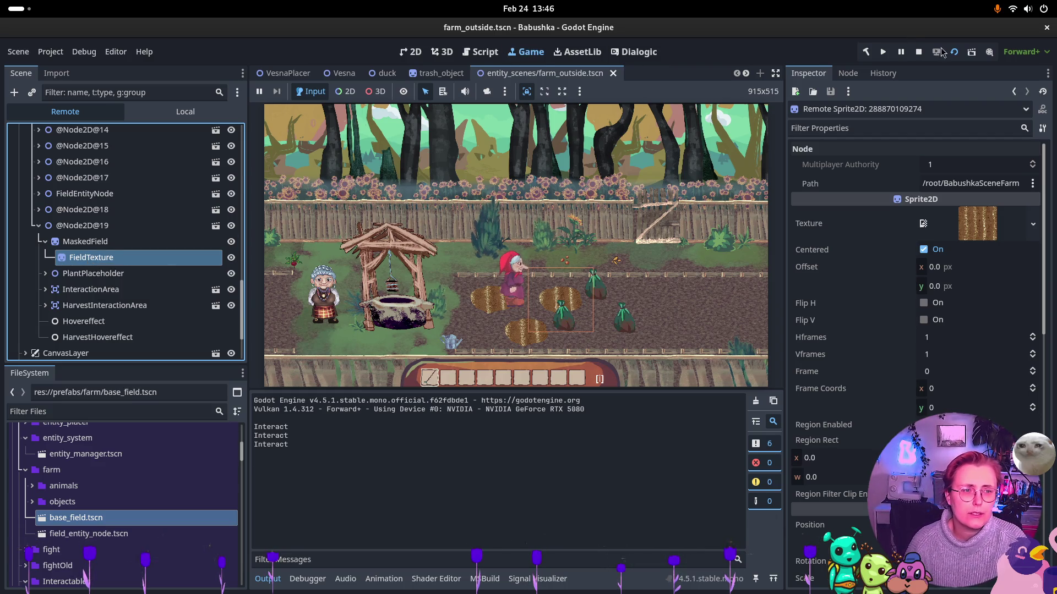
{"action": "left_click", "coordinate": [922, 55]}
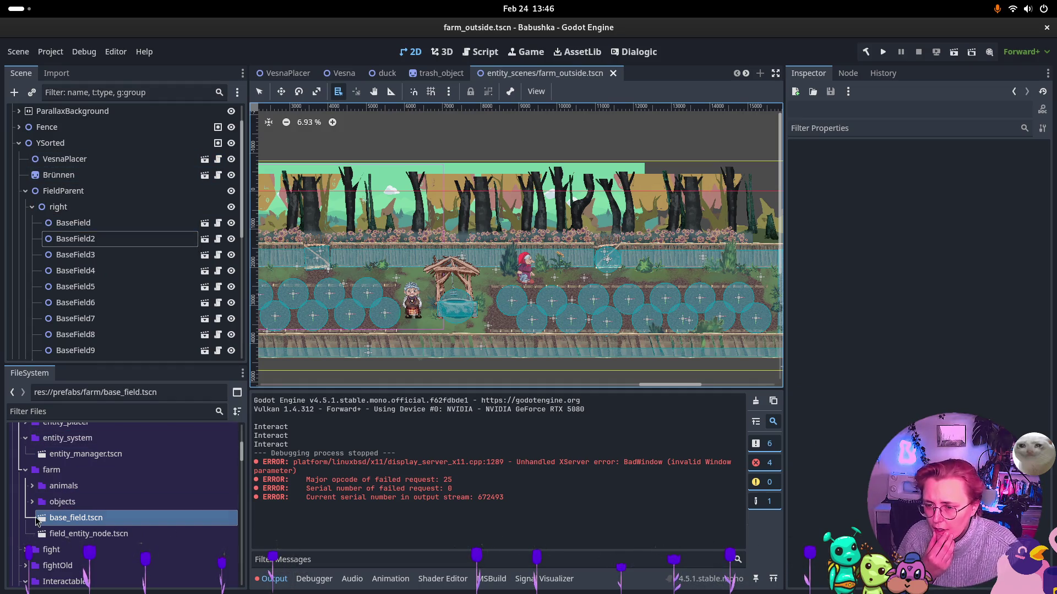
Open field_entity_node.tscn and compare the Ordering settings of MaskedField, FieldTexture and FieldEntityNode
{"action": "double_click", "coordinate": [94, 537]}
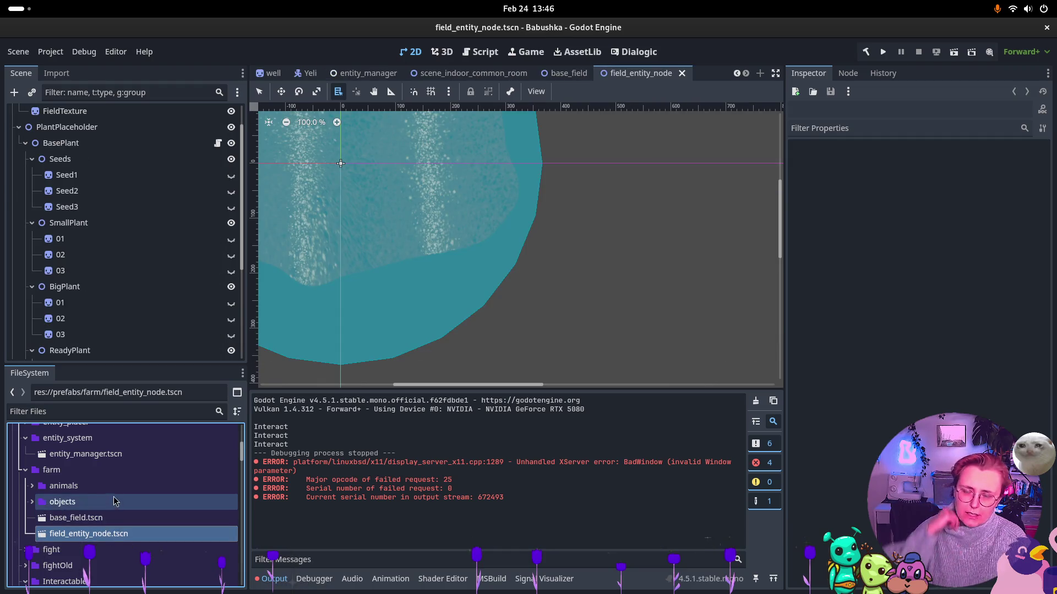
{"action": "scroll", "coordinate": [590, 236], "scroll_direction": "down", "scroll_amount": 3}
{"action": "scroll", "coordinate": [121, 176], "scroll_direction": "up", "scroll_amount": 2}
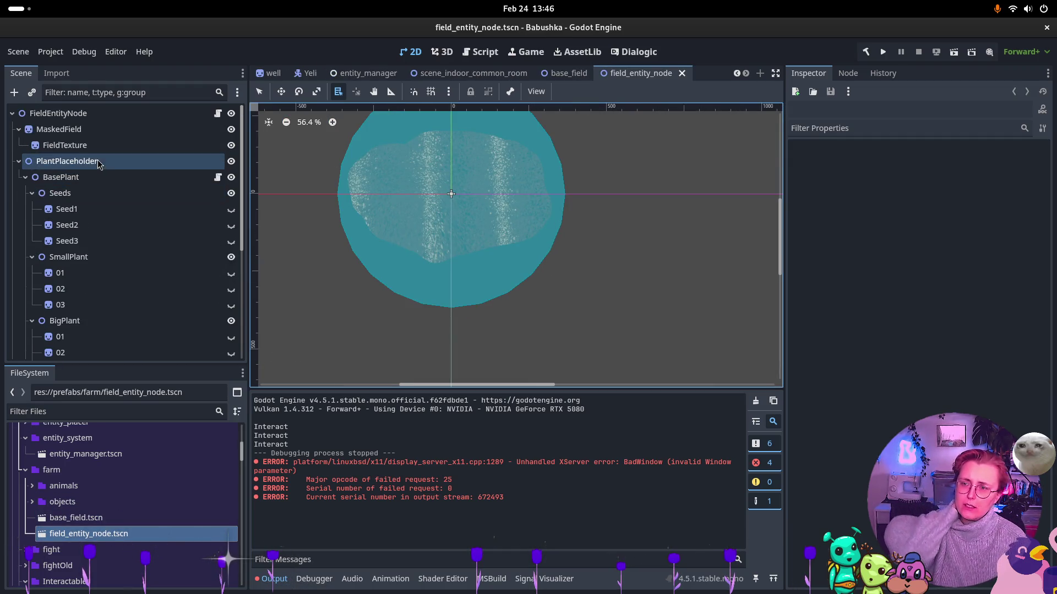
{"action": "left_click", "coordinate": [71, 145]}
{"action": "key", "text": "Up"}
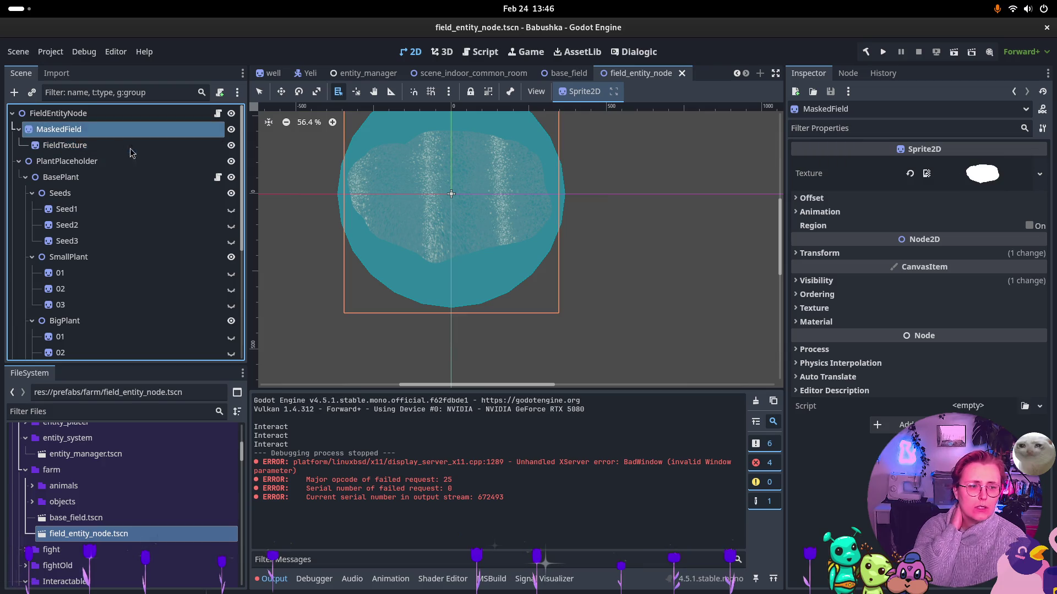
{"action": "left_click", "coordinate": [846, 293]}
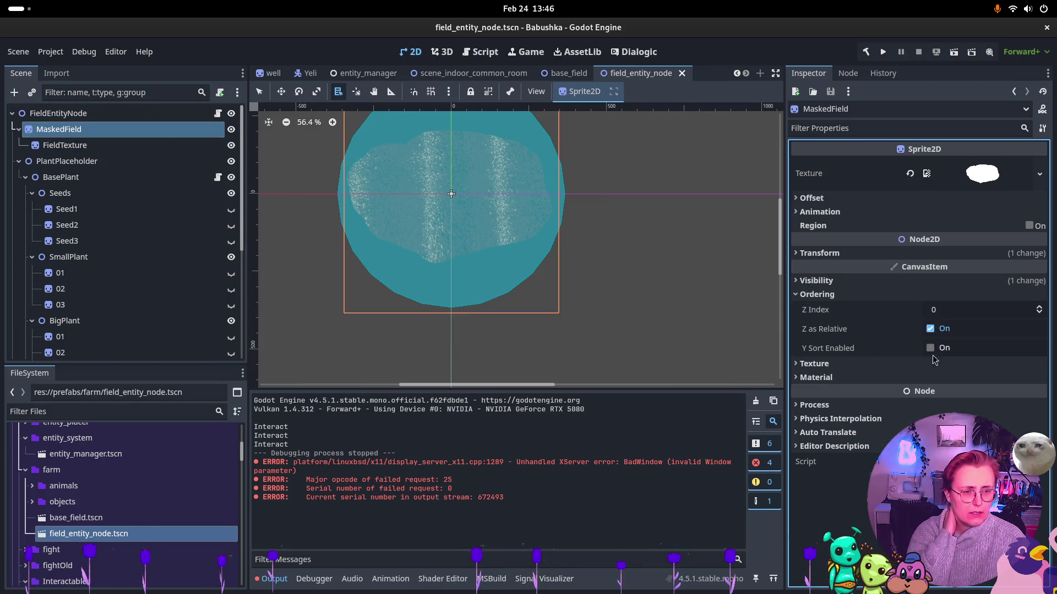
{"action": "left_click", "coordinate": [167, 149]}
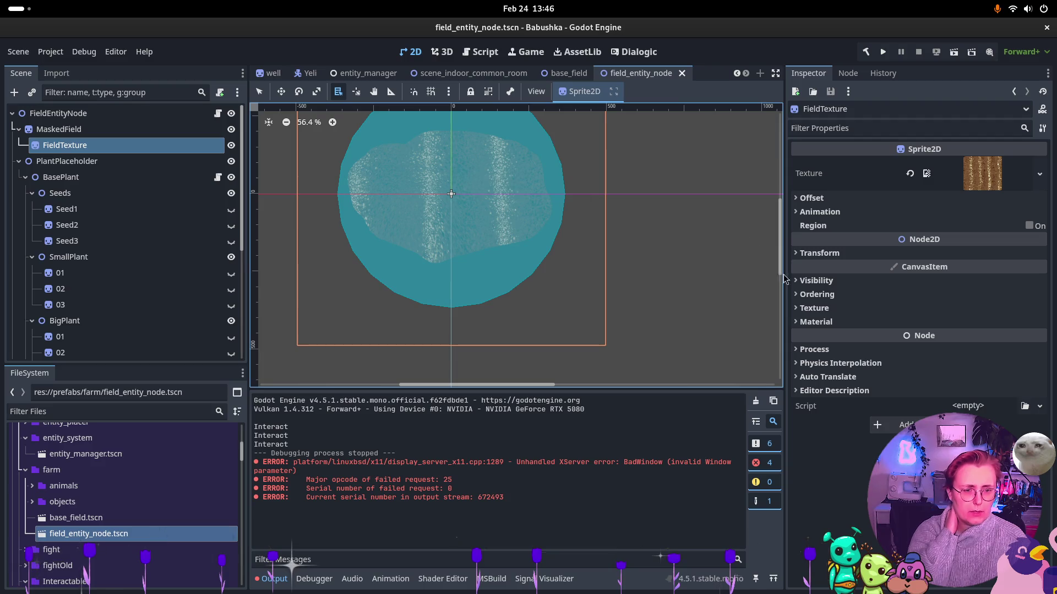
{"action": "left_click", "coordinate": [816, 294]}
{"action": "key", "text": "Up"}
{"action": "key", "text": "Up"}
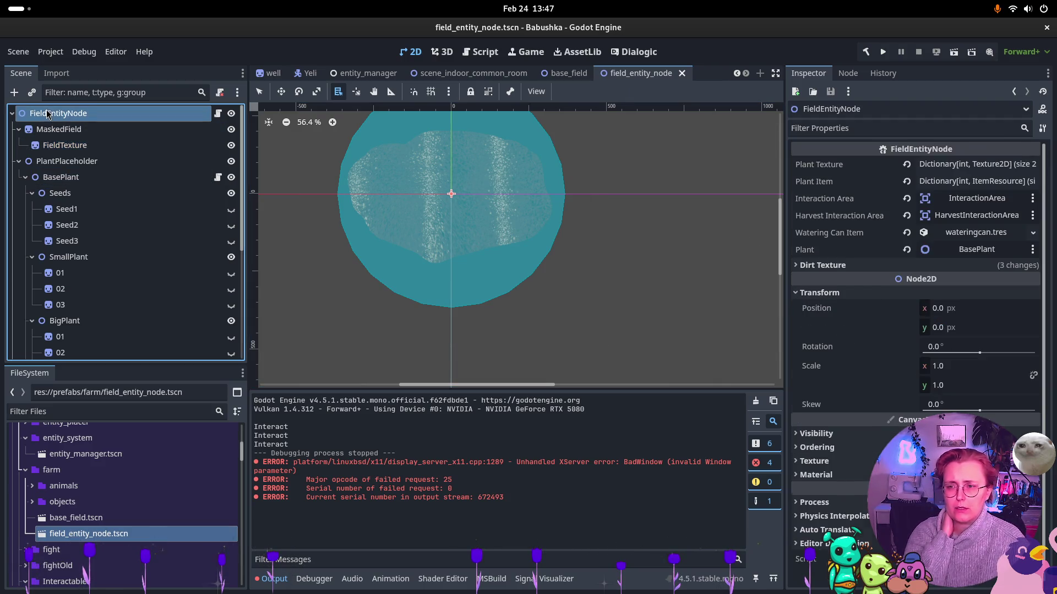
{"action": "left_click", "coordinate": [817, 447]}
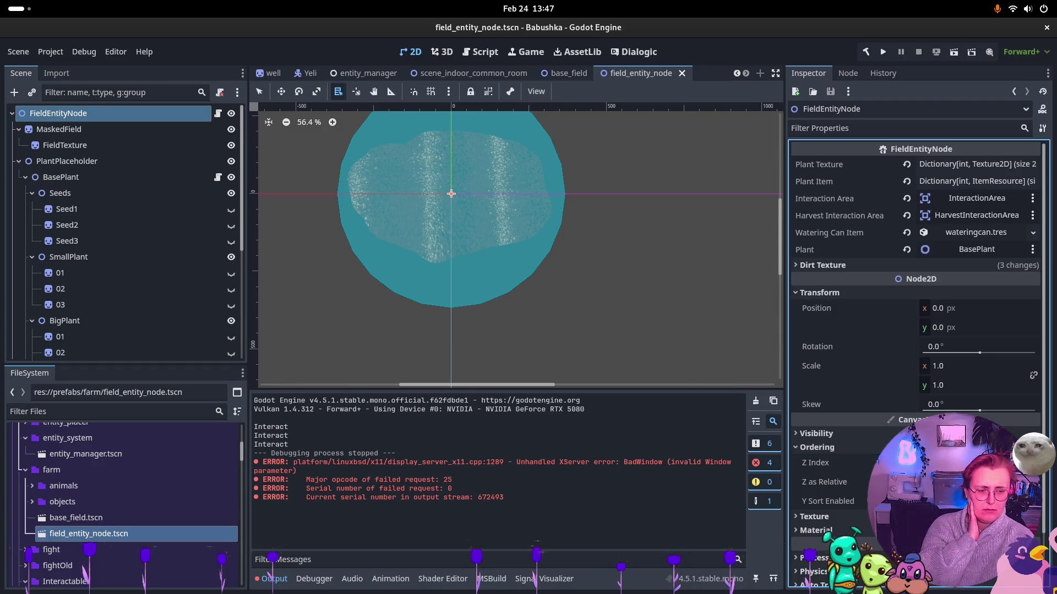
{"action": "key", "text": "Down"}
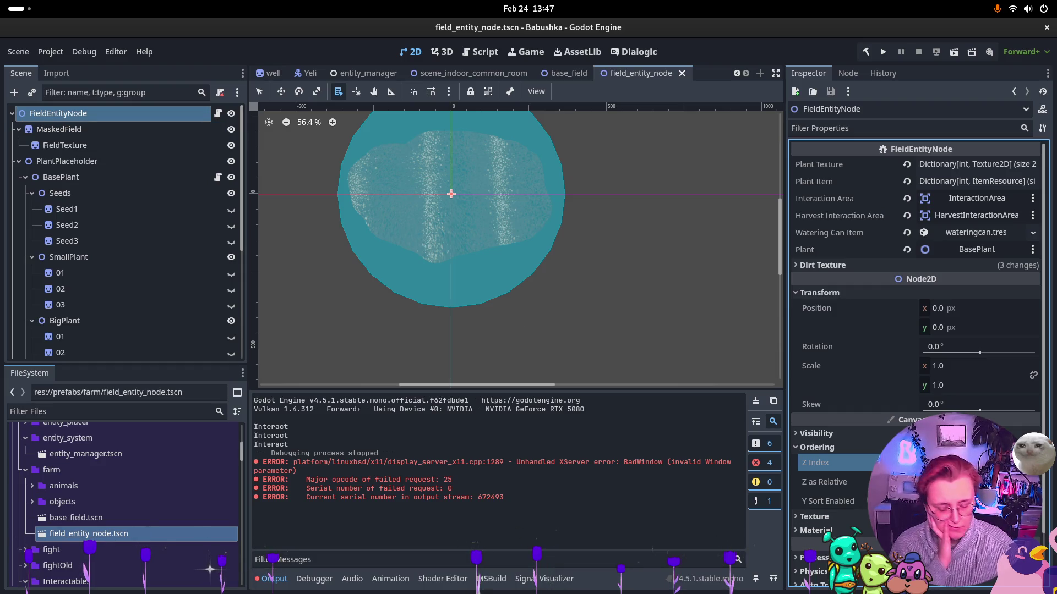
Set MaskedField's Z Index to -1 and save the field entity scene
{"action": "left_click", "coordinate": [125, 128]}
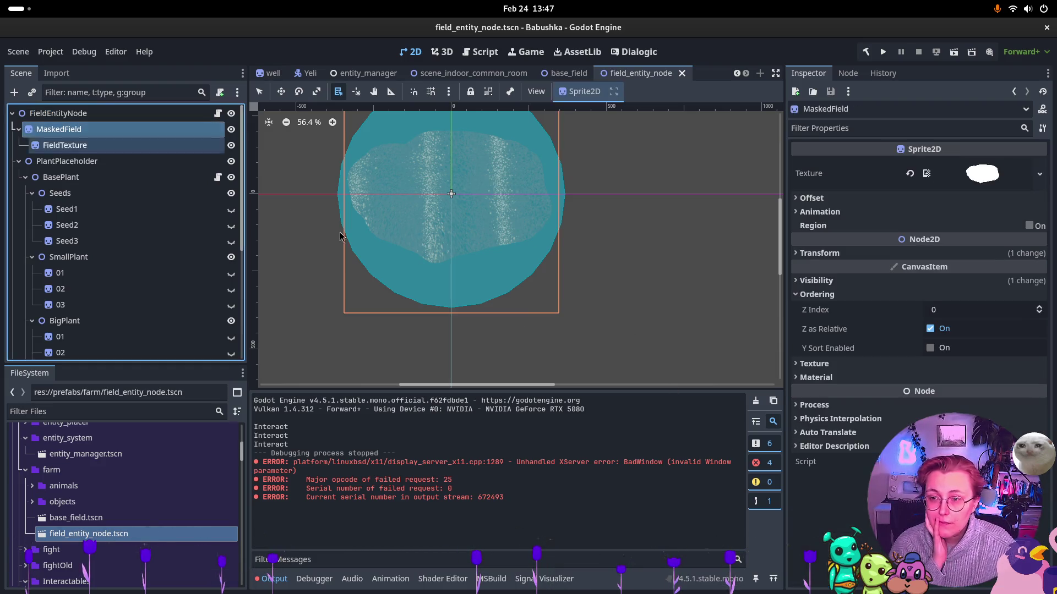
{"action": "left_click", "coordinate": [970, 312]}
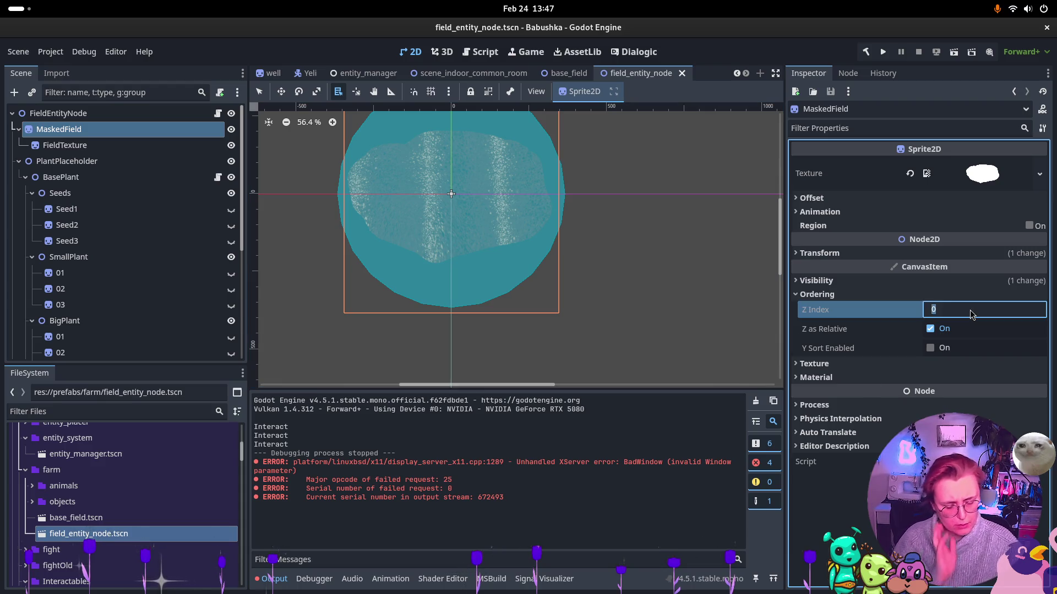
{"action": "type", "text": "-1"}
{"action": "key", "text": "Return"}
{"action": "key", "text": "ctrl+s"}
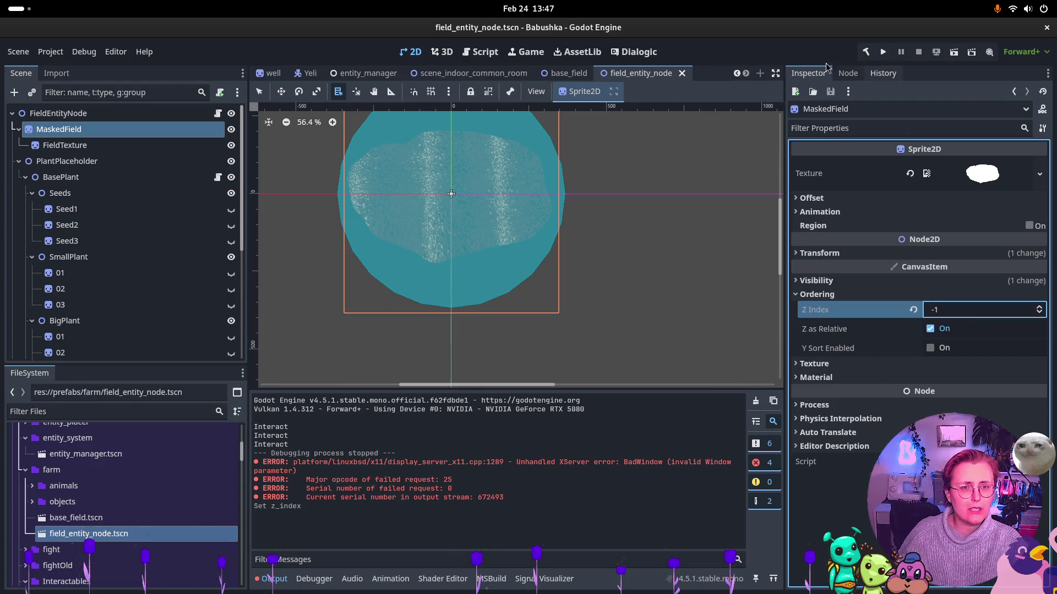
{"action": "scroll", "coordinate": [326, 76], "scroll_direction": "up", "scroll_amount": 3}
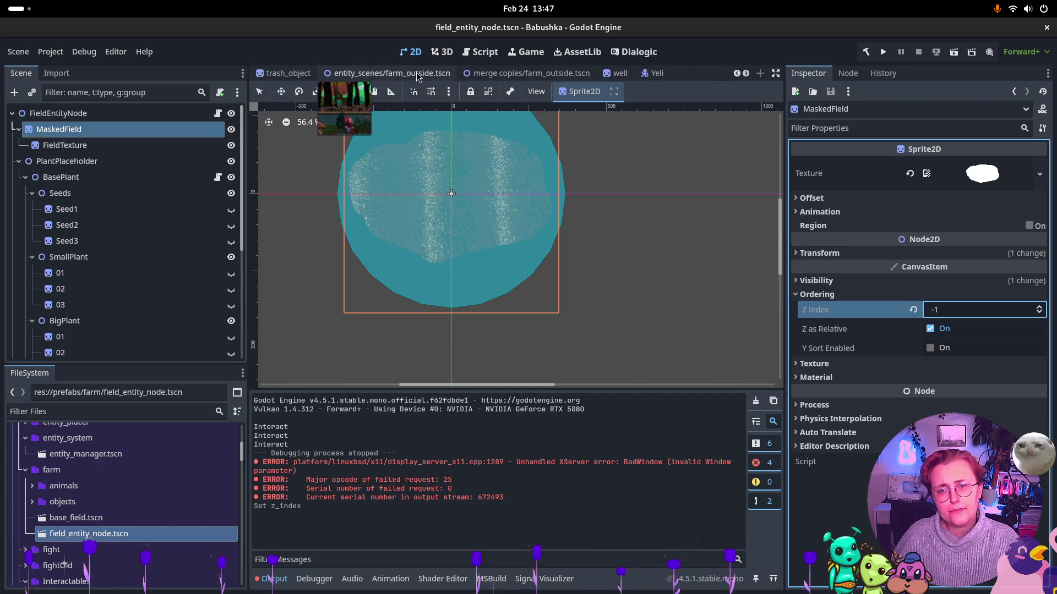
Run farm_outside.tscn, till four field patches while walking right, then stop with F8
{"action": "left_click", "coordinate": [416, 77]}
{"action": "left_click", "coordinate": [953, 54]}
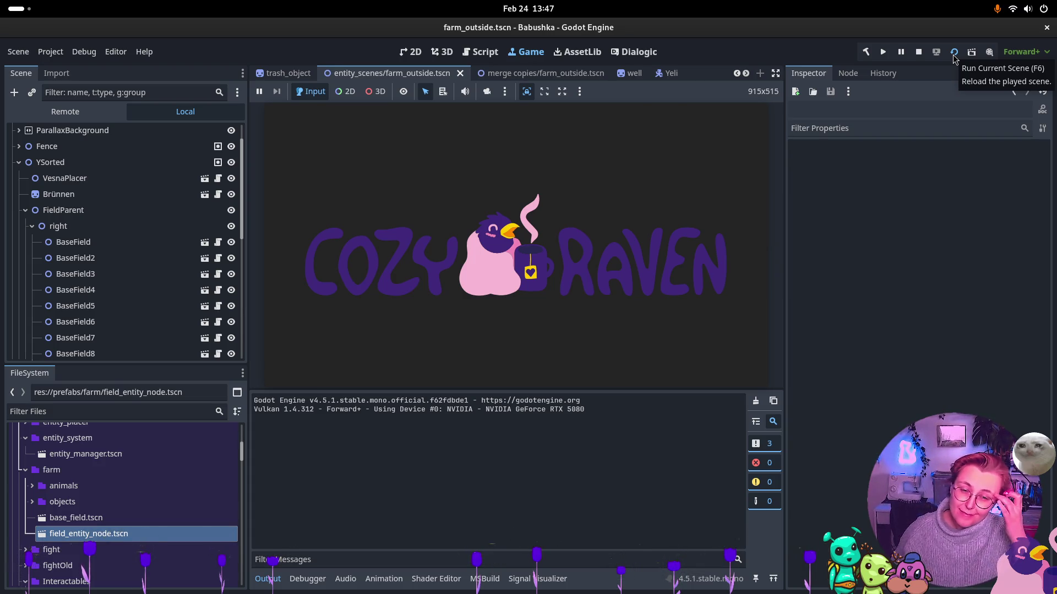
{"action": "left_click", "coordinate": [534, 270]}
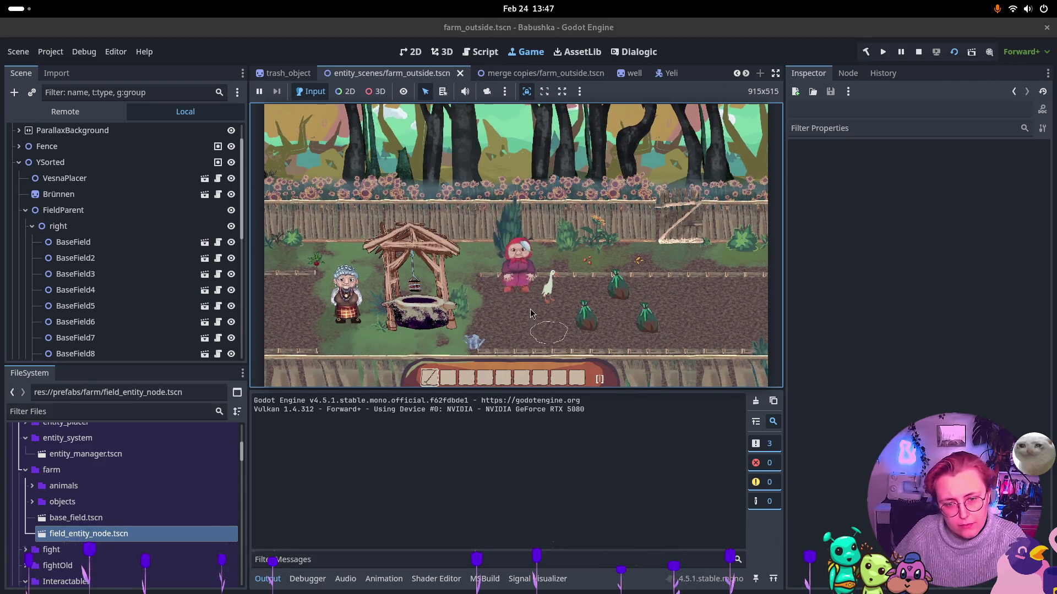
{"action": "key", "text": "e"}
{"action": "key", "text": "d"}
{"action": "key", "text": "e"}
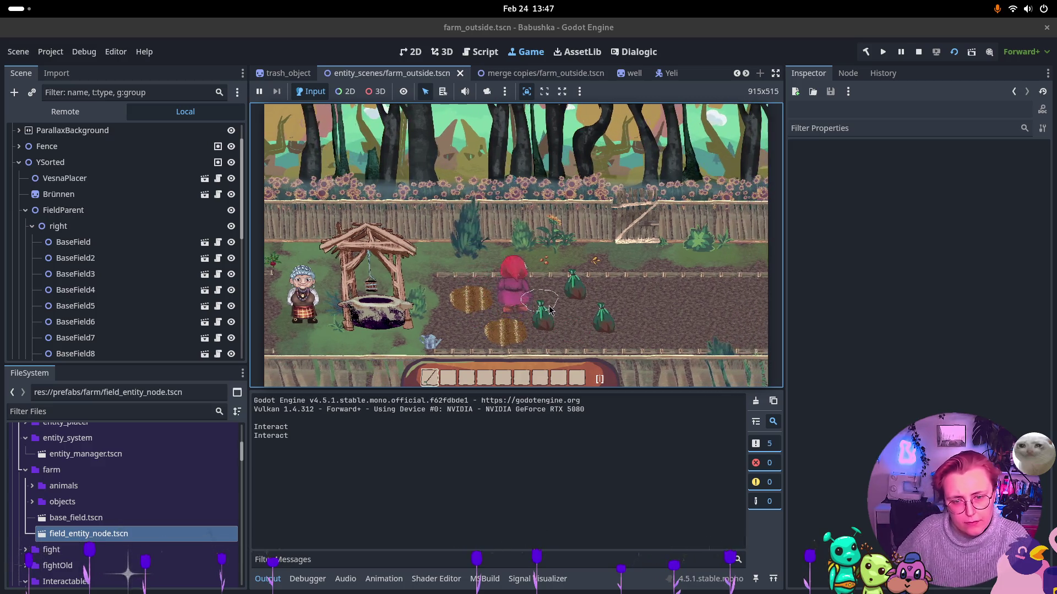
{"action": "key", "text": "d"}
{"action": "key", "text": "e"}
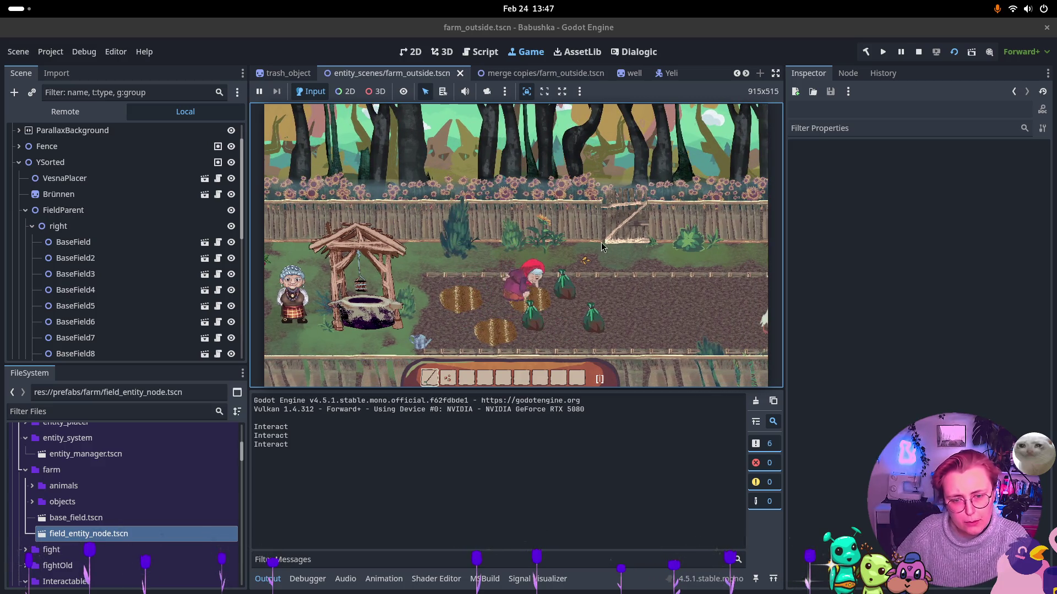
{"action": "key", "text": "d"}
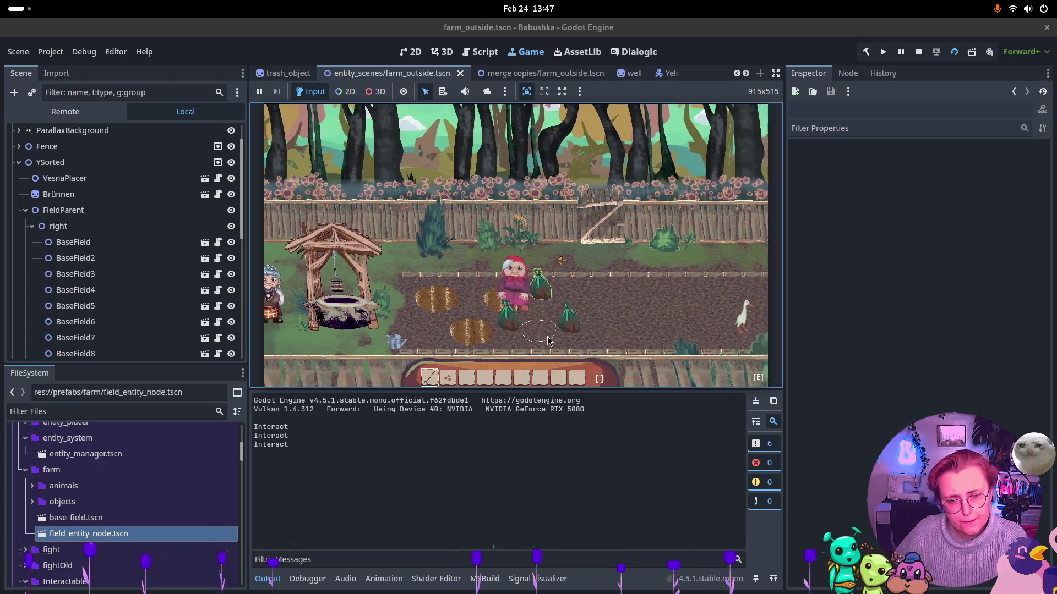
{"action": "key", "text": "e"}
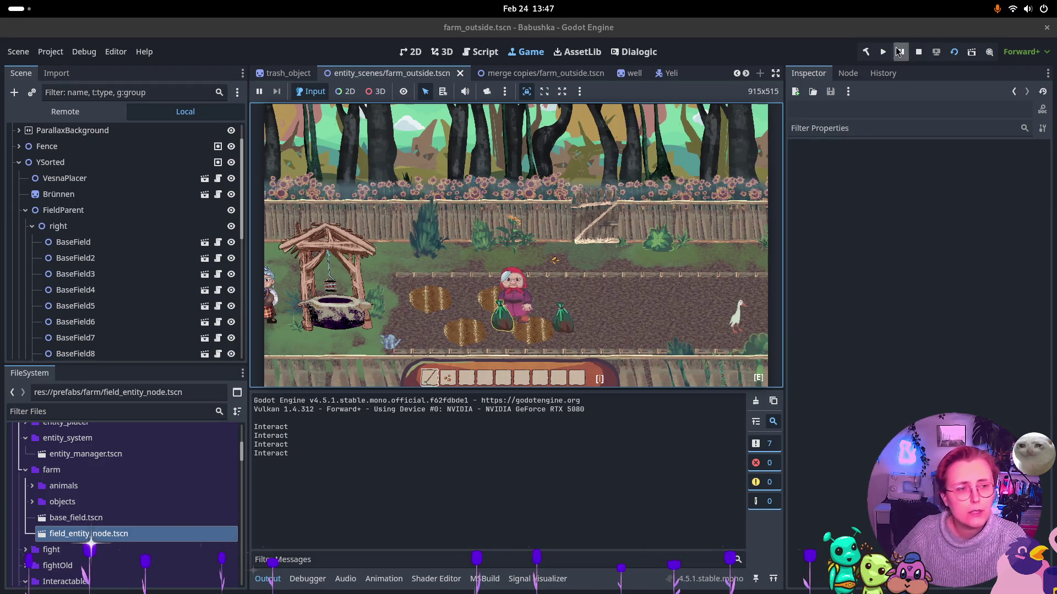
{"action": "key", "text": "F8"}
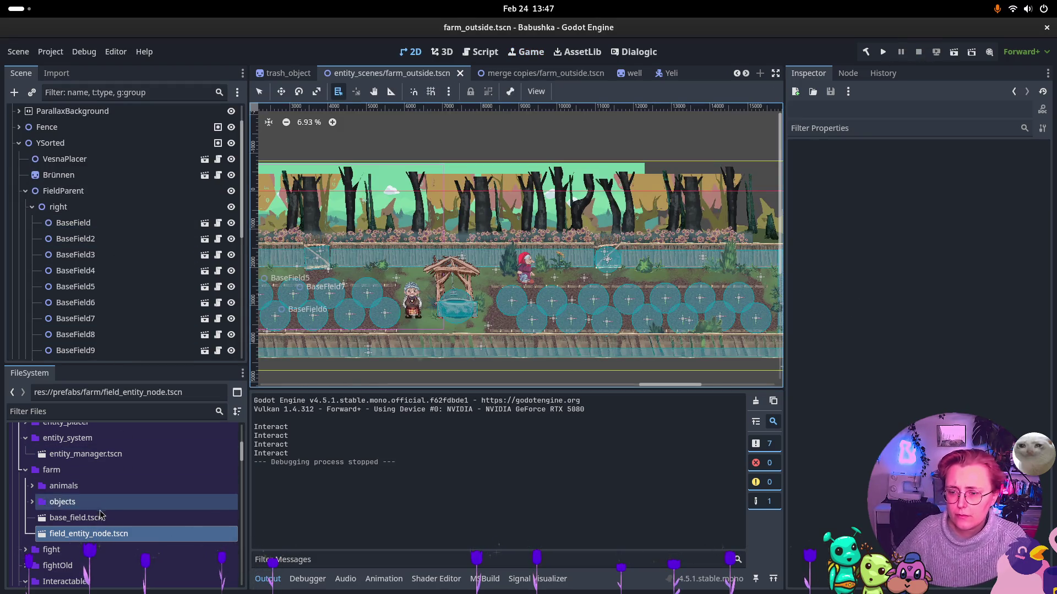
In field_entity_node.tscn, change MaskedField's Z Index from -1 to -5, save, and return to farm_outside.tscn
{"action": "double_click", "coordinate": [129, 531]}
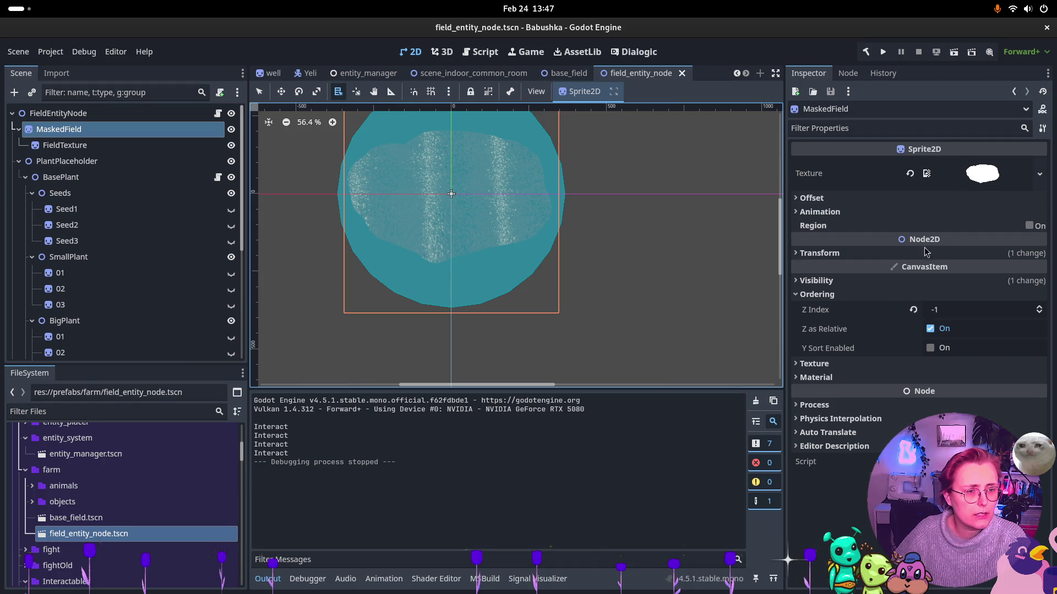
{"action": "left_click", "coordinate": [984, 311]}
{"action": "type", "text": "-5"}
{"action": "key", "text": "Return"}
{"action": "key", "text": "ctrl+s"}
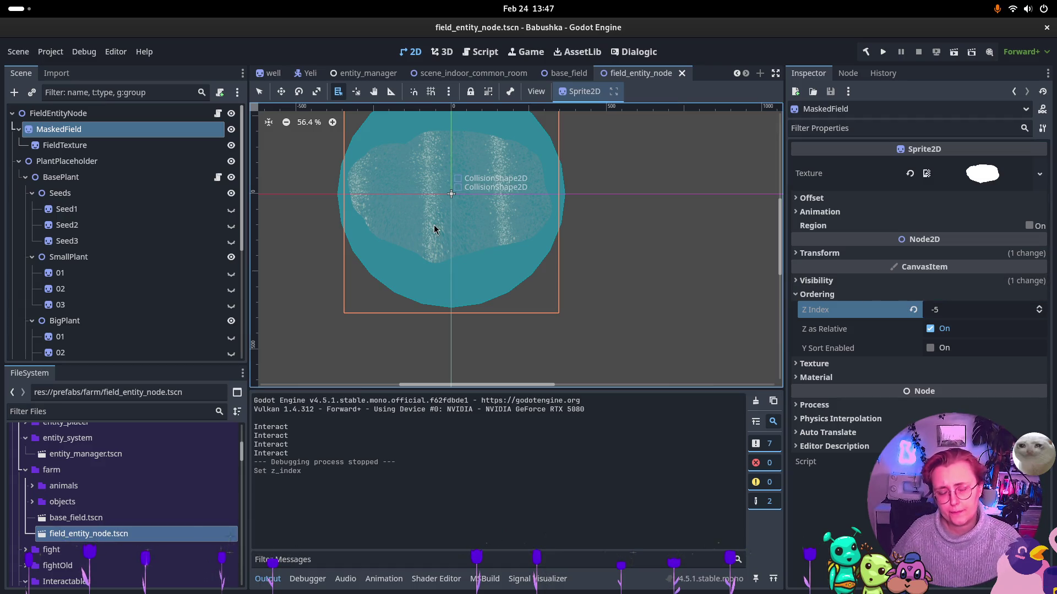
{"action": "scroll", "coordinate": [460, 71], "scroll_direction": "up", "scroll_amount": 5}
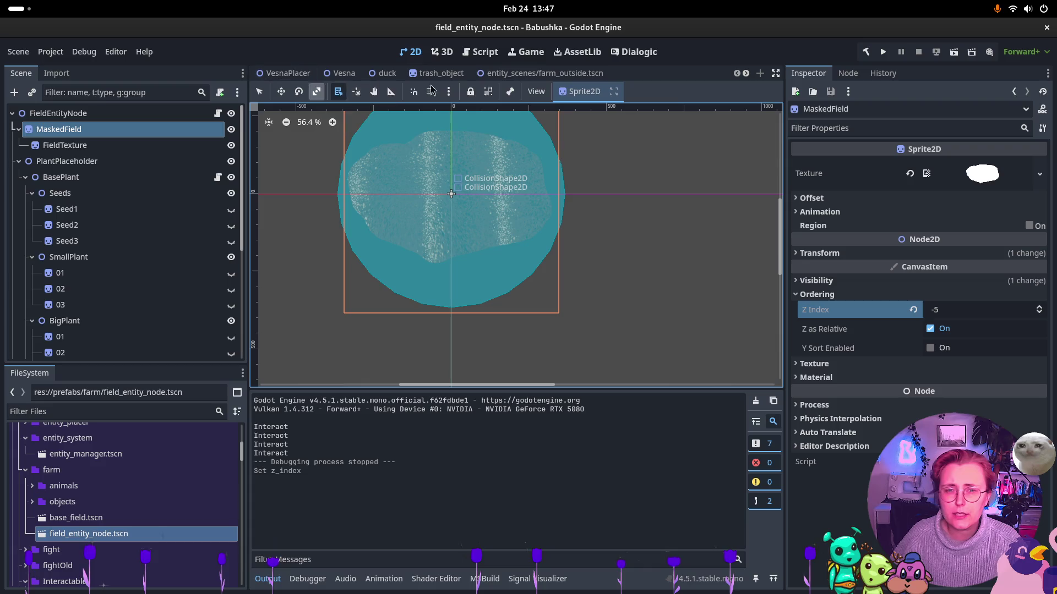
{"action": "left_click", "coordinate": [573, 74]}
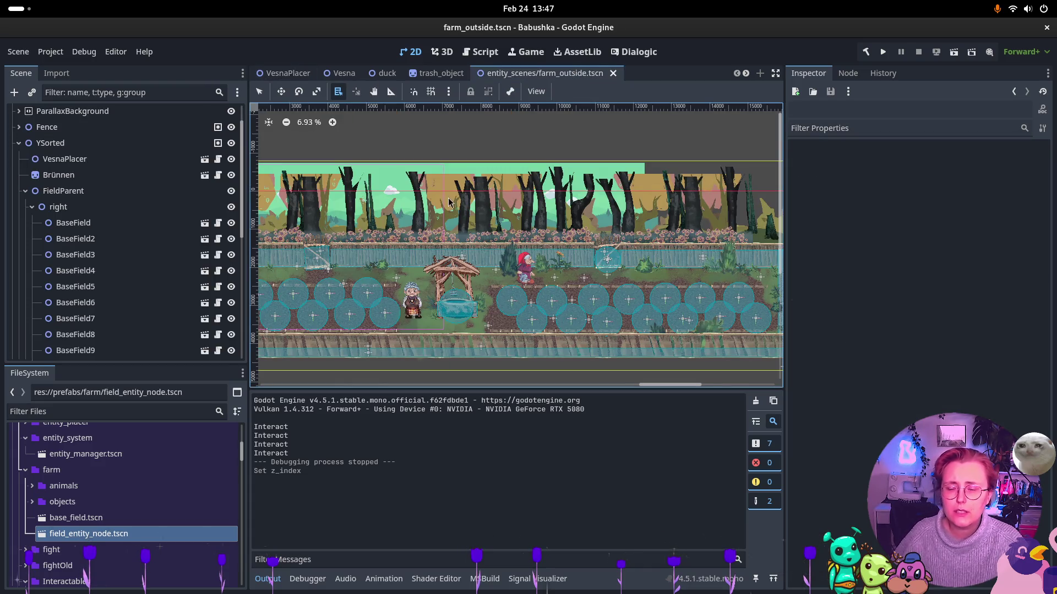
Expand ParallaxBackground's ground layer and select the floortile00 sprite's Ordering settings
{"action": "left_click", "coordinate": [19, 143]}
{"action": "left_click", "coordinate": [18, 142]}
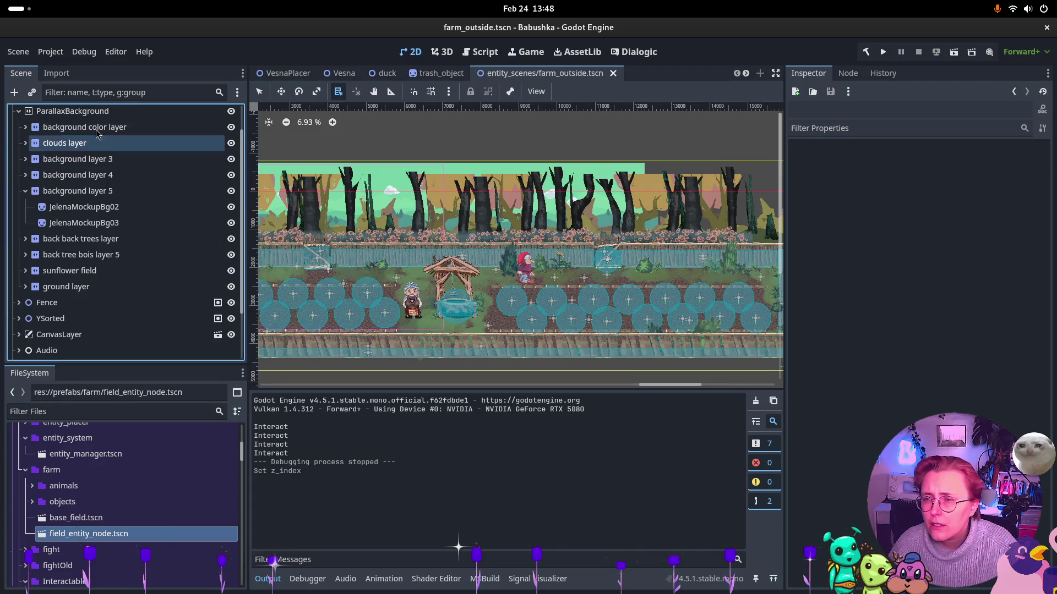
{"action": "left_click", "coordinate": [25, 191]}
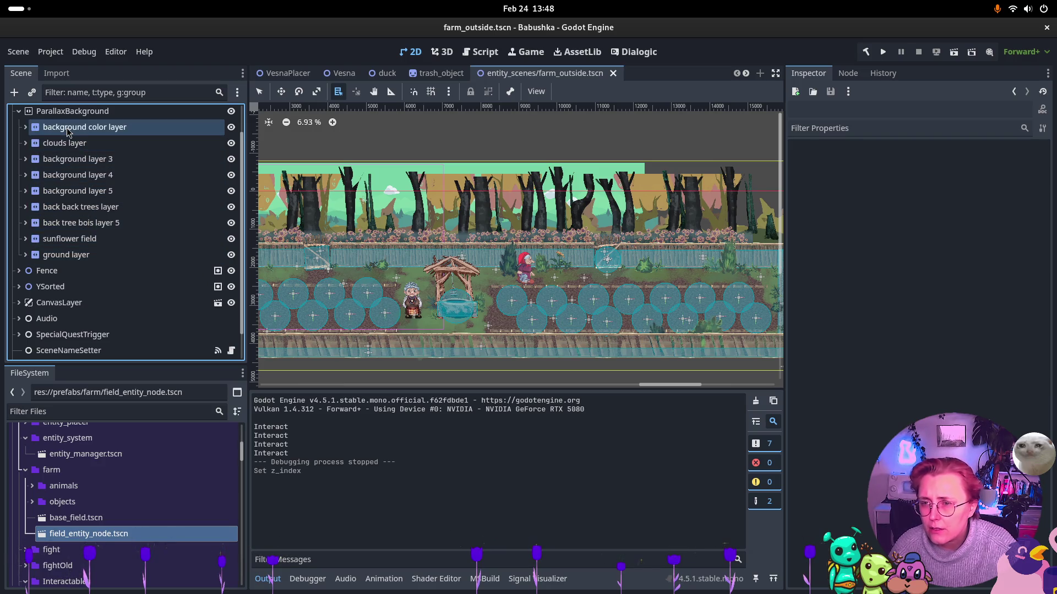
{"action": "left_click", "coordinate": [46, 257]}
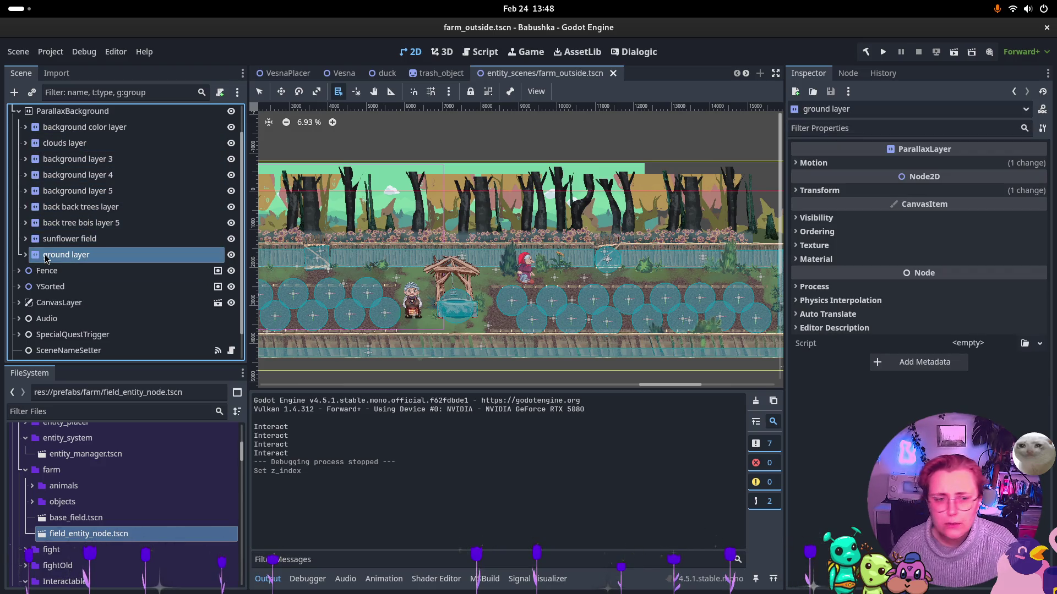
{"action": "left_click", "coordinate": [817, 232]}
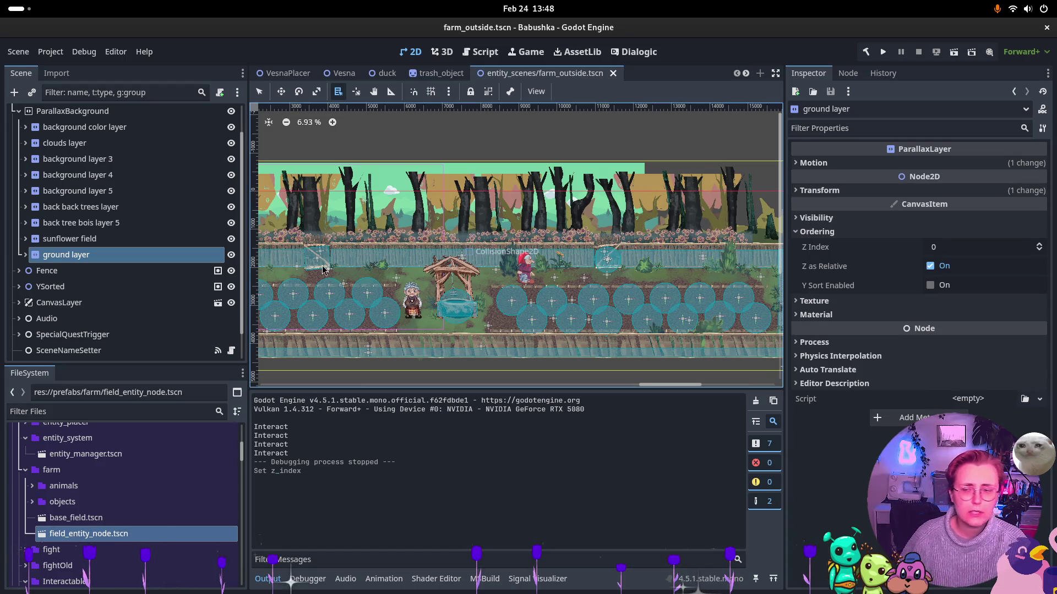
{"action": "left_click", "coordinate": [25, 255]}
{"action": "left_click", "coordinate": [68, 270]}
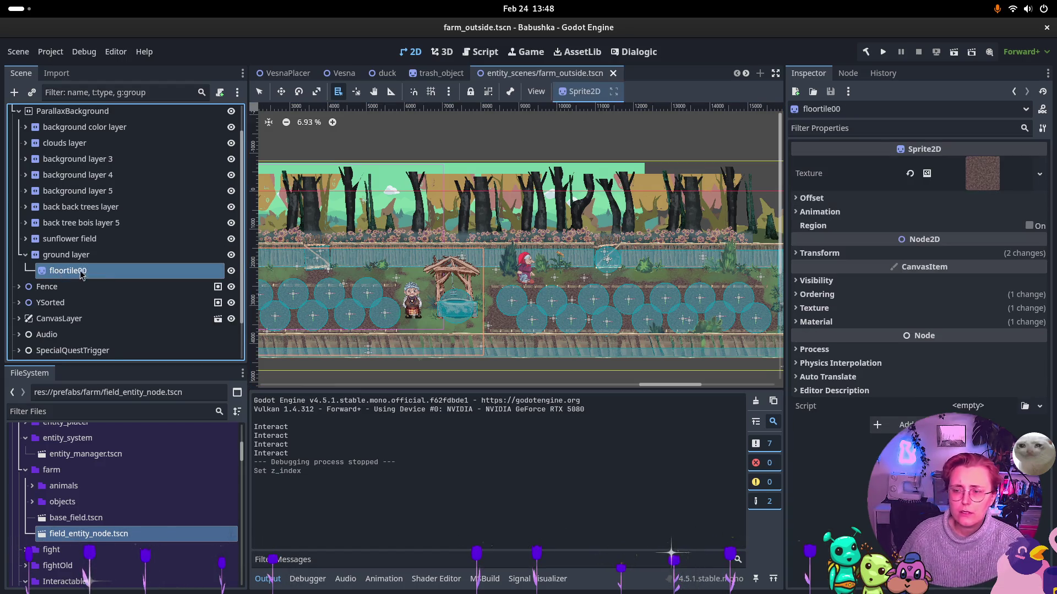
{"action": "left_click", "coordinate": [827, 296]}
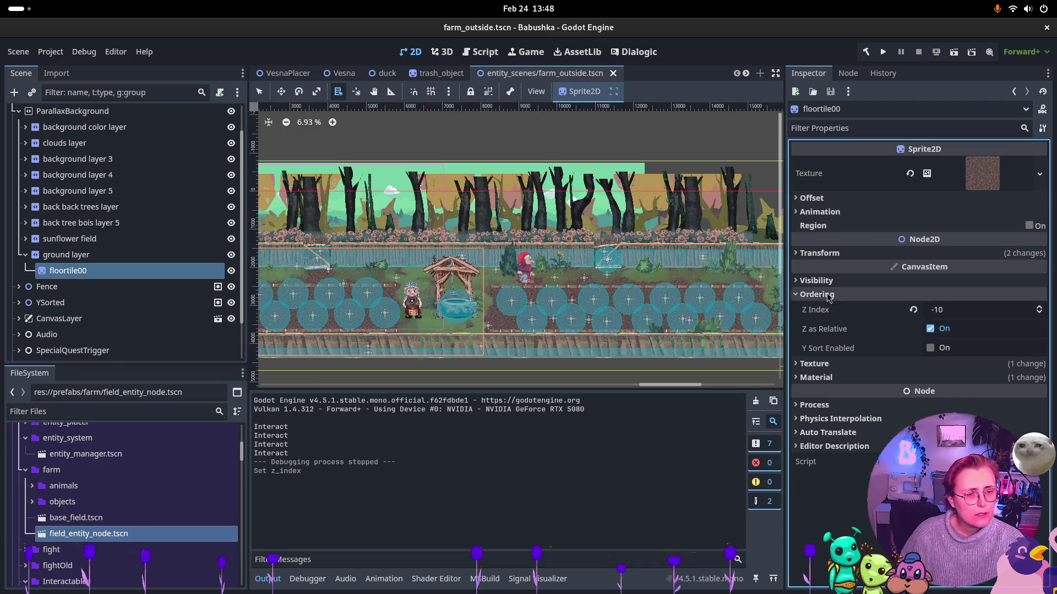
Set floortile00's Z Index to -50, then save and run the farm scene
{"action": "left_click", "coordinate": [948, 305]}
{"action": "type", "text": "-1"}
{"action": "key", "text": "Return"}
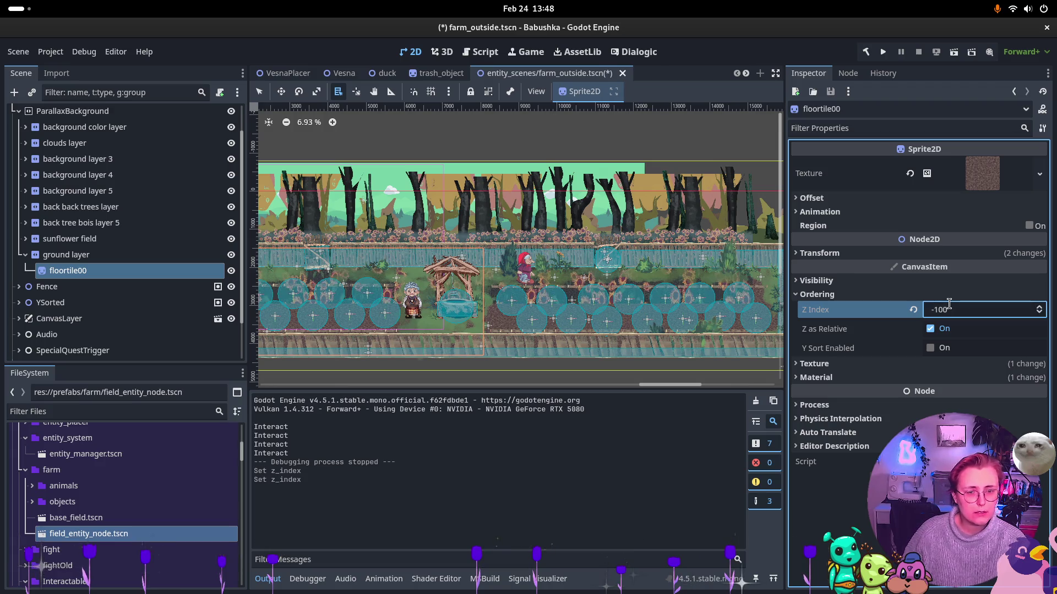
{"action": "key", "text": "ctrl+z"}
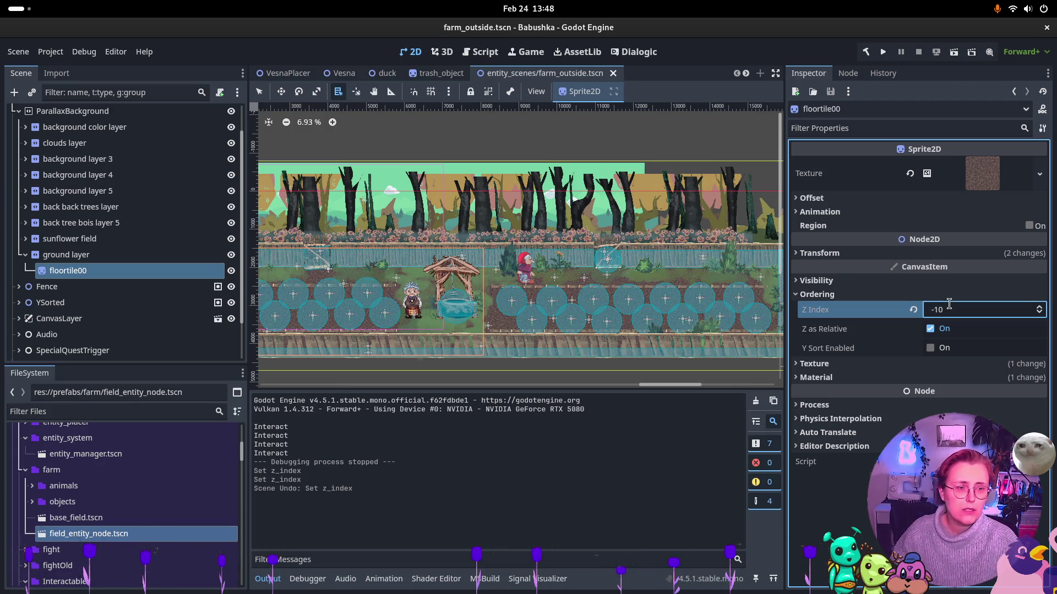
{"action": "left_click", "coordinate": [996, 314]}
{"action": "type", "text": "-50"}
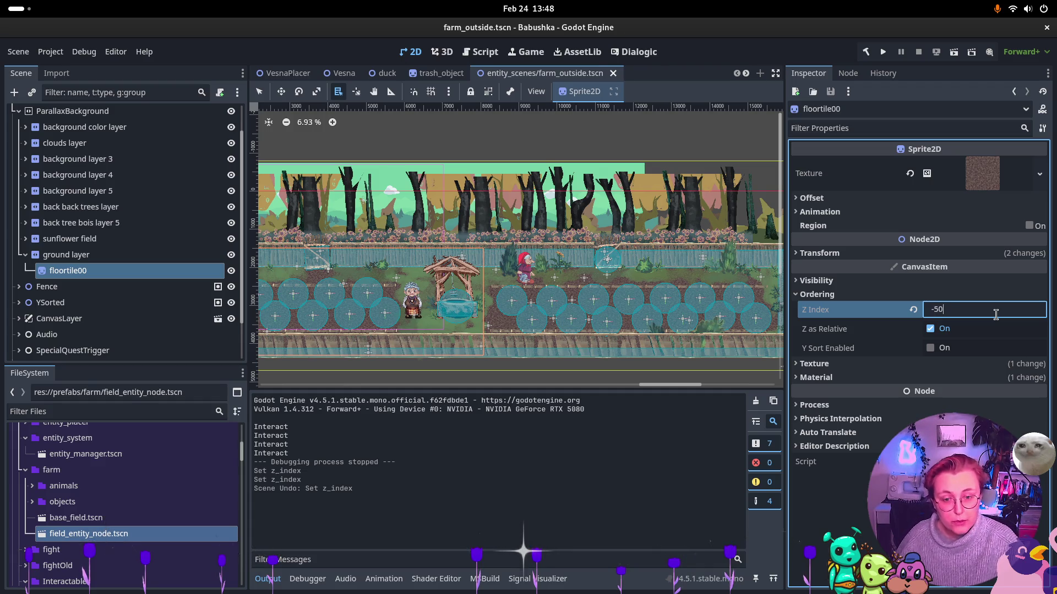
{"action": "key", "text": "Return"}
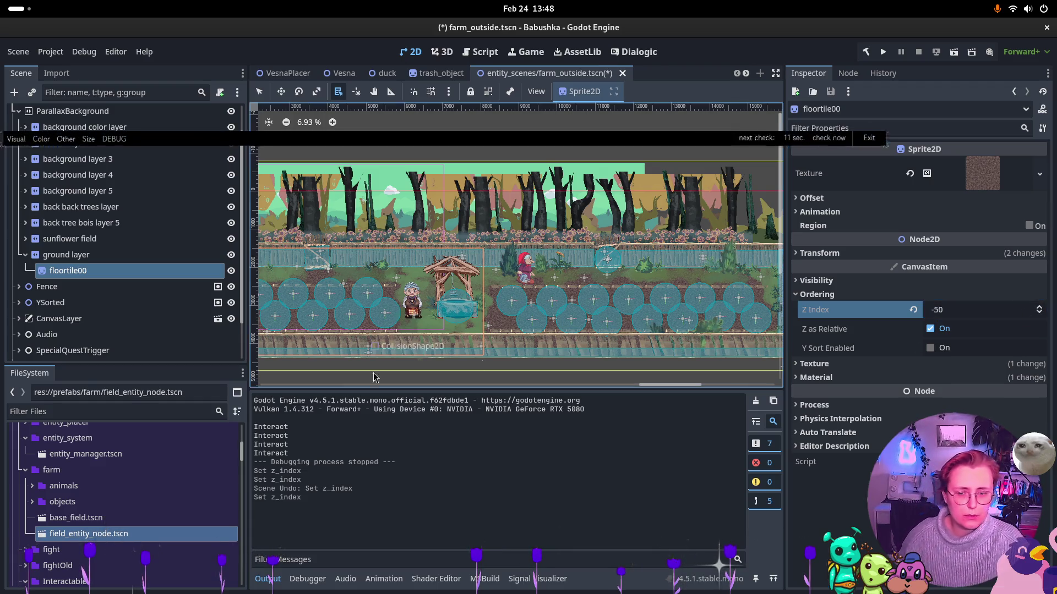
{"action": "right_click", "coordinate": [549, 295]}
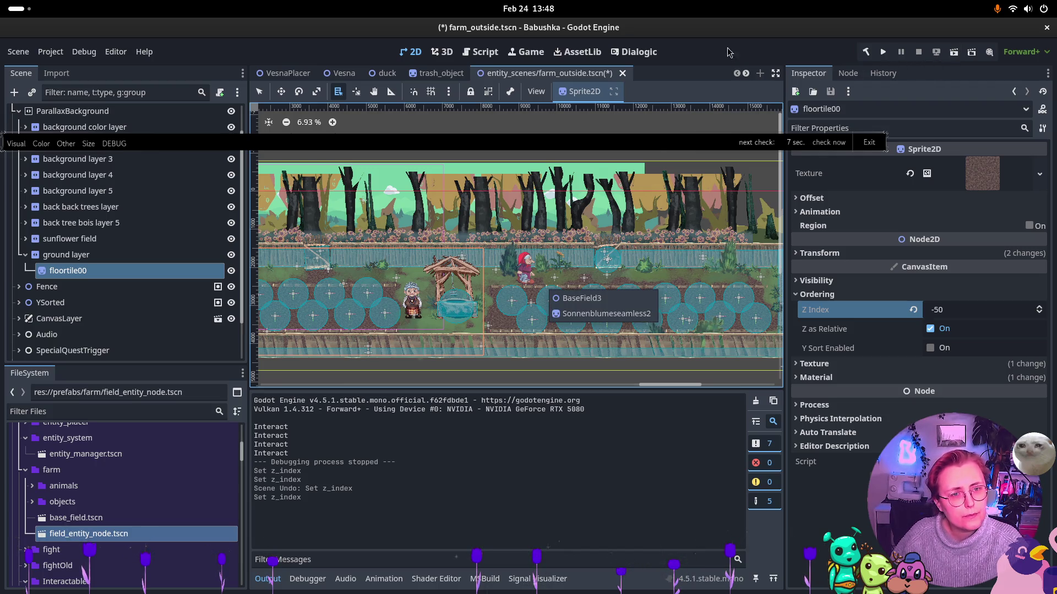
{"action": "left_click", "coordinate": [953, 51]}
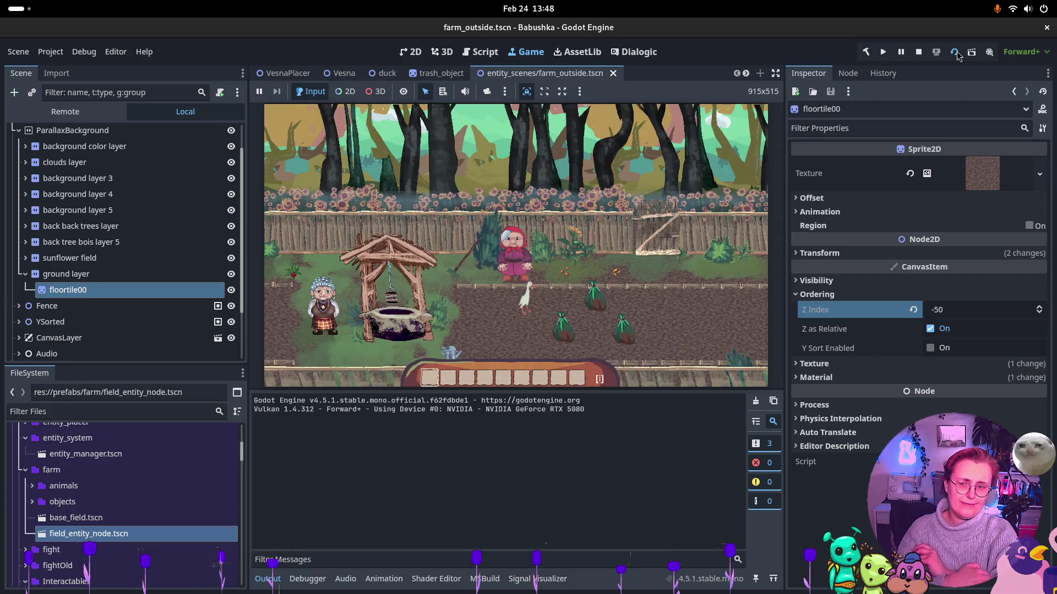
Walk the player around the farm and down onto the field
{"action": "left_click", "coordinate": [564, 313]}
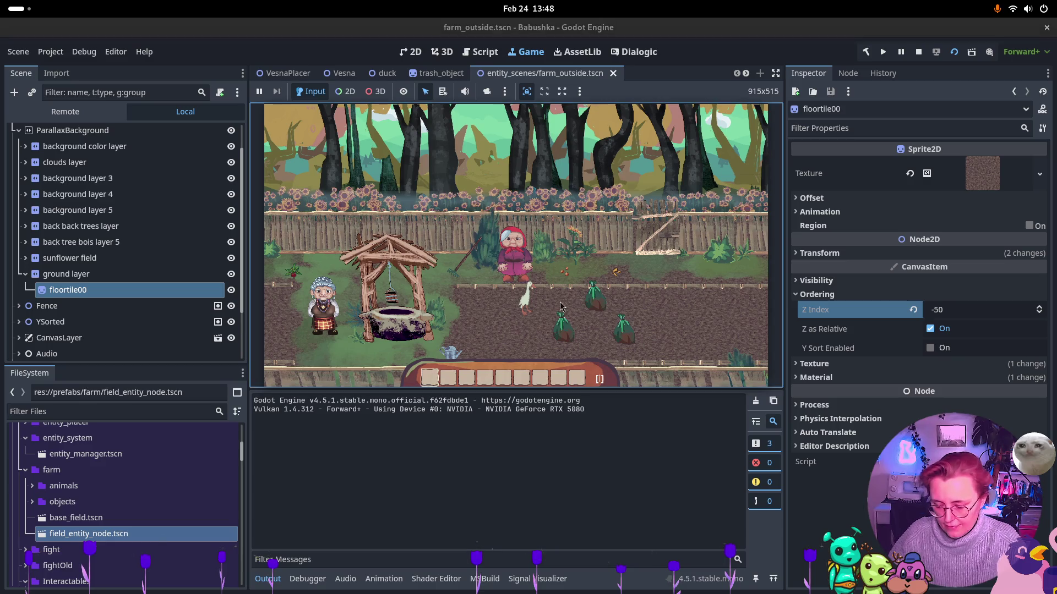
{"action": "key", "text": "s"}
{"action": "key", "text": "d"}
{"action": "key", "text": "w"}
{"action": "key", "text": "a"}
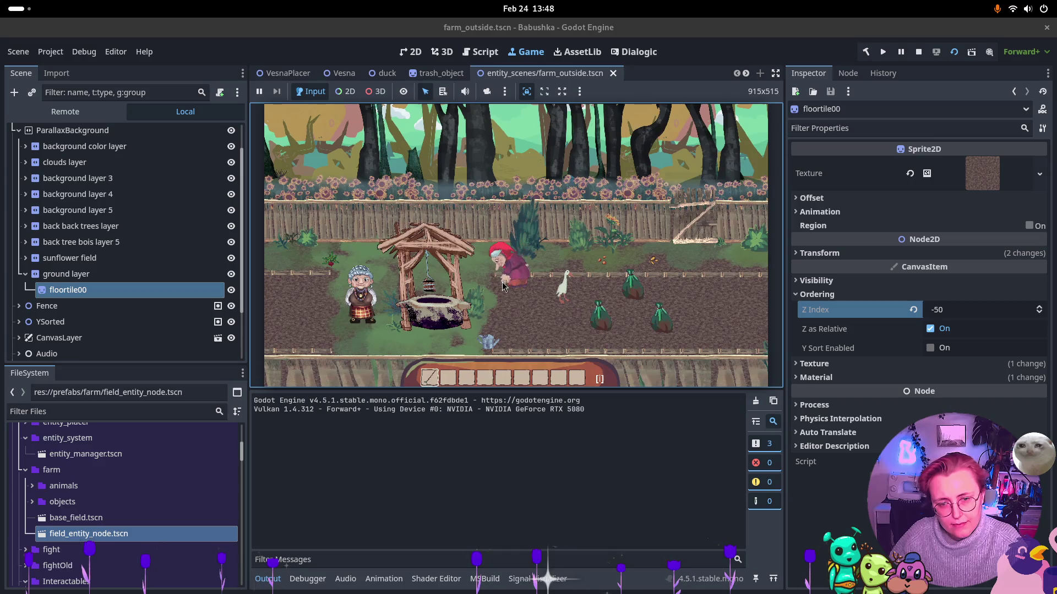
{"action": "key", "text": "s"}
Till three soil patches along the field row, then stop the game
{"action": "left_click", "coordinate": [516, 312]}
{"action": "key", "text": "d"}
{"action": "key", "text": "s"}
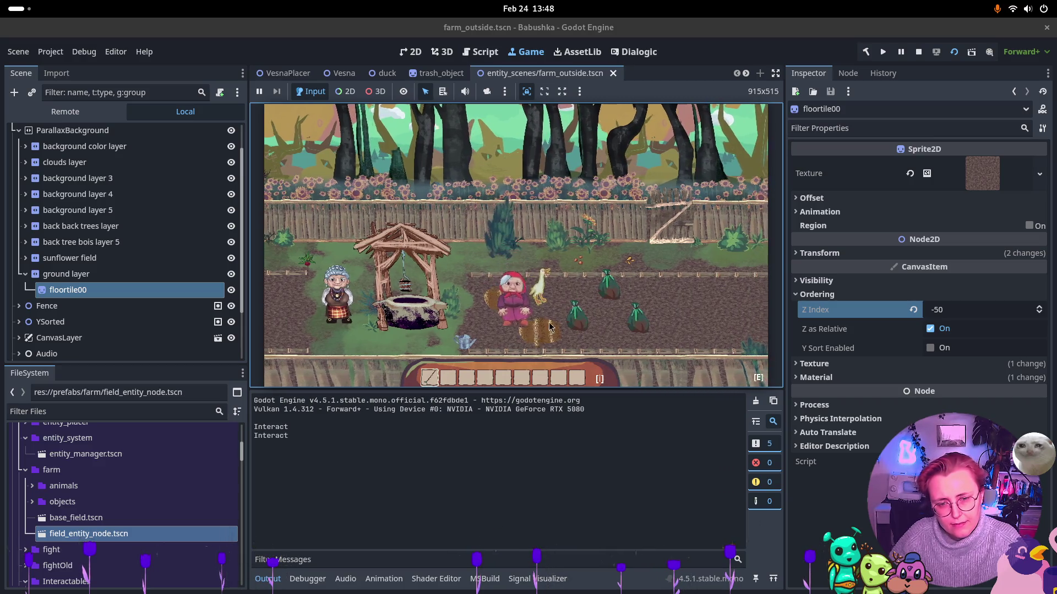
{"action": "left_click", "coordinate": [545, 306]}
{"action": "left_click", "coordinate": [562, 300]}
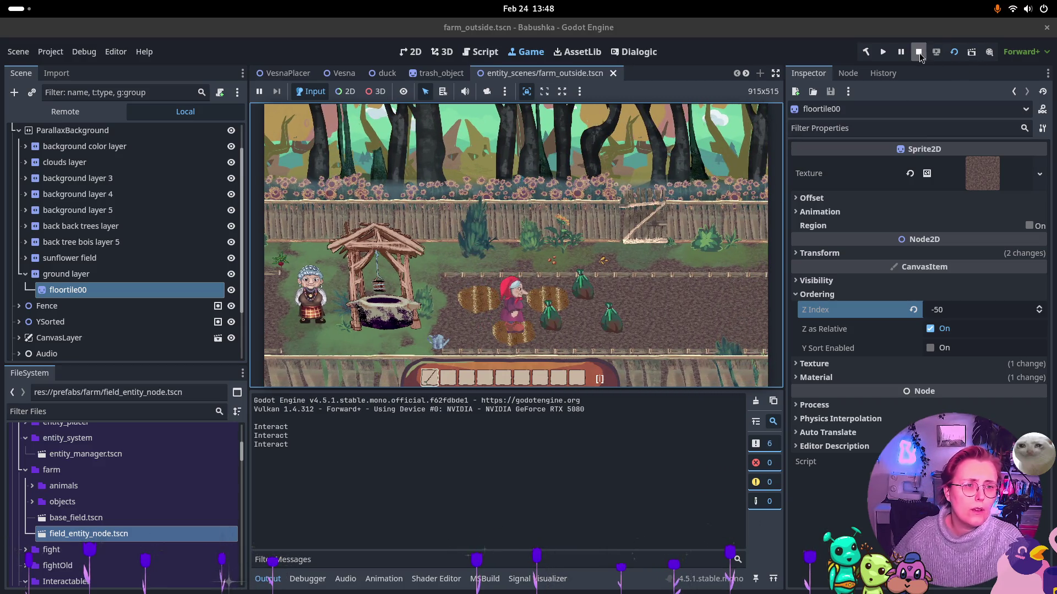
{"action": "left_click", "coordinate": [918, 51]}
{"action": "key", "text": "super"}
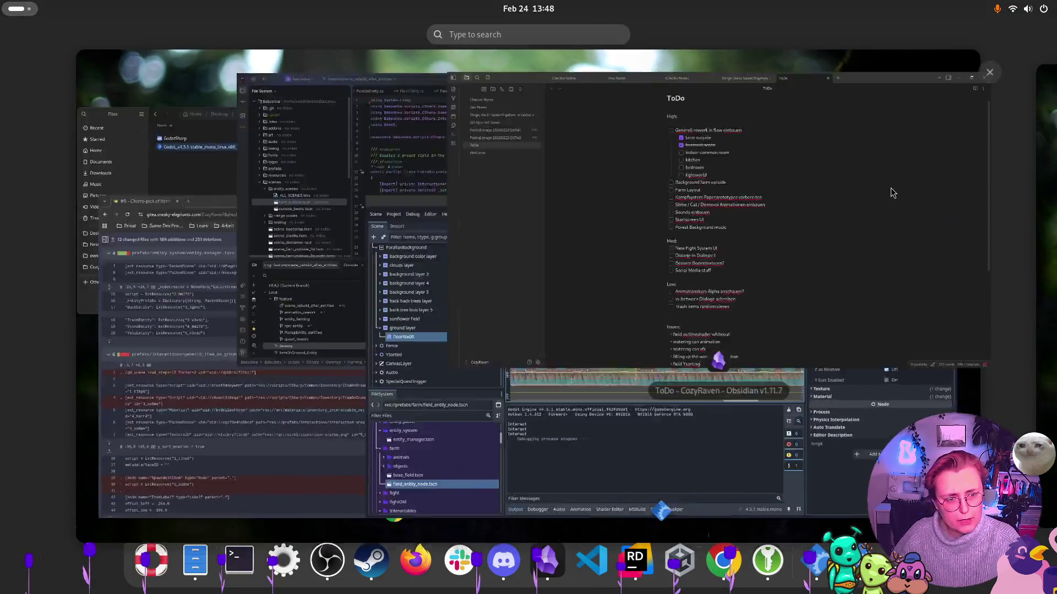
Tick off 'field Ysorting' in Obsidian's ToDo note, then bring Rider to the front
{"action": "left_click", "coordinate": [892, 193]}
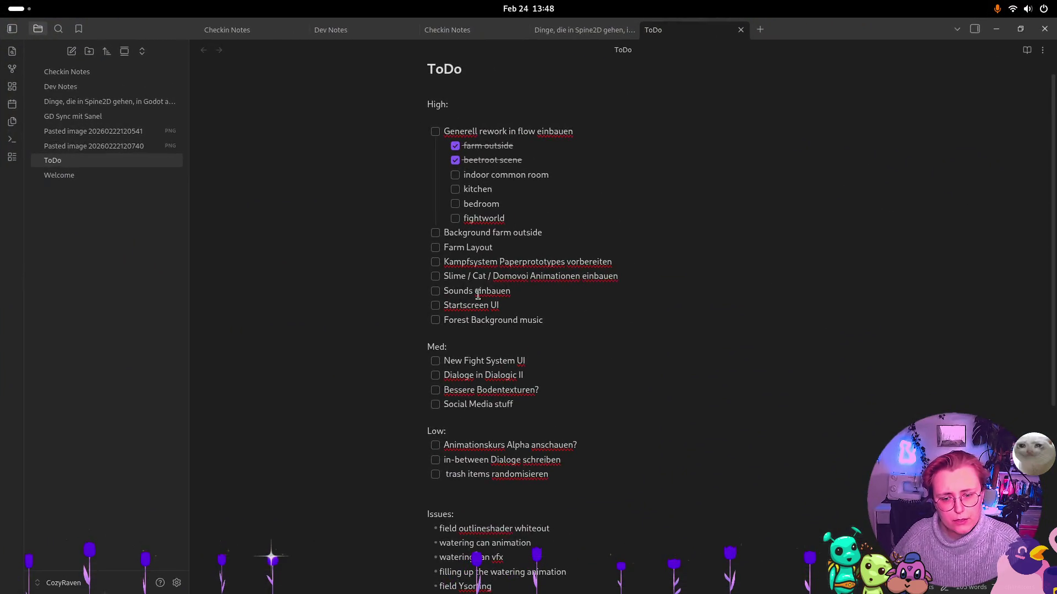
{"action": "scroll", "coordinate": [461, 552], "scroll_direction": "down", "scroll_amount": 2}
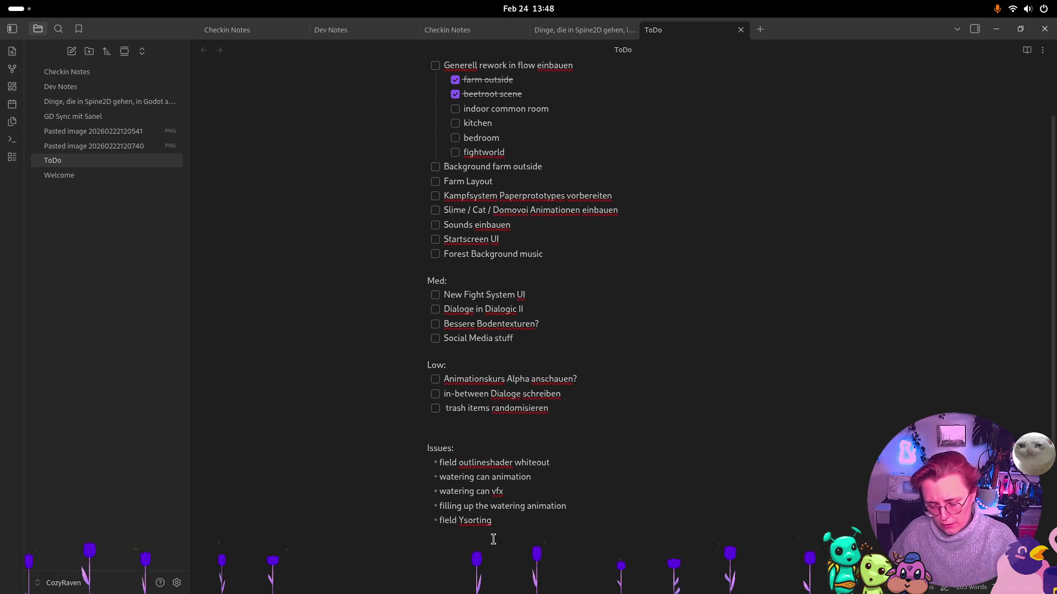
{"action": "key", "text": "ctrl+Return"}
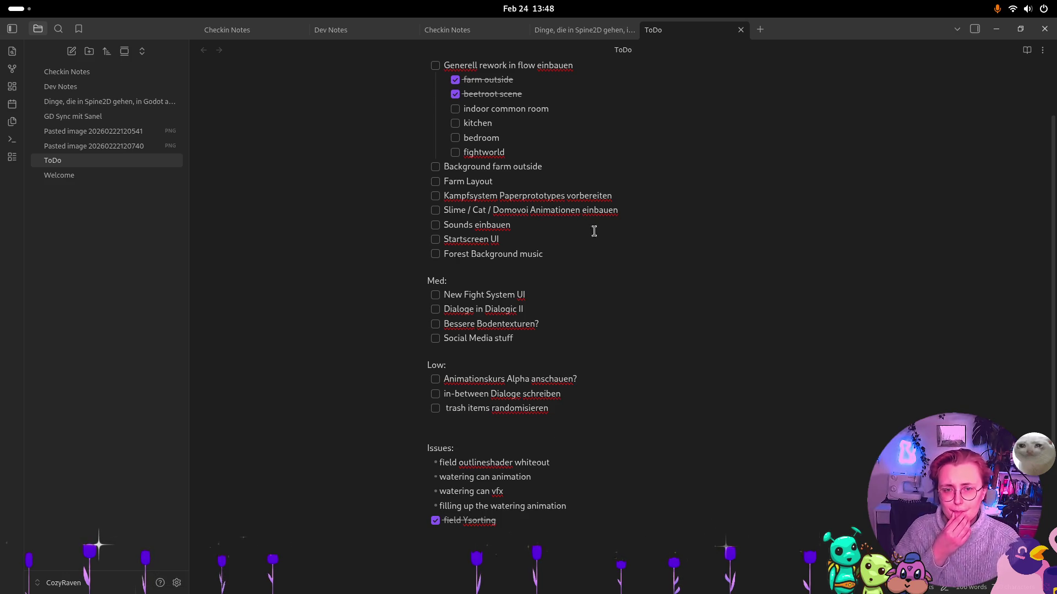
{"action": "key", "text": "super"}
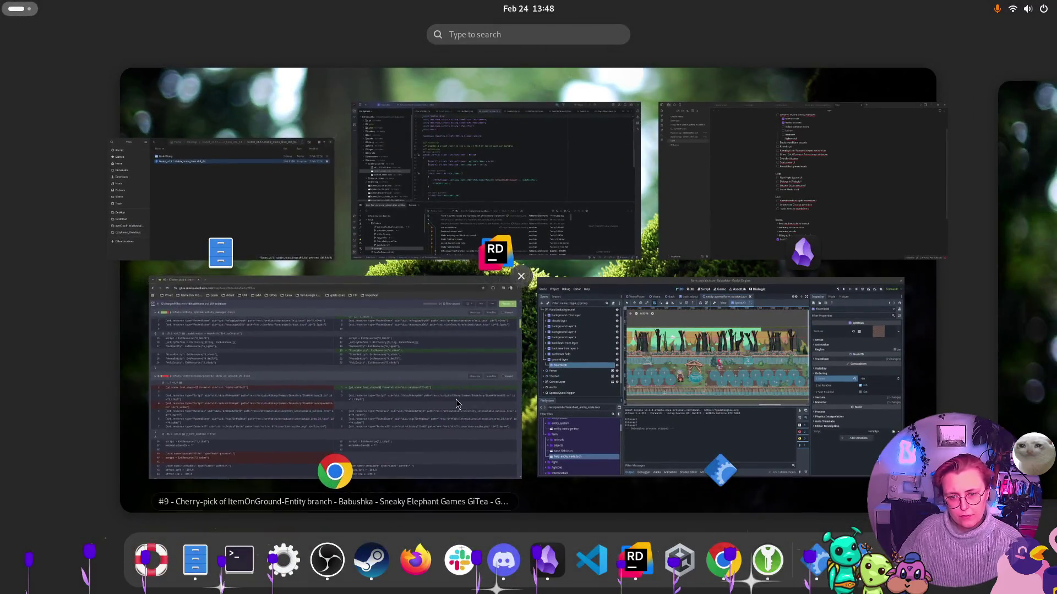
{"action": "left_click", "coordinate": [525, 198]}
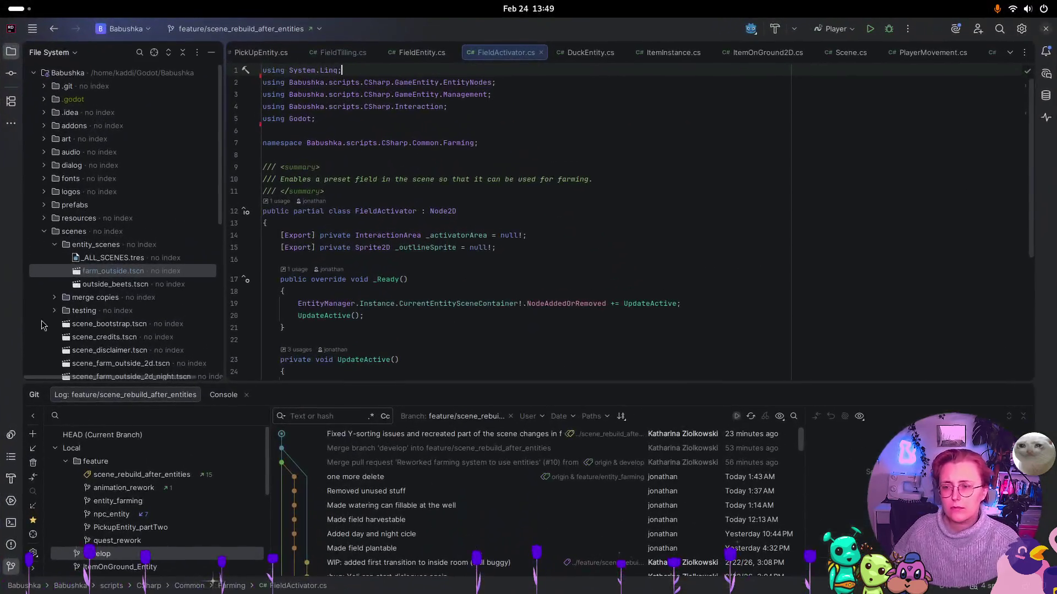
Begin the commit message with 'fixed missing entity type' for the pickups fix
{"action": "left_click", "coordinate": [12, 75]}
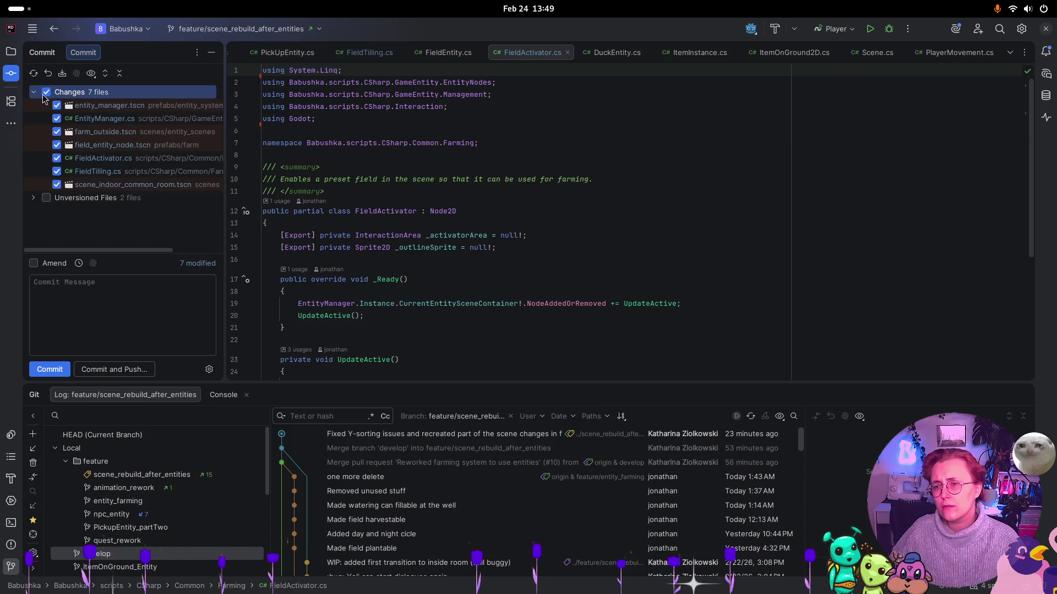
{"action": "left_click", "coordinate": [125, 317]}
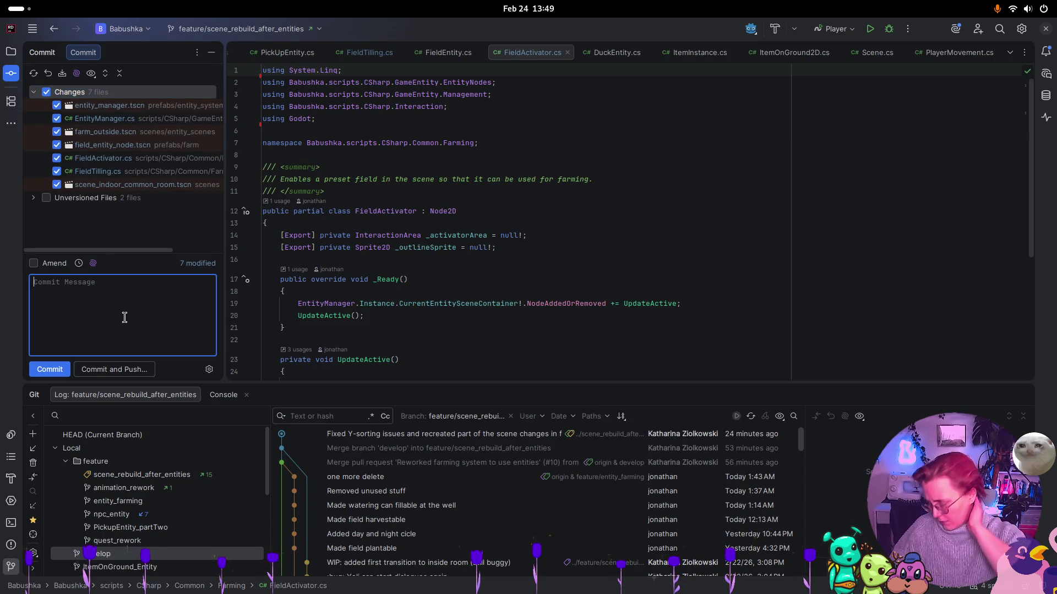
{"action": "type", "text": "fIXED"}
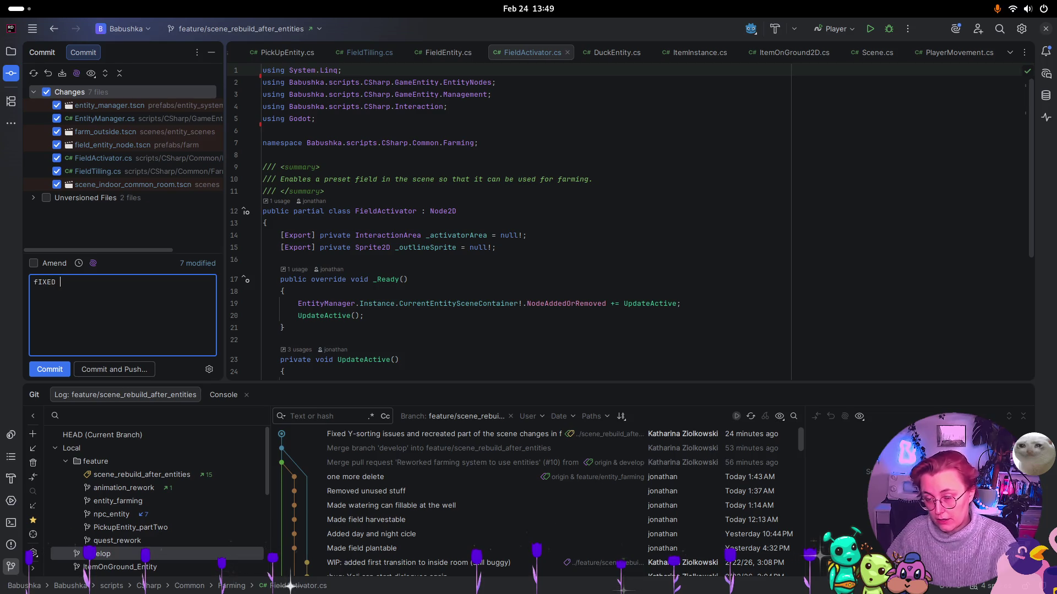
{"action": "key", "text": "BackSpace"}
{"action": "key", "text": "BackSpace"}
{"action": "key", "text": "BackSpace"}
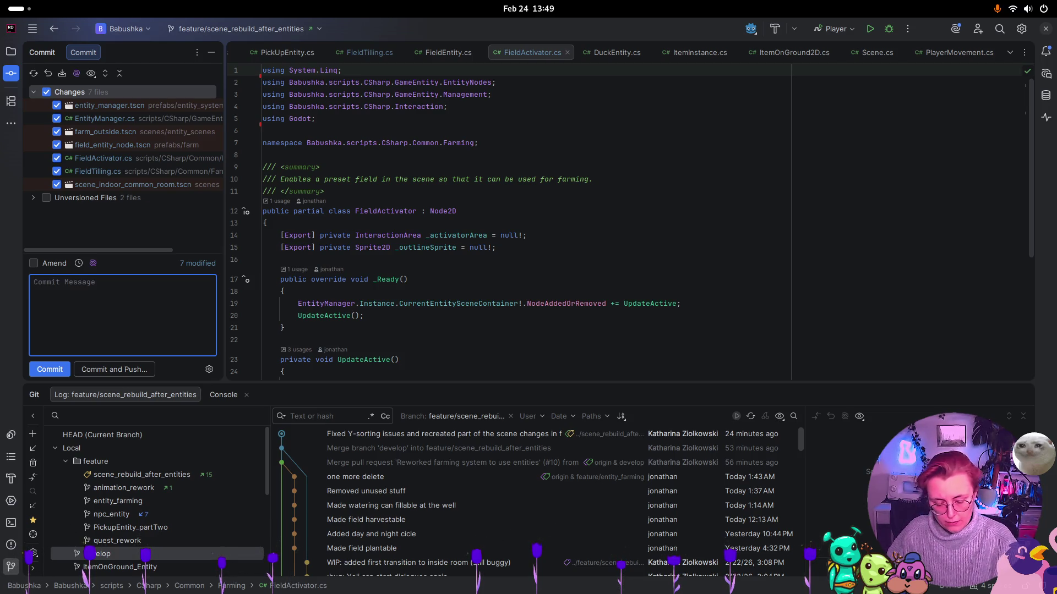
{"action": "type", "text": "fixed"}
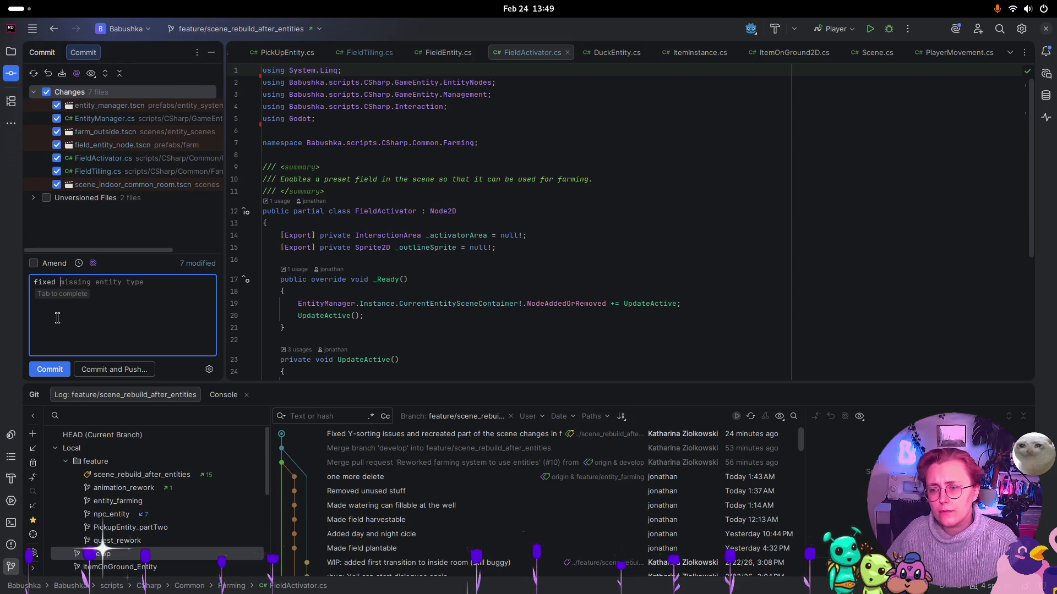
{"action": "key", "text": "Tab"}
{"action": "type", "text": "typ"}
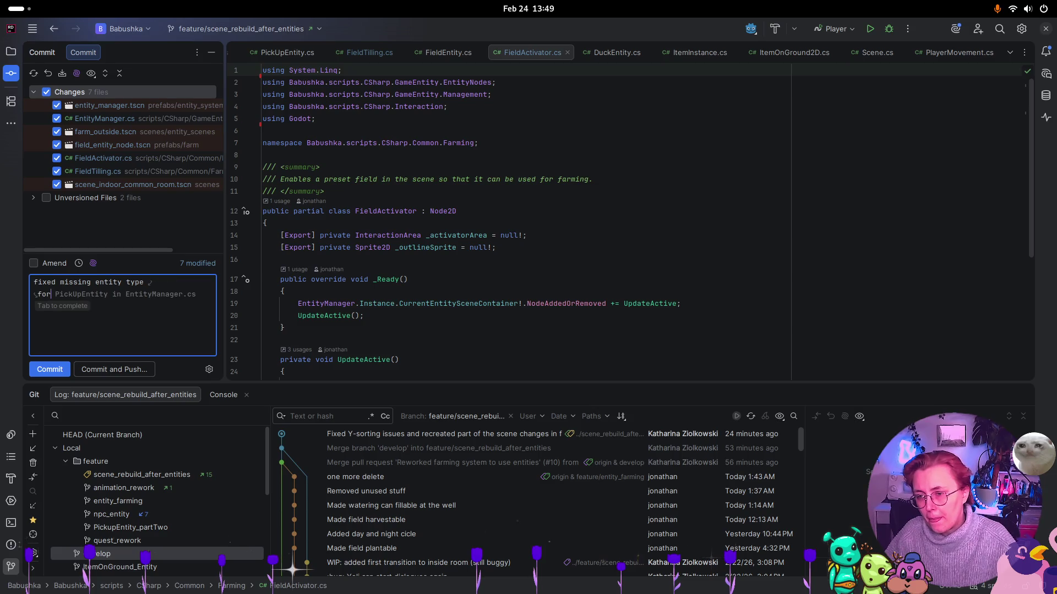
Prefix the message with ':bug:', end it with 'made fields not ysort', and commit
{"action": "left_click", "coordinate": [36, 282]}
{"action": "type", "text": ":bug:"}
{"action": "left_click", "coordinate": [188, 284]}
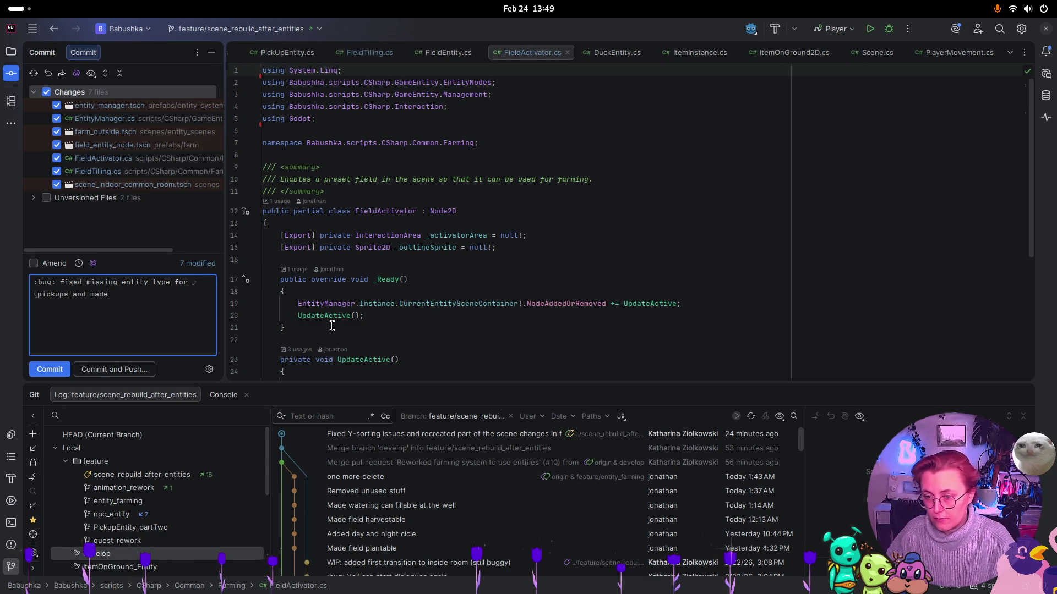
{"action": "type", "text": " fiel"}
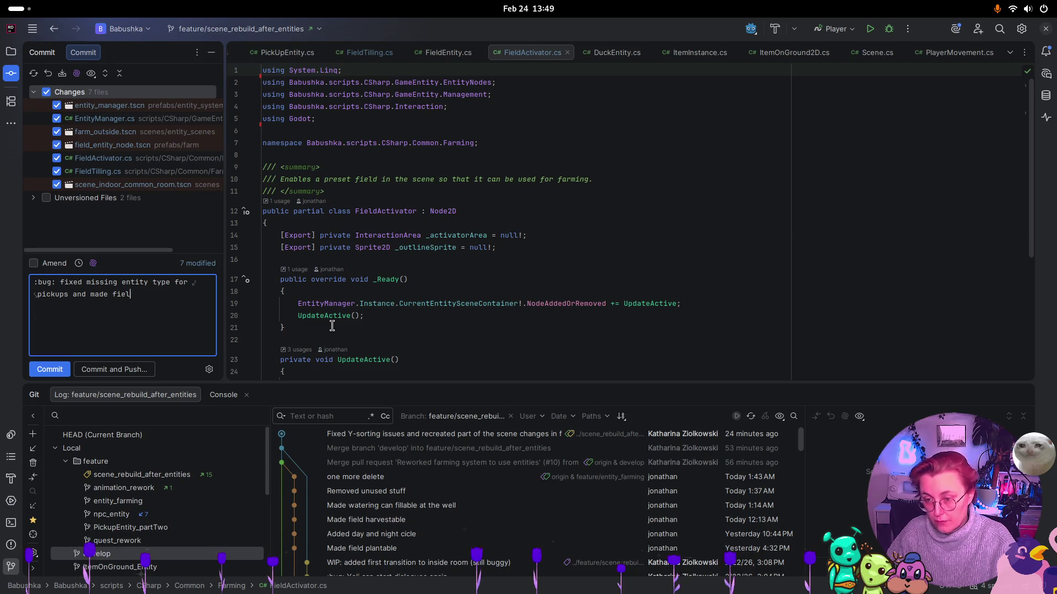
{"action": "type", "text": "ds not ysort"}
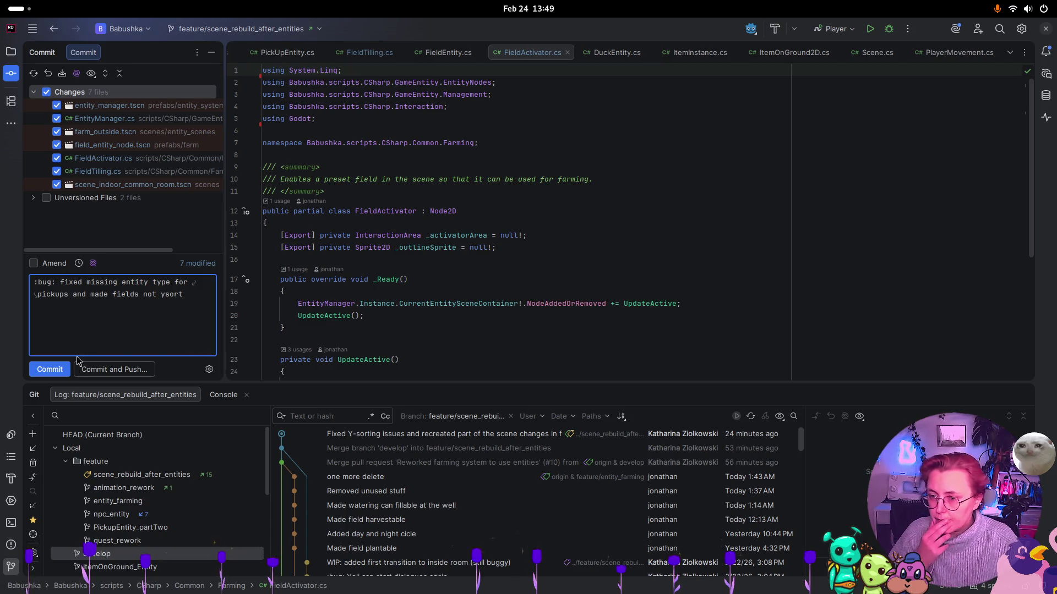
{"action": "left_click", "coordinate": [63, 369]}
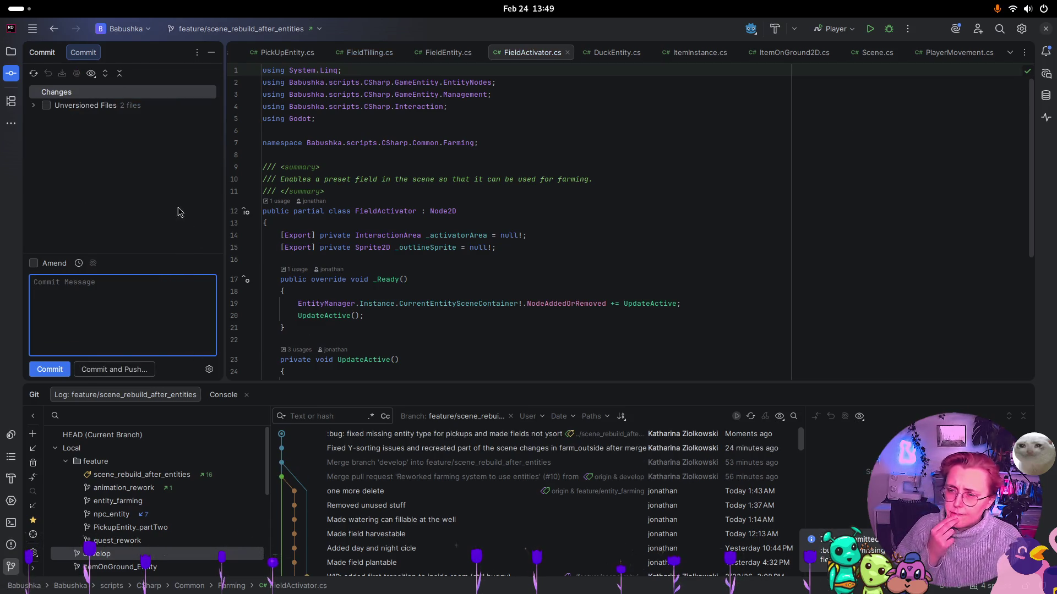
{"action": "left_click", "coordinate": [33, 105]}
Open the farm_outside.tscn diff in Rider, then return to Godot
{"action": "left_click", "coordinate": [33, 105]}
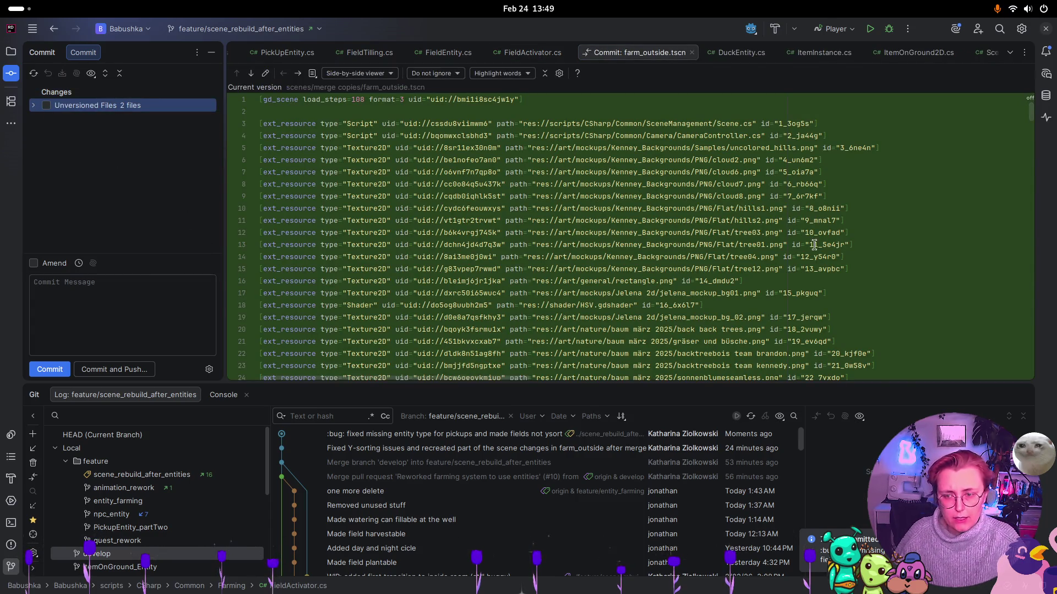
{"action": "key", "text": "super"}
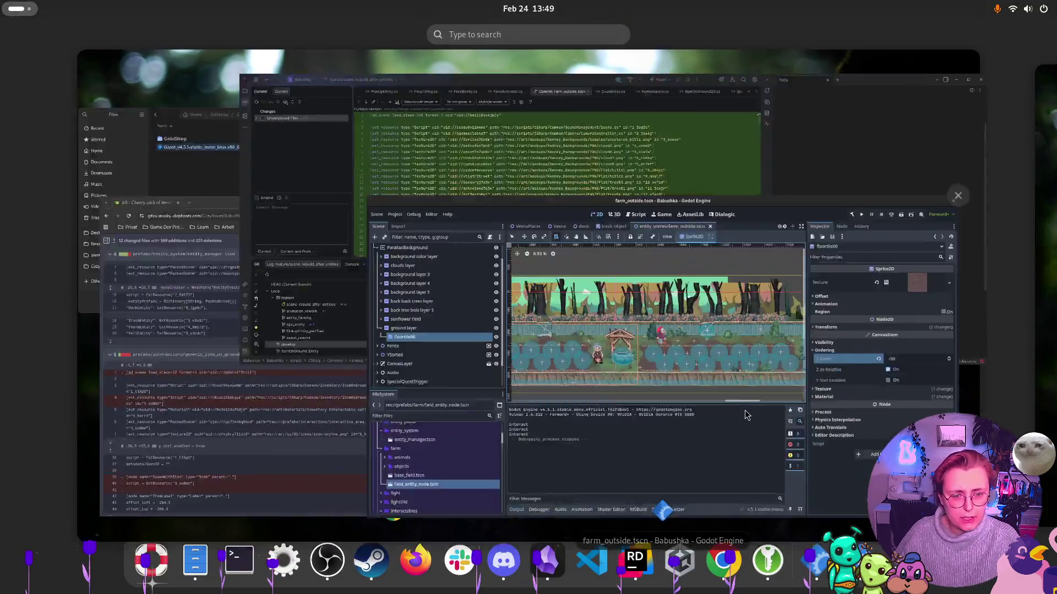
{"action": "left_click", "coordinate": [746, 415]}
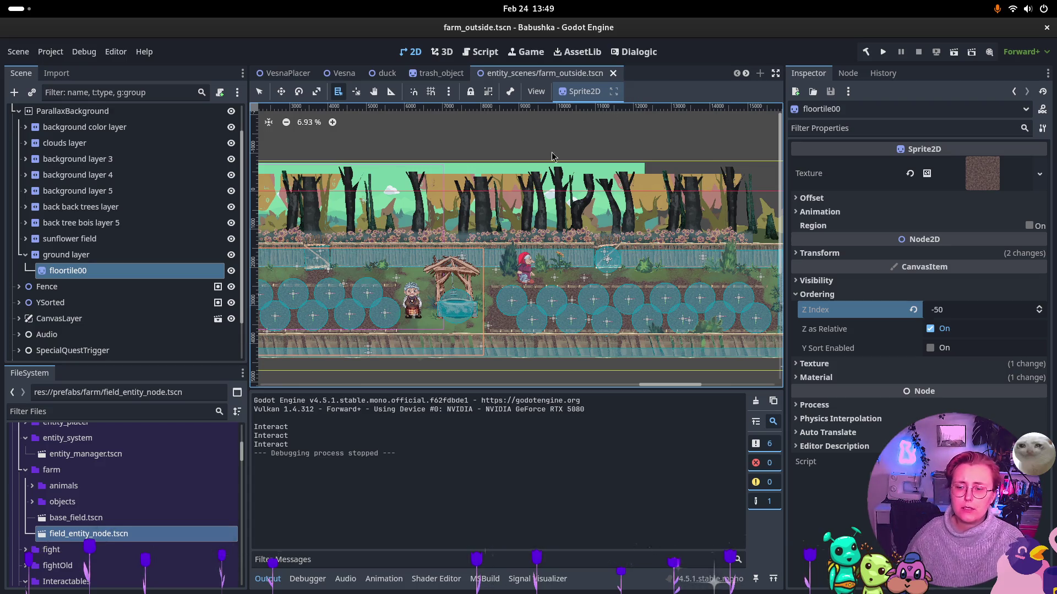
Close the leftover 'merge copies/farm_outside.tscn' tab, keeping only the real farm_outside scene open
{"action": "scroll", "coordinate": [77, 462], "scroll_direction": "down", "scroll_amount": 5}
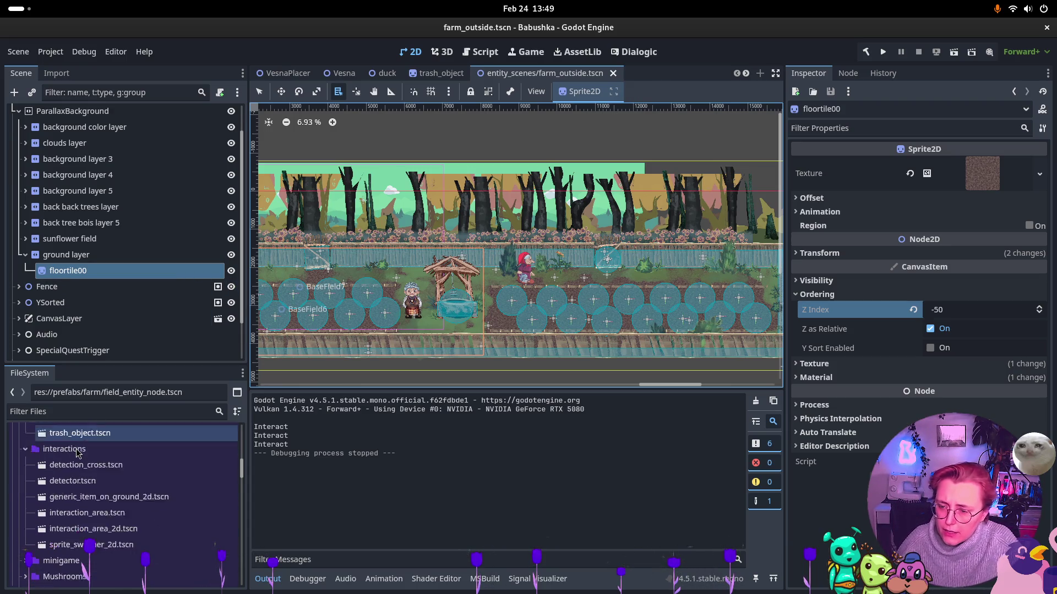
{"action": "scroll", "coordinate": [125, 502], "scroll_direction": "down", "scroll_amount": 1}
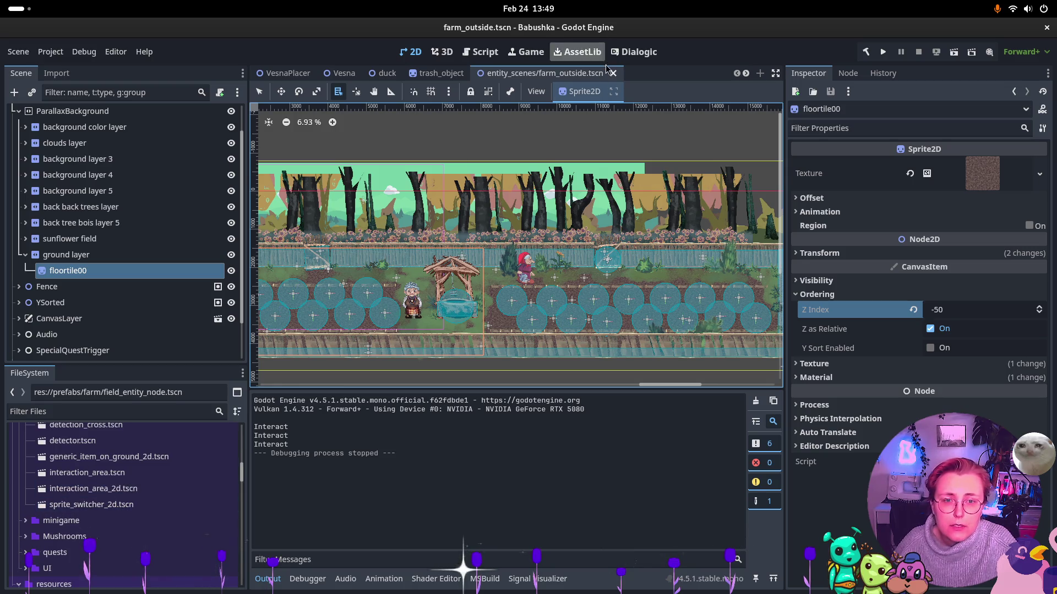
{"action": "scroll", "coordinate": [588, 77], "scroll_direction": "down", "scroll_amount": 3}
{"action": "left_click", "coordinate": [589, 77]}
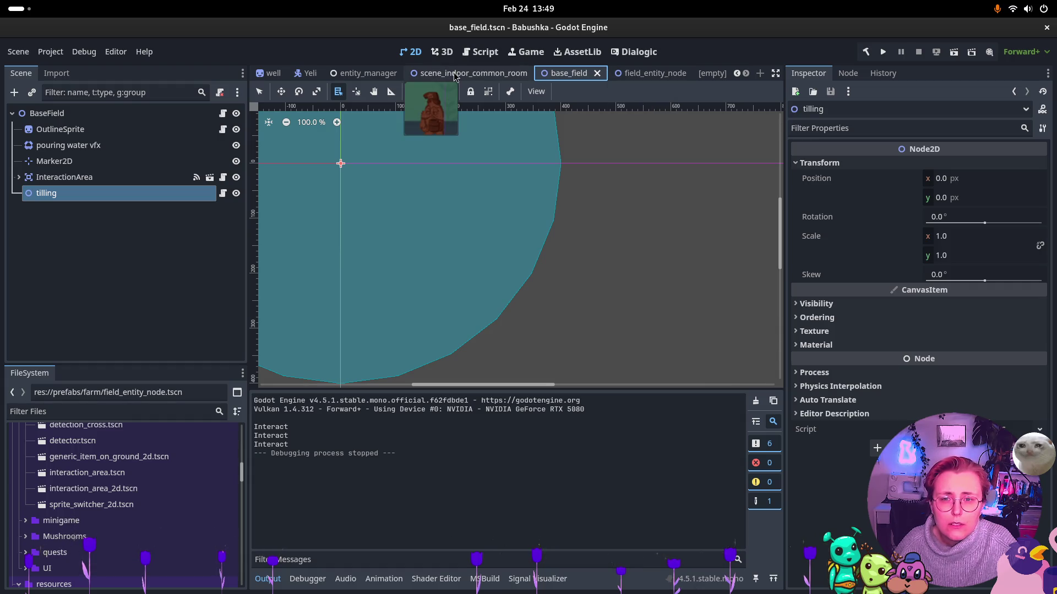
{"action": "scroll", "coordinate": [454, 76], "scroll_direction": "up", "scroll_amount": 2}
{"action": "scroll", "coordinate": [455, 75], "scroll_direction": "up", "scroll_amount": 2}
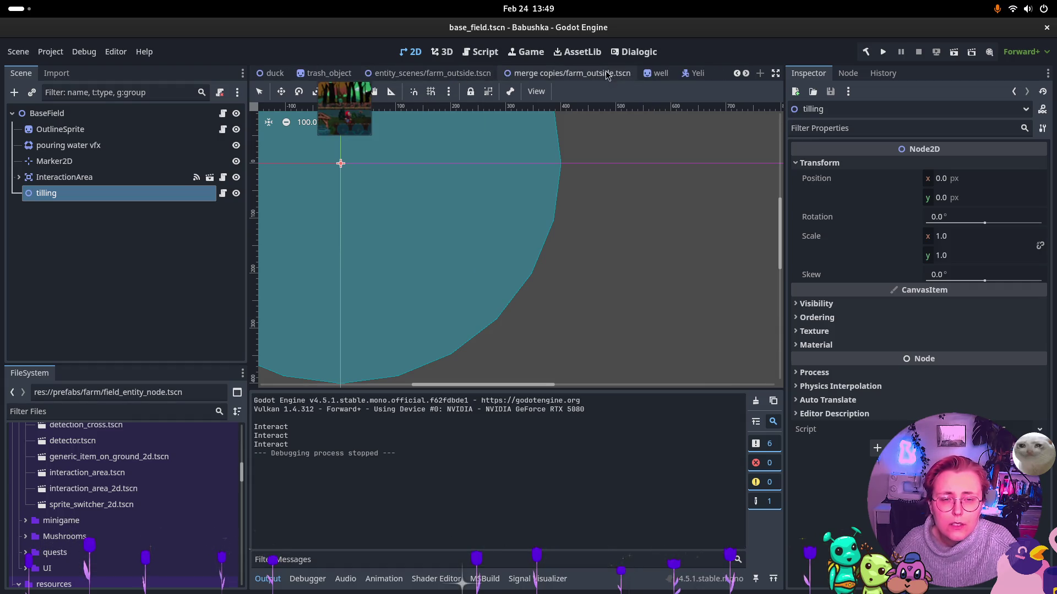
{"action": "left_click", "coordinate": [629, 77]}
{"action": "left_click", "coordinate": [641, 74]}
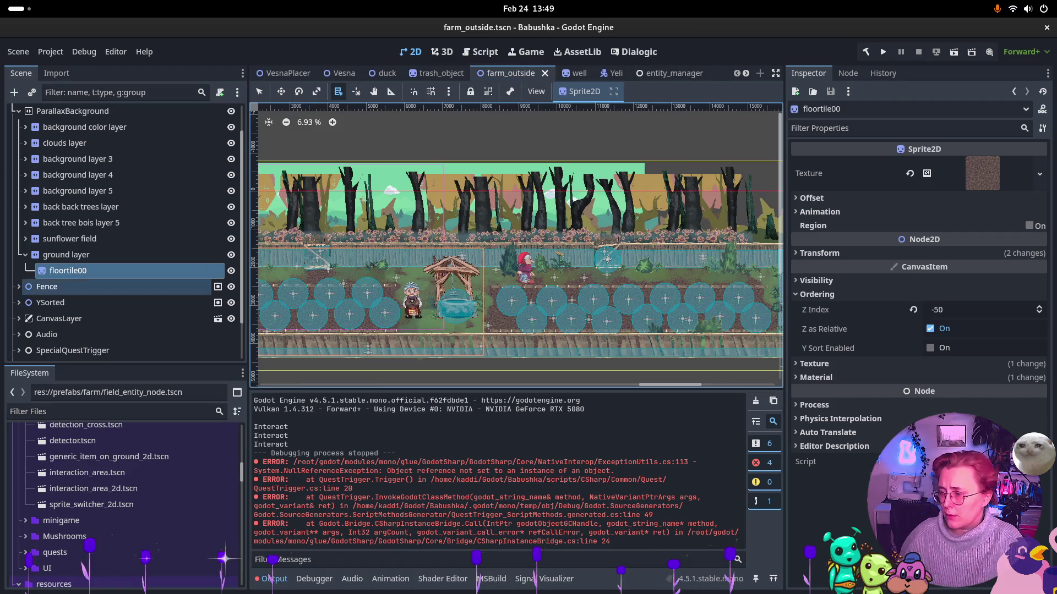
{"action": "key", "text": "super"}
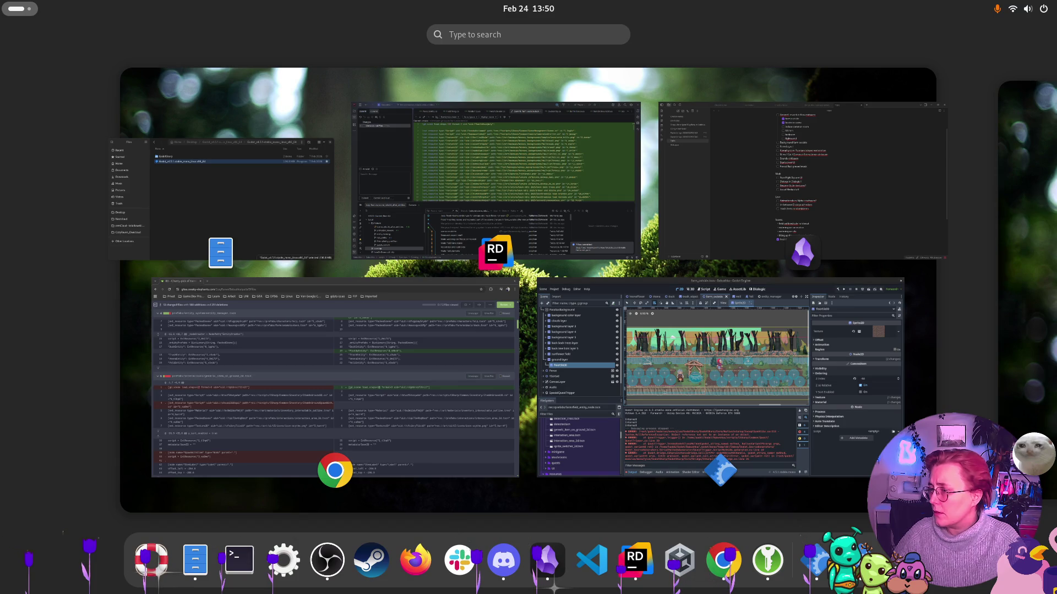
{"action": "left_click", "coordinate": [715, 380]}
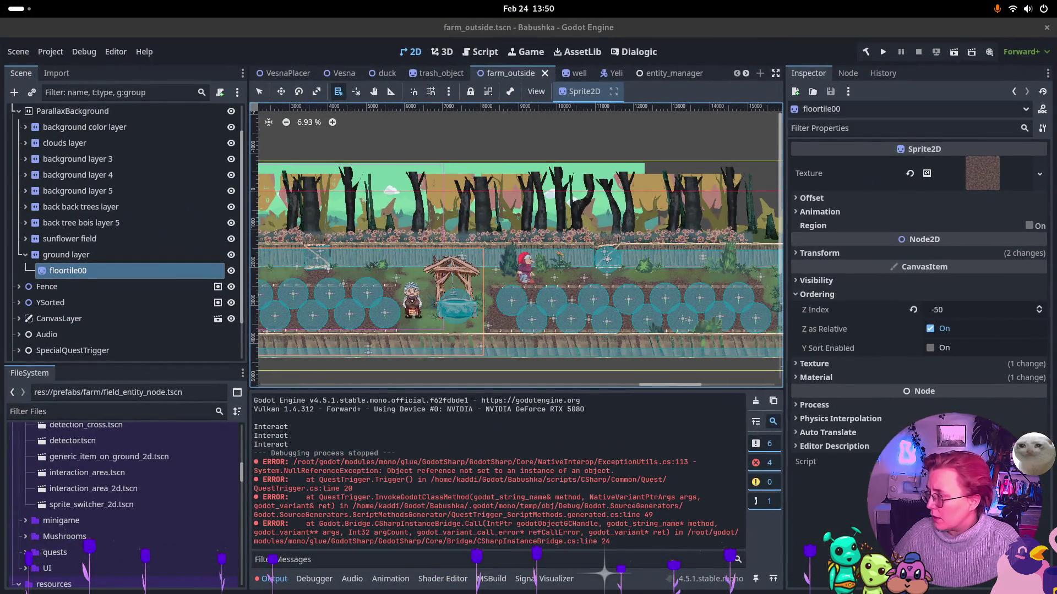
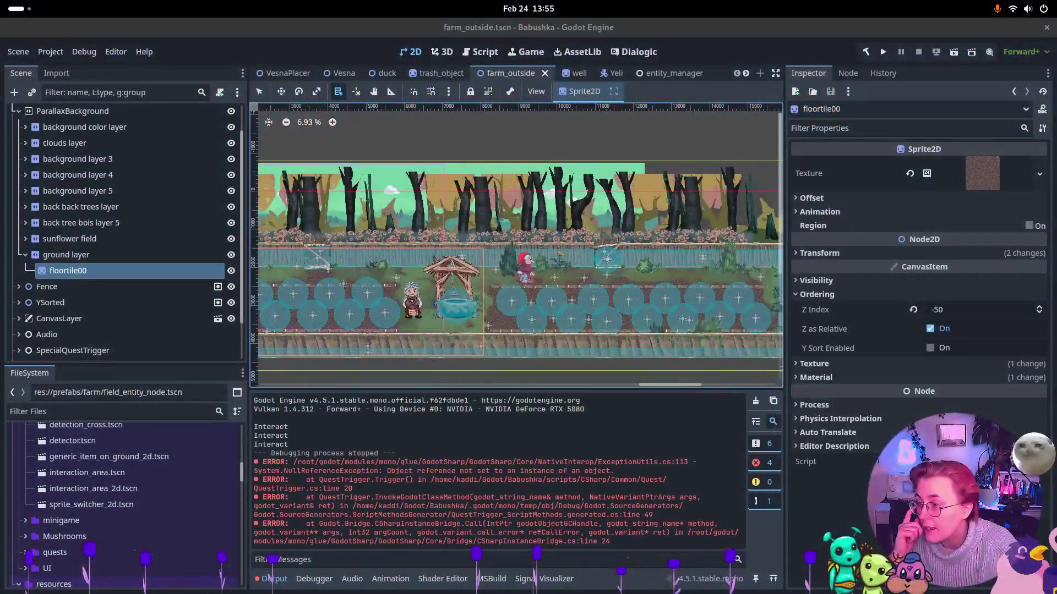
Glance over all open windows, then return to the Godot editor
{"action": "key", "text": "super"}
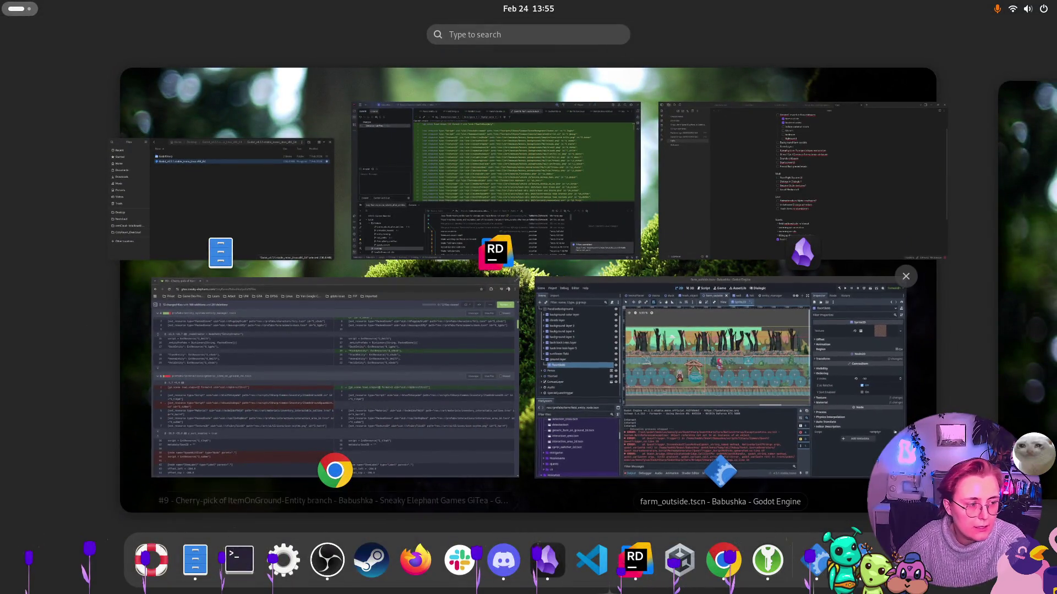
{"action": "key", "text": "super"}
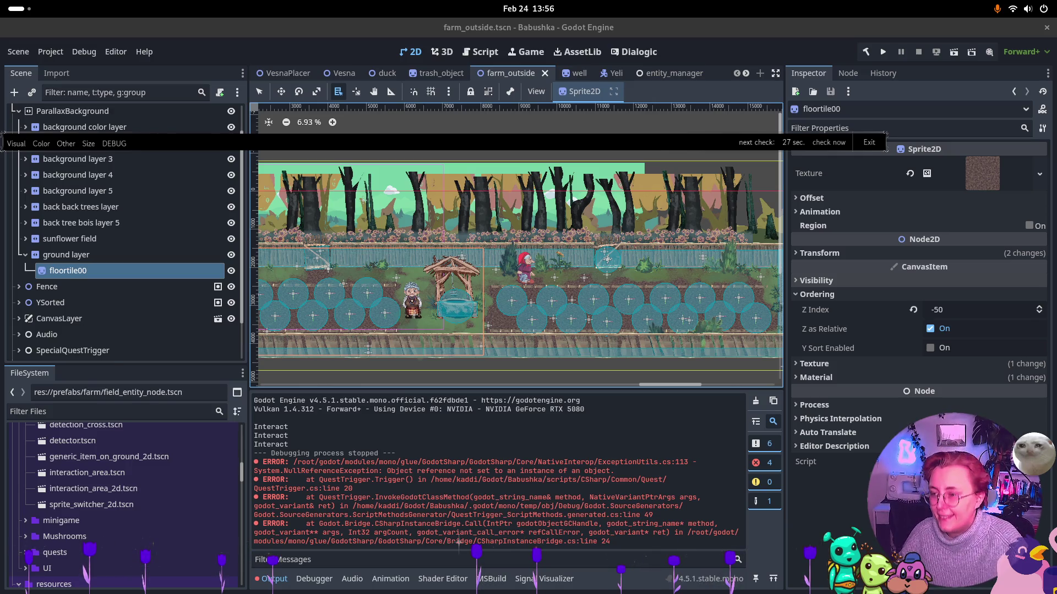
{"action": "key", "text": "super"}
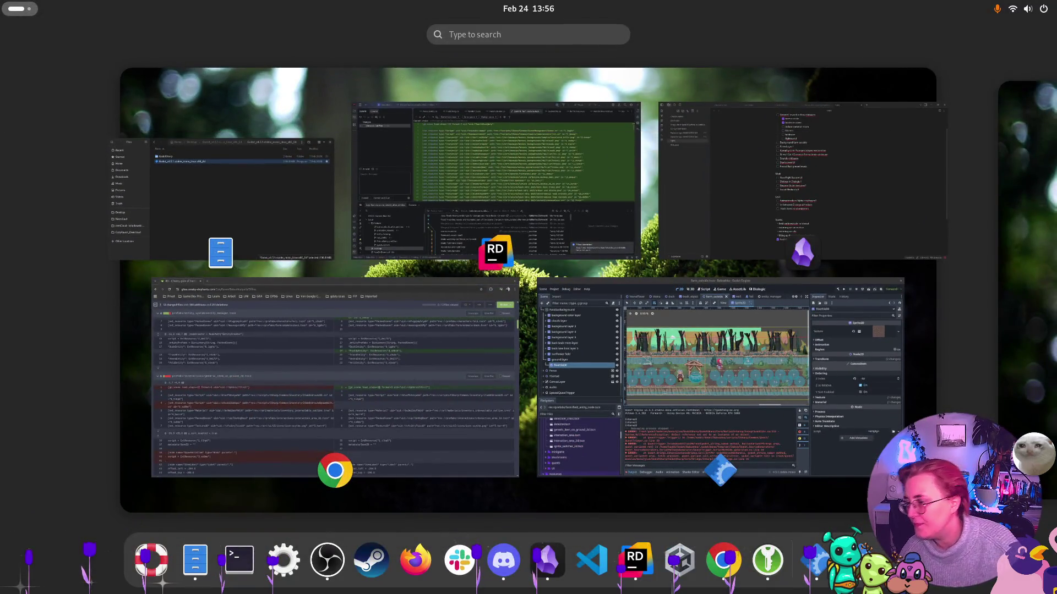
{"action": "key", "text": "Escape"}
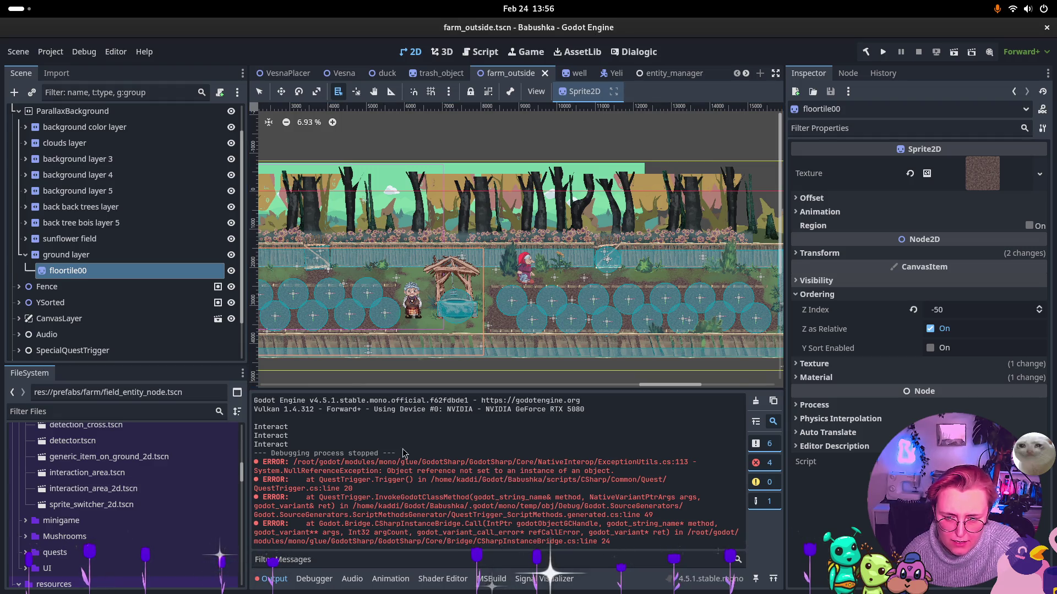
Check the Debugger errors and Output log, then collapse the ground layer branch
{"action": "left_click", "coordinate": [313, 578]}
{"action": "left_click", "coordinate": [274, 578]}
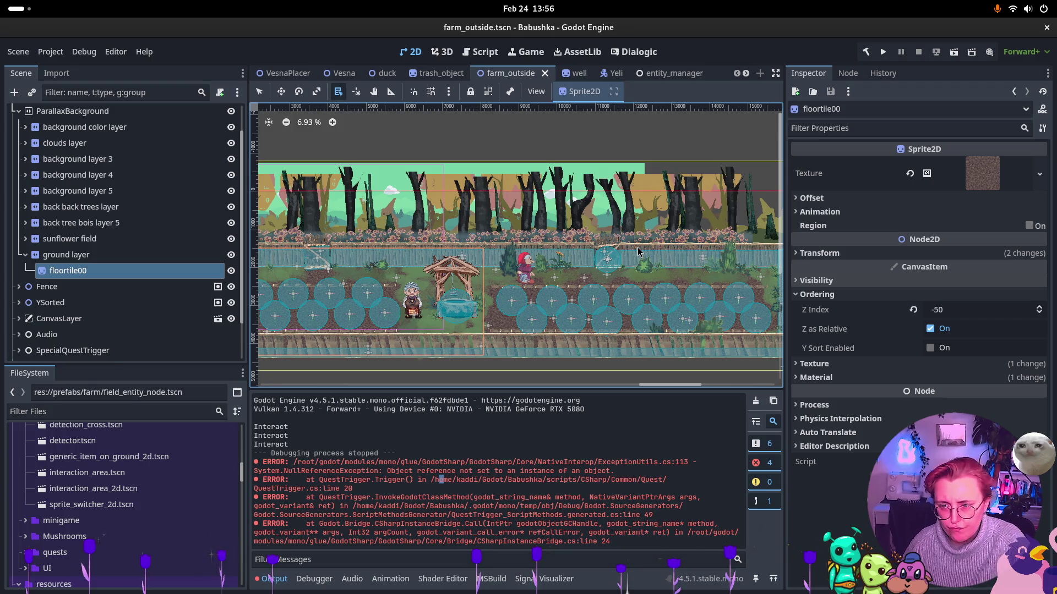
{"action": "left_click", "coordinate": [24, 255]}
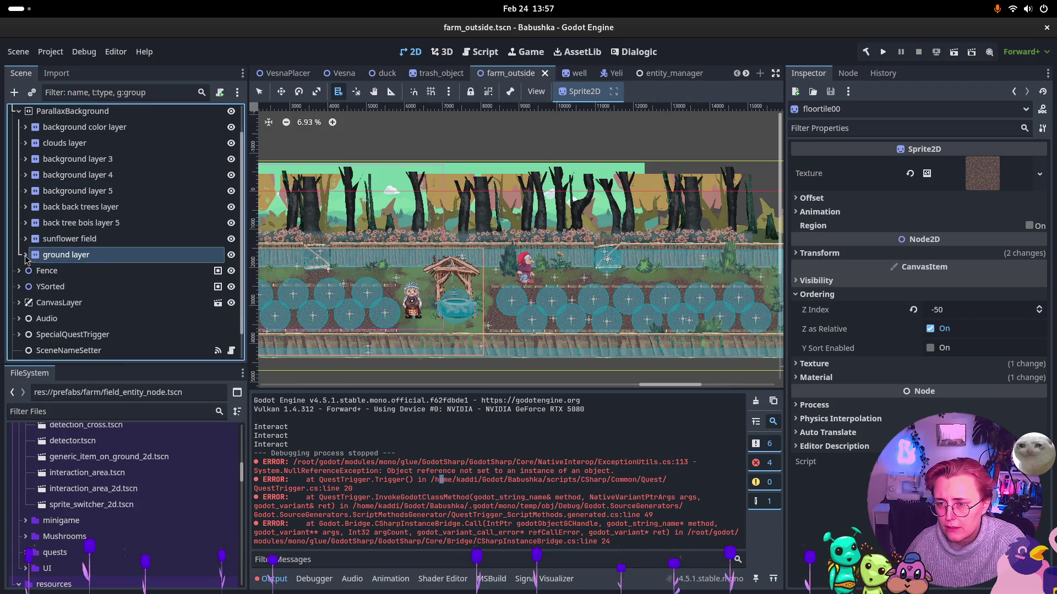
Collapse the ParallaxBackground branch so only top-level nodes show in the Scene dock
{"action": "scroll", "coordinate": [24, 255], "scroll_direction": "up", "scroll_amount": 2}
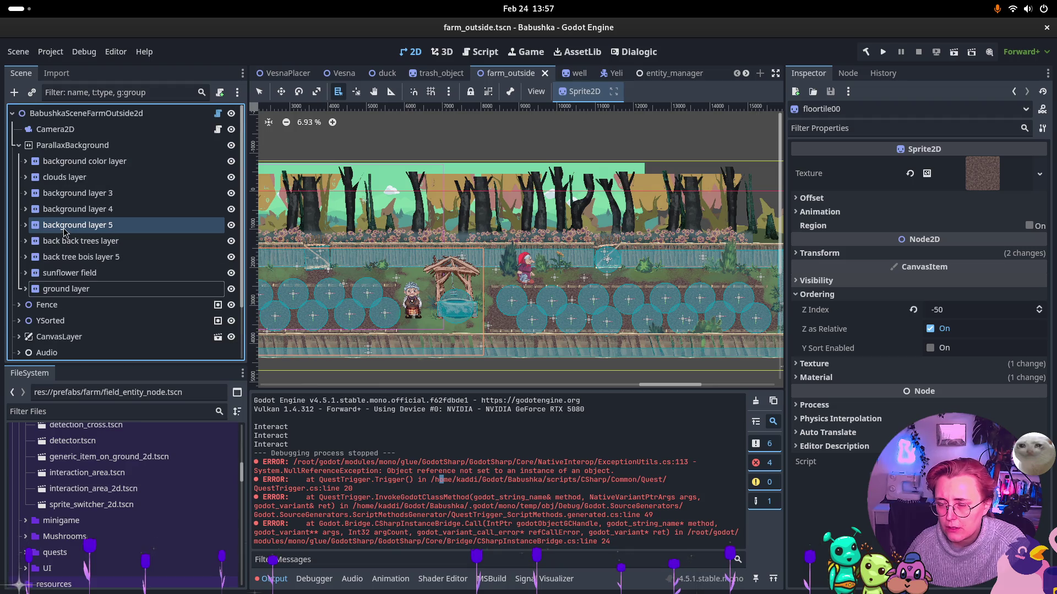
{"action": "left_click", "coordinate": [19, 145]}
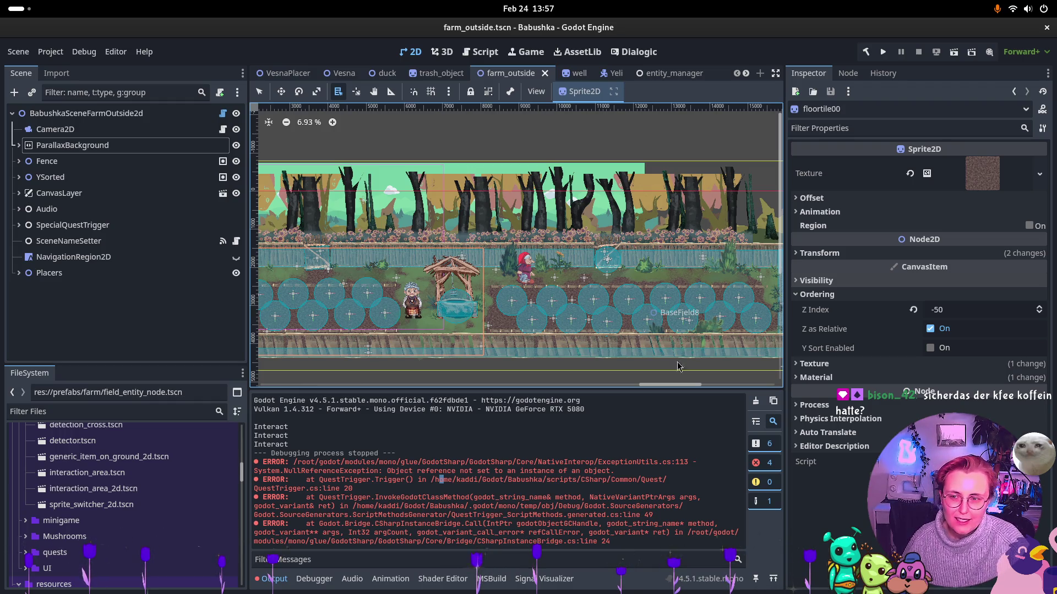
Rename the root node BabushkaSceneFarmOutside2d to Farm_outside
{"action": "left_click", "coordinate": [122, 115]}
{"action": "right_click", "coordinate": [123, 117]}
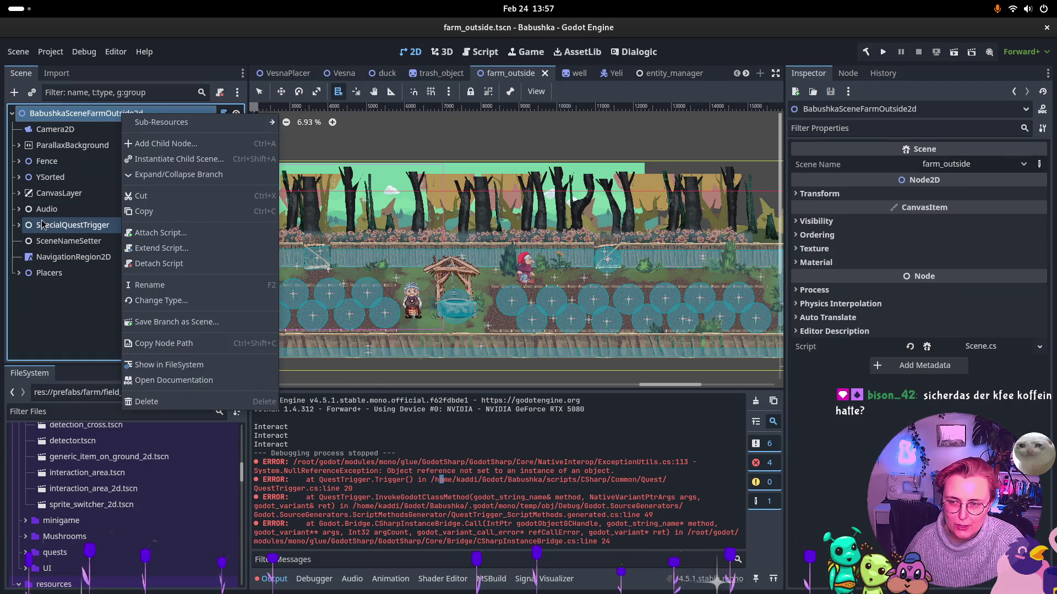
{"action": "key", "text": "Escape"}
{"action": "left_click", "coordinate": [64, 127]}
{"action": "left_click", "coordinate": [67, 113]}
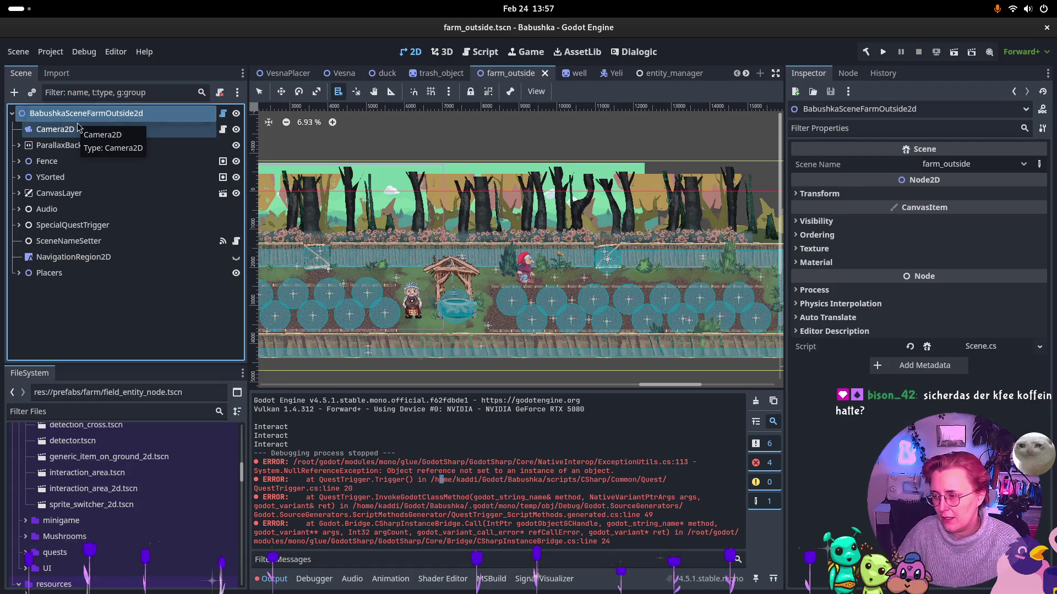
{"action": "key", "text": "F2"}
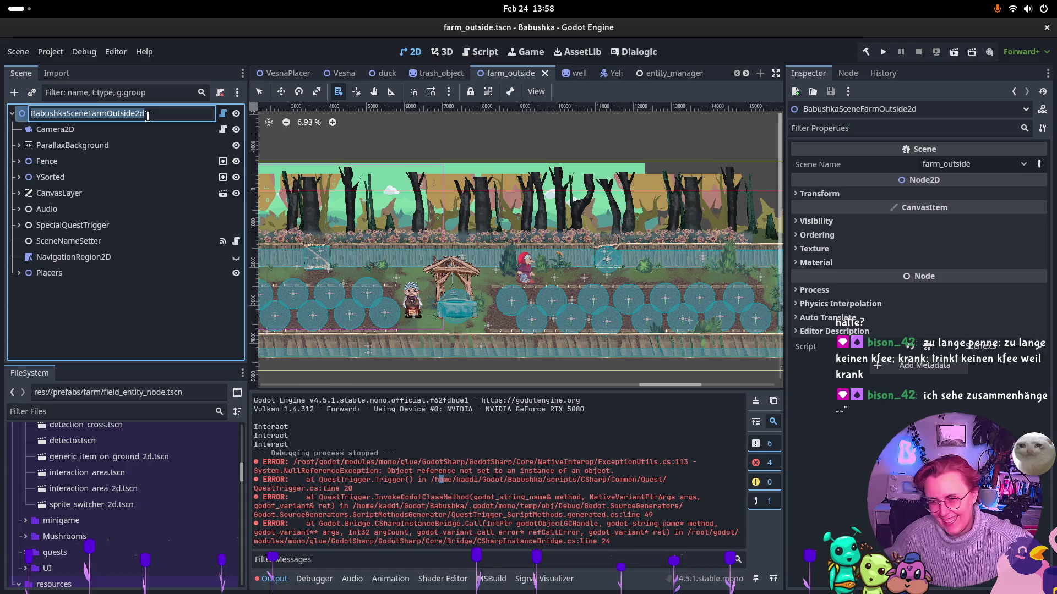
{"action": "type", "text": "Farm"}
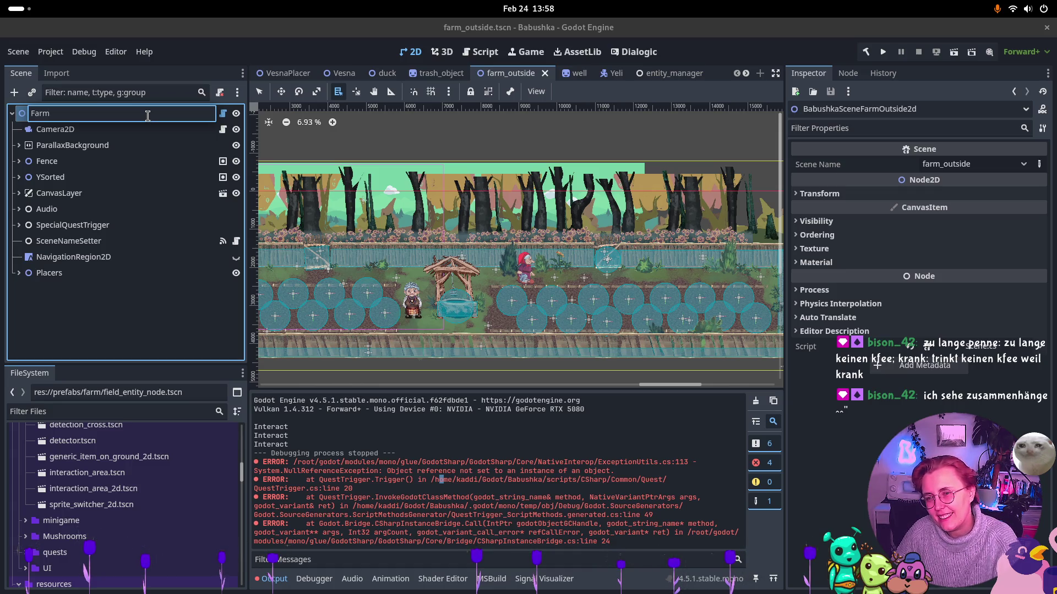
{"action": "type", "text": "_"}
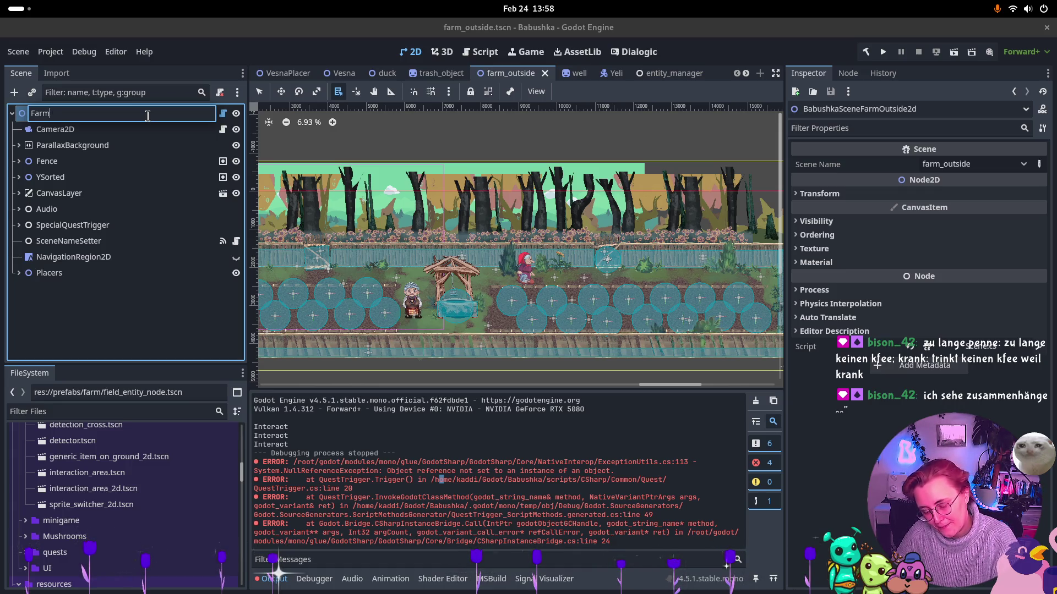
{"action": "type", "text": "outside"}
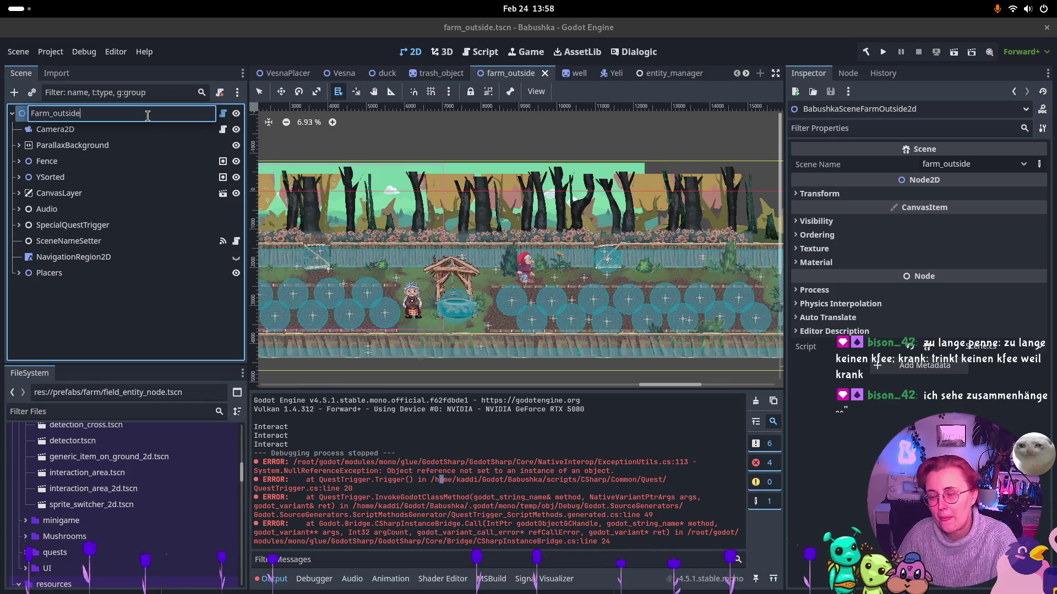
{"action": "key", "text": "Return"}
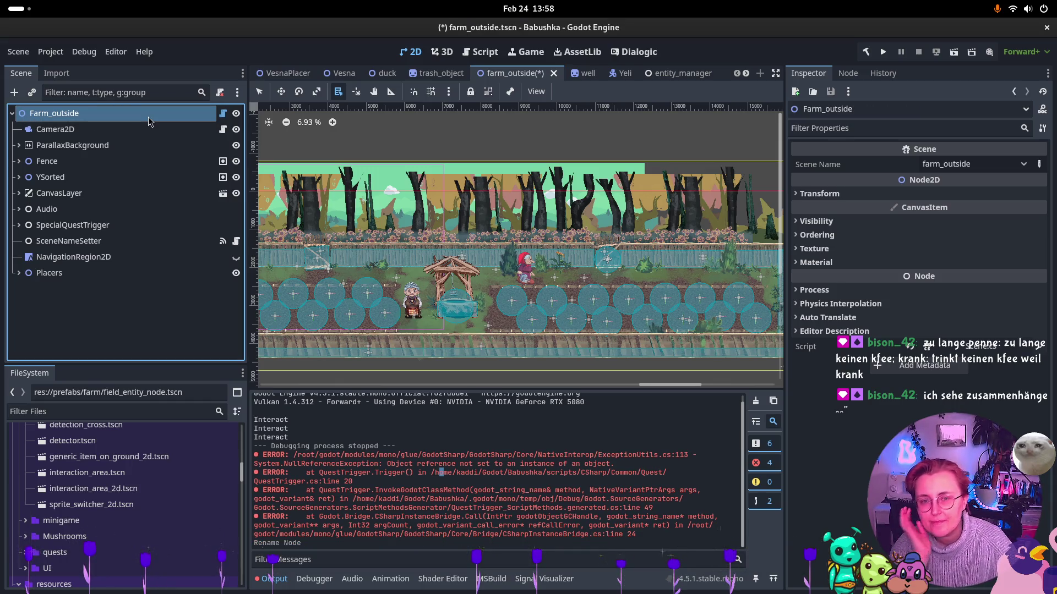
Save the farm_outside scene with Ctrl+S
{"action": "key", "text": "ctrl+s"}
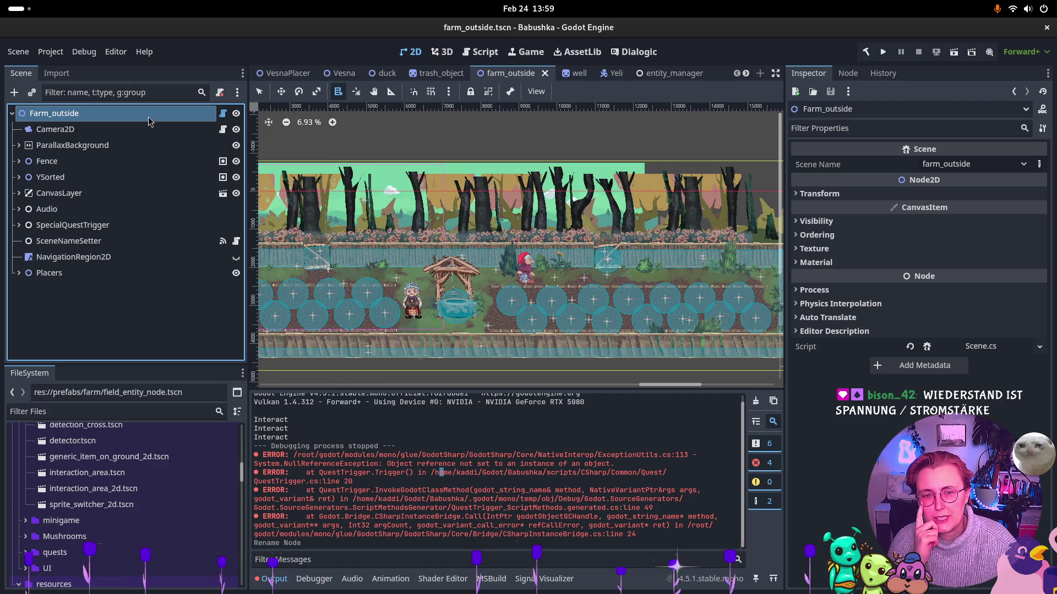
Close the well scene tab, leaving farm_outside open
{"action": "left_click", "coordinate": [577, 73]}
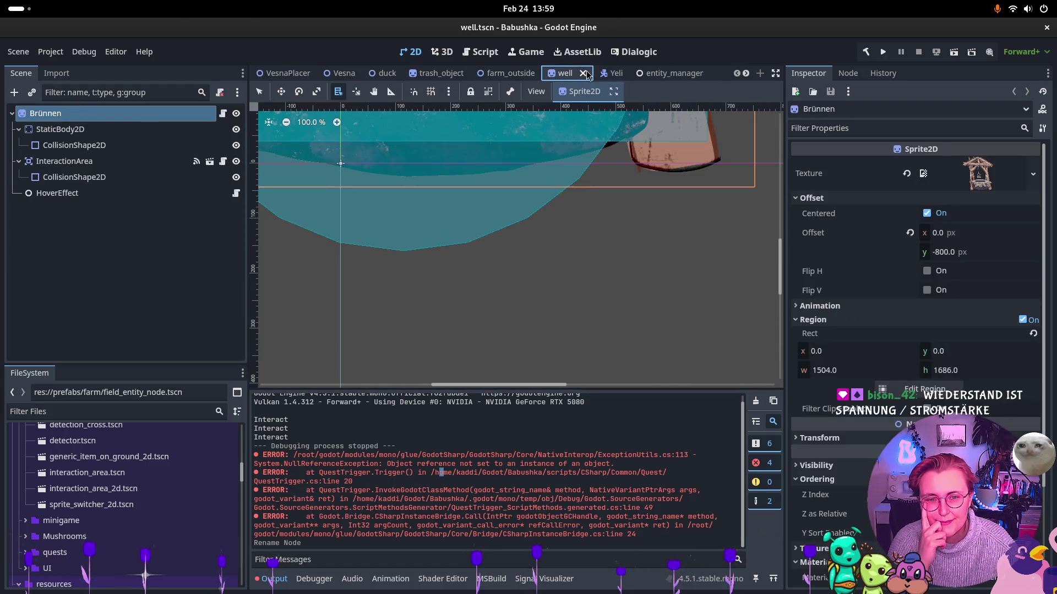
{"action": "left_click", "coordinate": [594, 73]}
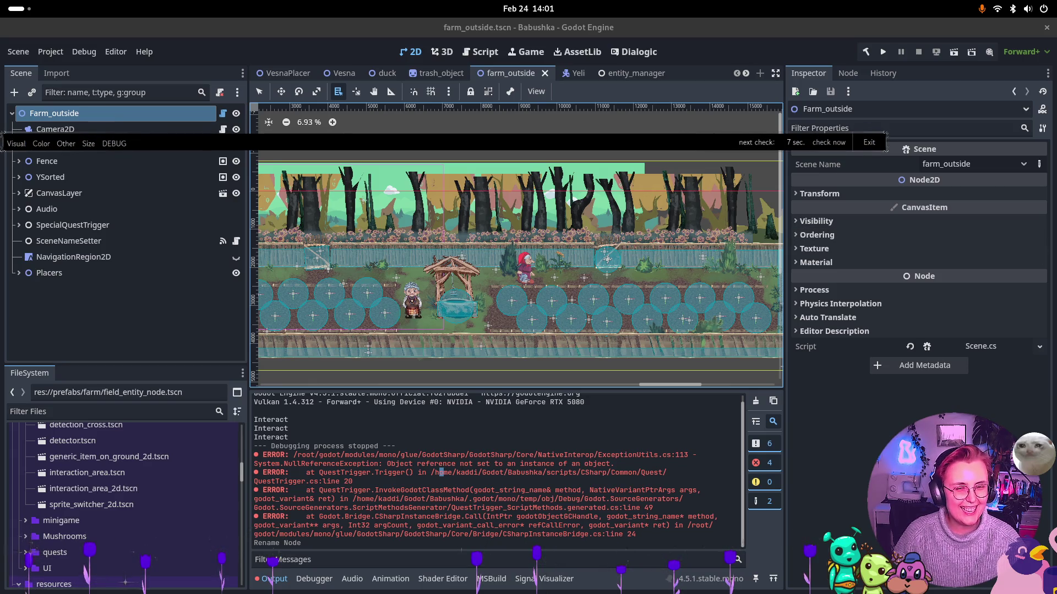
Bring the Chrome window with the Babushka Miro board to the front
{"action": "left_click", "coordinate": [1025, 13]}
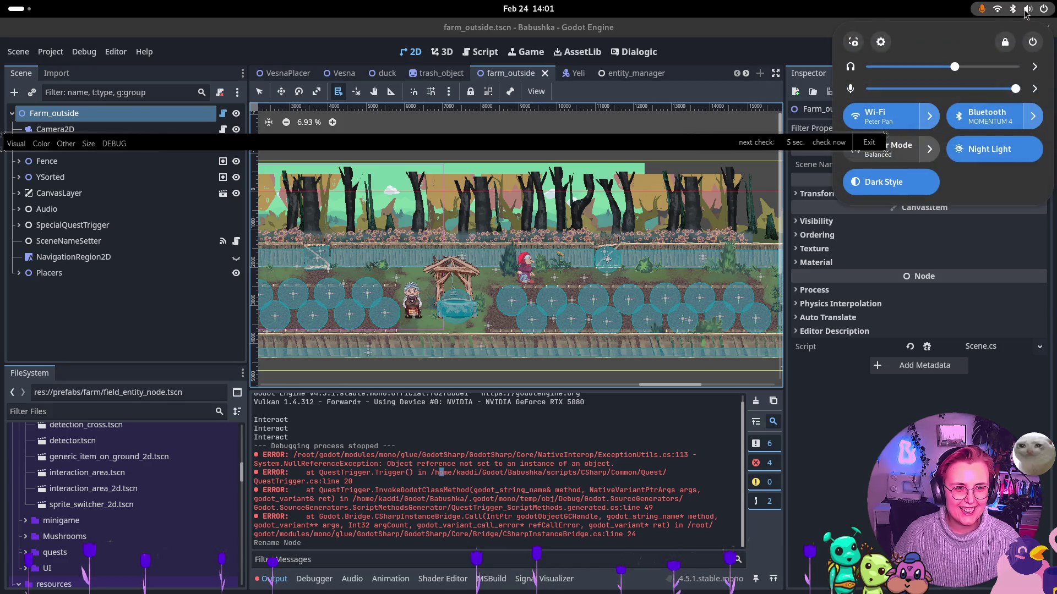
{"action": "key", "text": "Escape"}
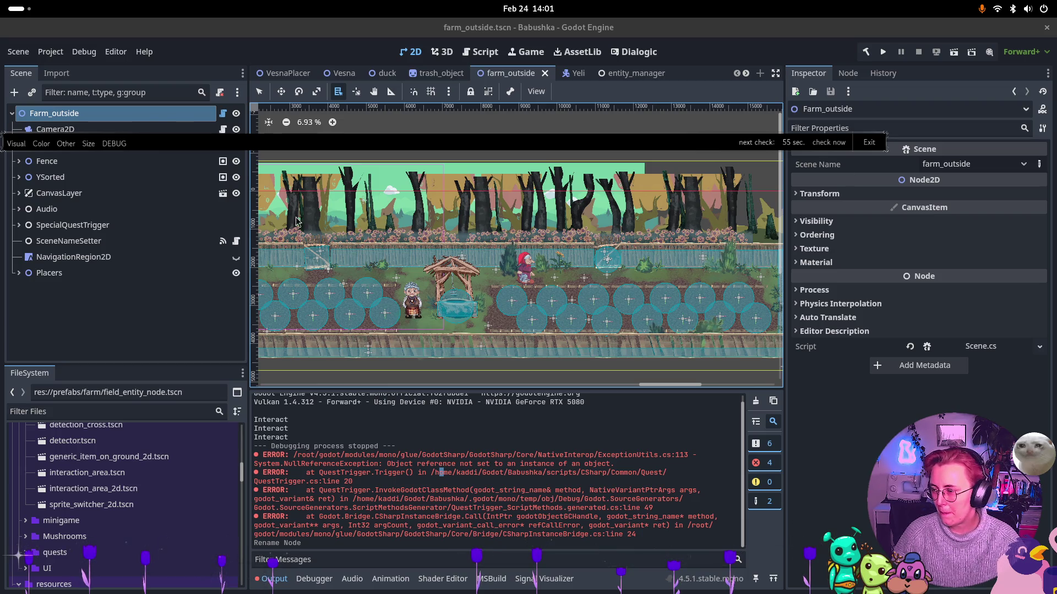
{"action": "key", "text": "super"}
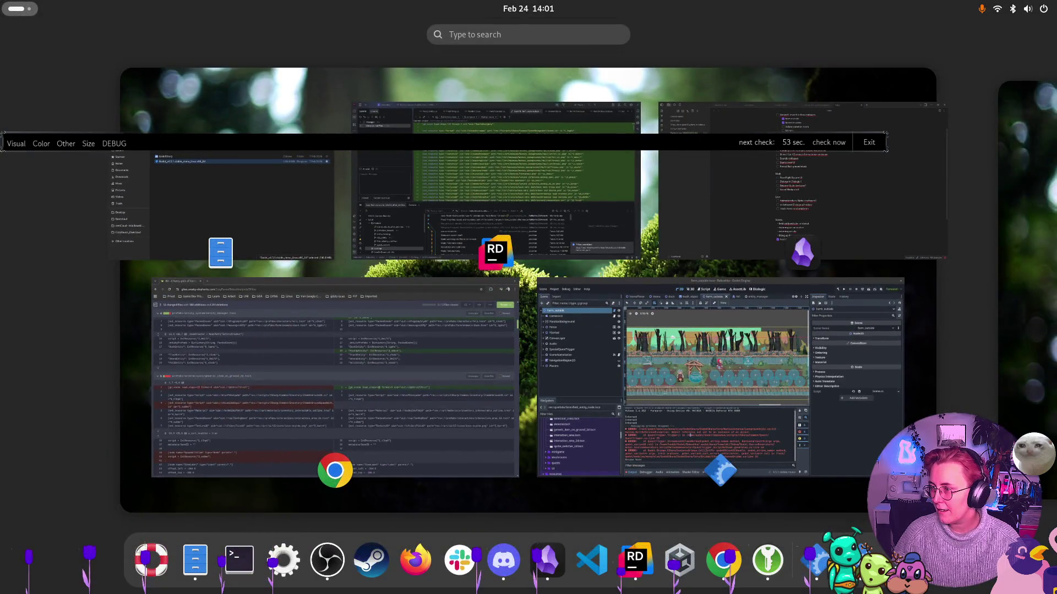
{"action": "key", "text": "super"}
{"action": "key", "text": "super"}
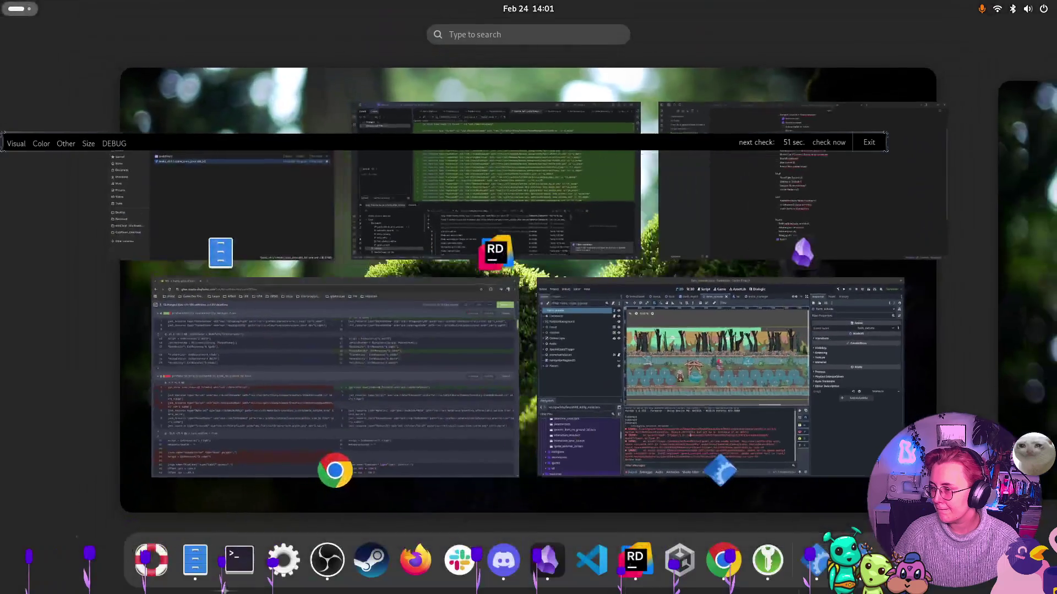
{"action": "key", "text": "super"}
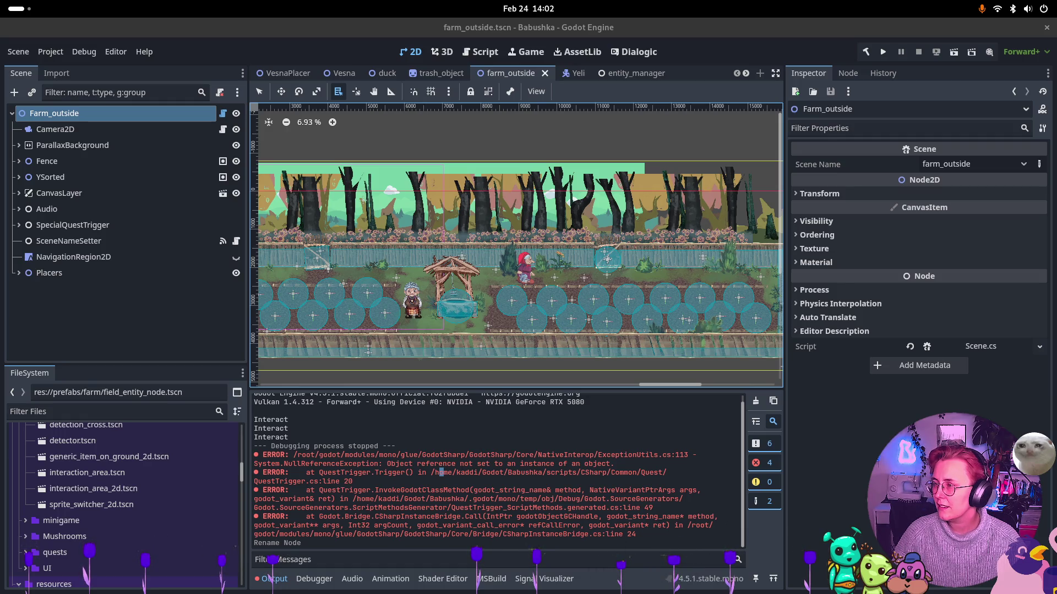
{"action": "key", "text": "alt+Tab"}
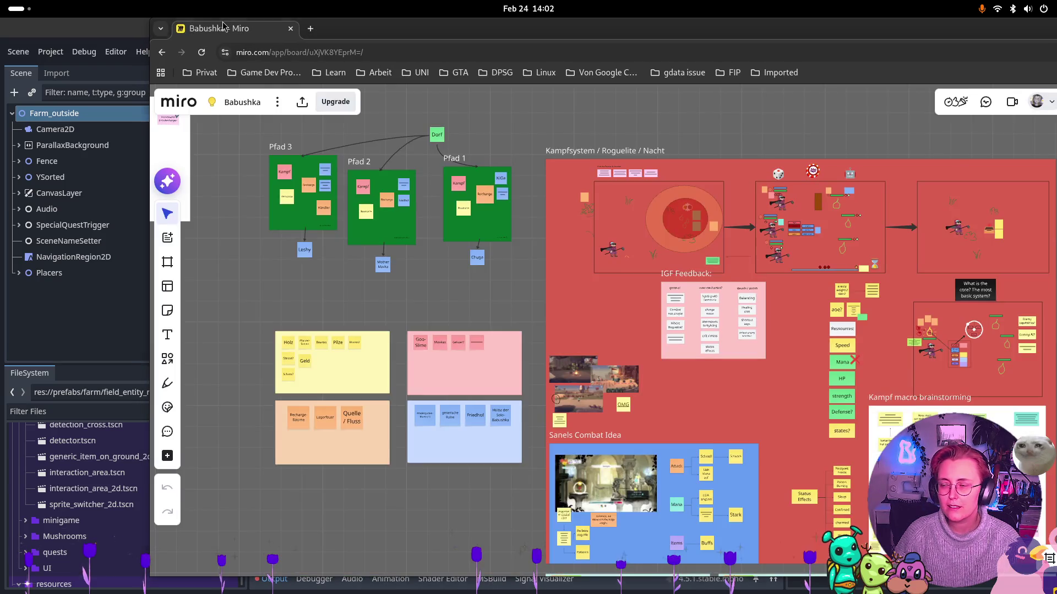
Maximize the browser and pan to the Spine2D vs Godot animation notes near Kampfsystem
{"action": "double_click", "coordinate": [461, 28]}
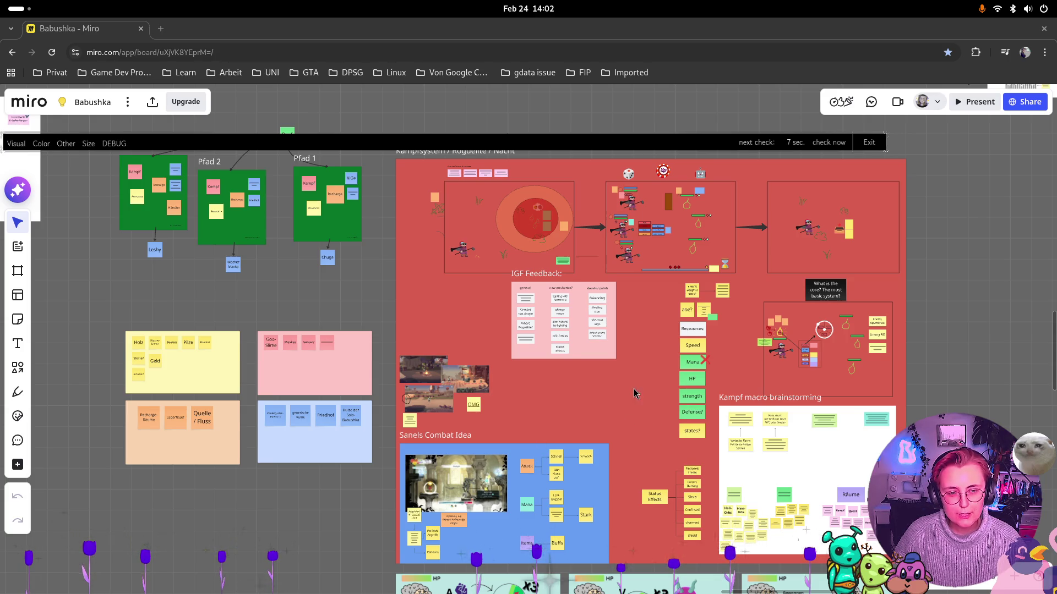
{"action": "scroll", "coordinate": [632, 391], "scroll_direction": "down", "scroll_amount": 5}
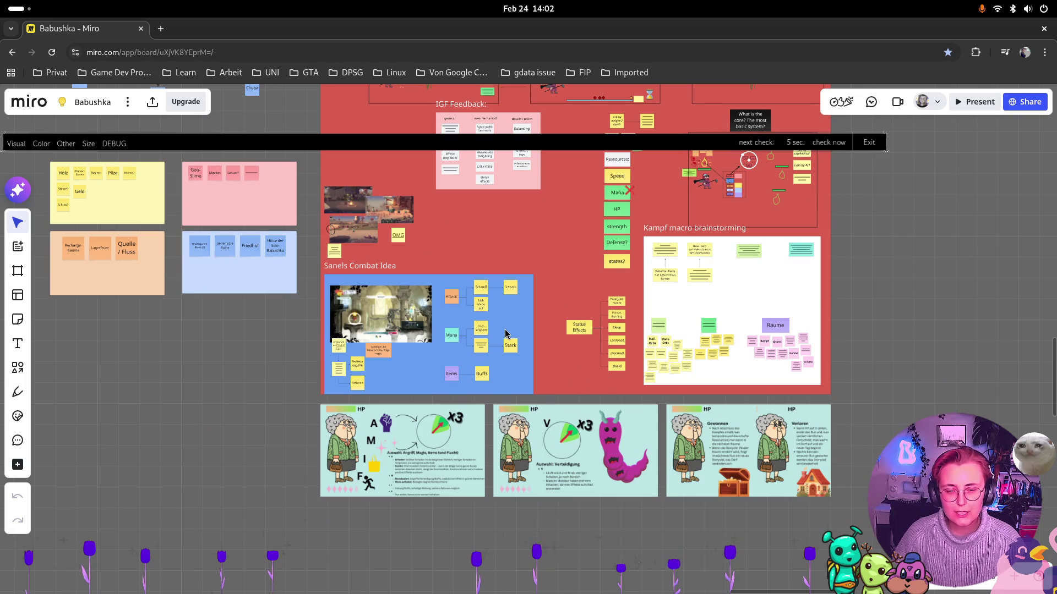
{"action": "left_click_drag", "start_coordinate": [524, 206], "coordinate": [352, 446]}
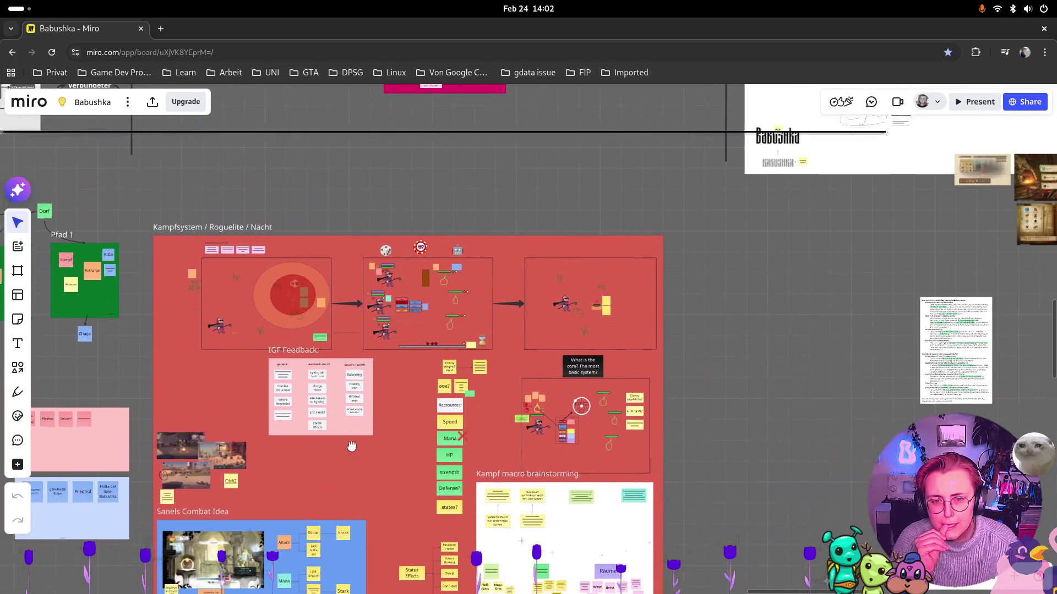
{"action": "left_click_drag", "start_coordinate": [718, 343], "coordinate": [400, 295]}
{"action": "scroll", "coordinate": [622, 278], "scroll_direction": "up", "scroll_amount": 5}
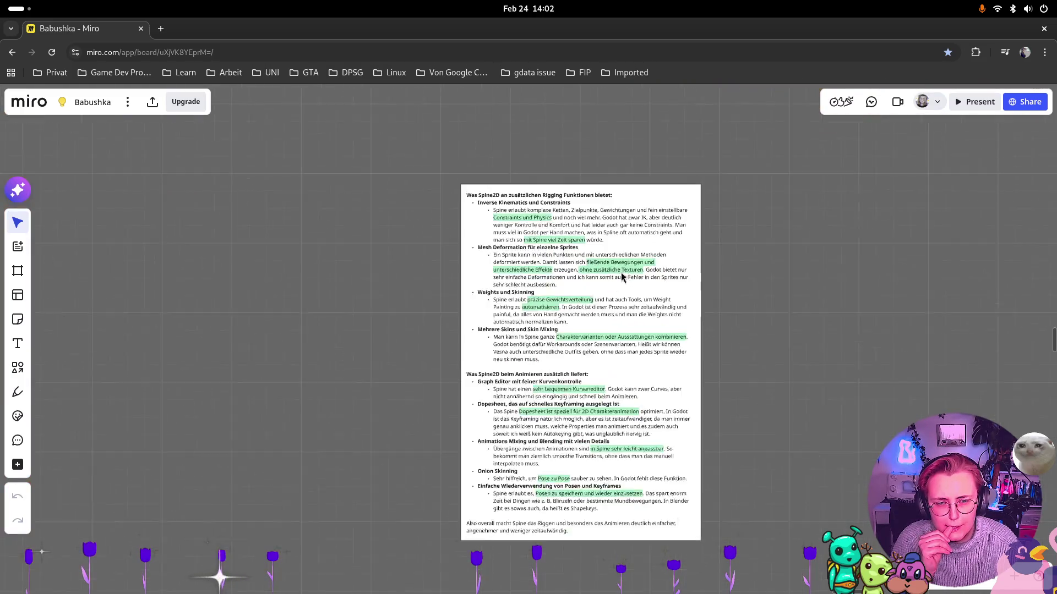
{"action": "scroll", "coordinate": [621, 272], "scroll_direction": "up", "scroll_amount": 1}
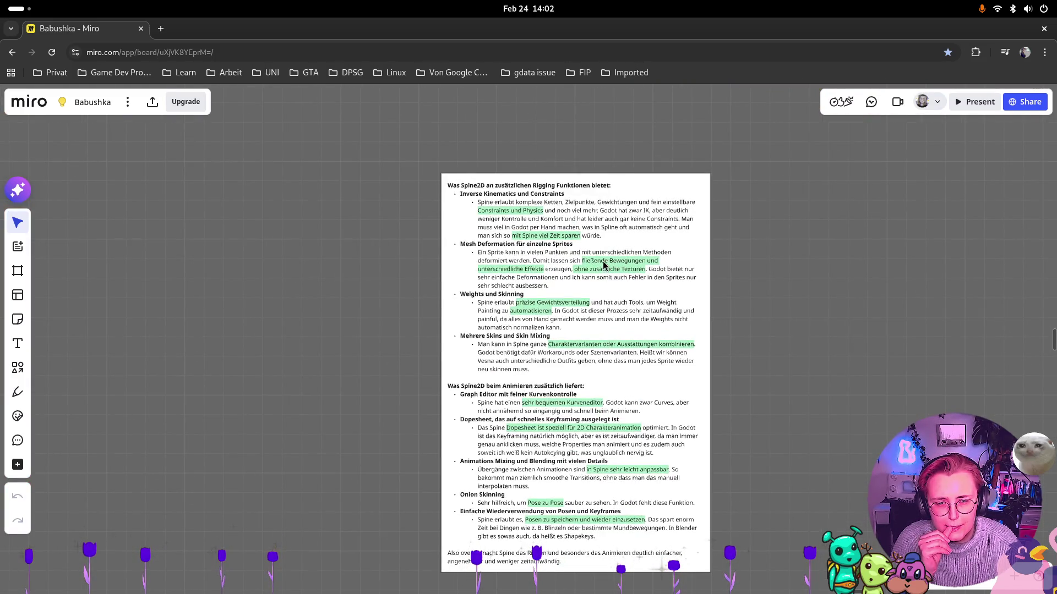
{"action": "scroll", "coordinate": [604, 265], "scroll_direction": "down", "scroll_amount": 1}
{"action": "scroll", "coordinate": [605, 261], "scroll_direction": "up", "scroll_amount": 2}
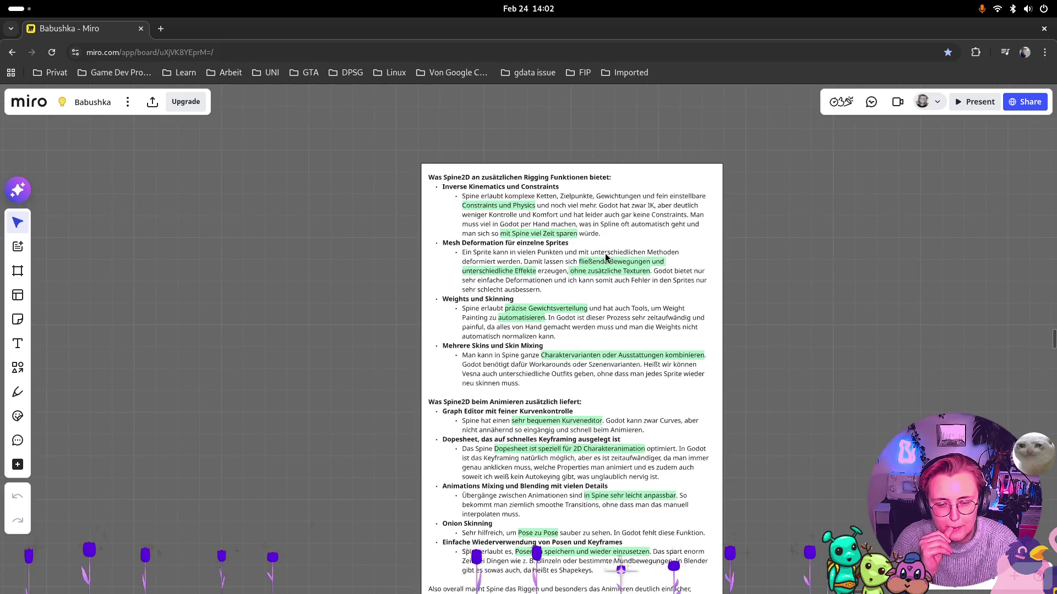
{"action": "scroll", "coordinate": [607, 256], "scroll_direction": "down", "scroll_amount": 10}
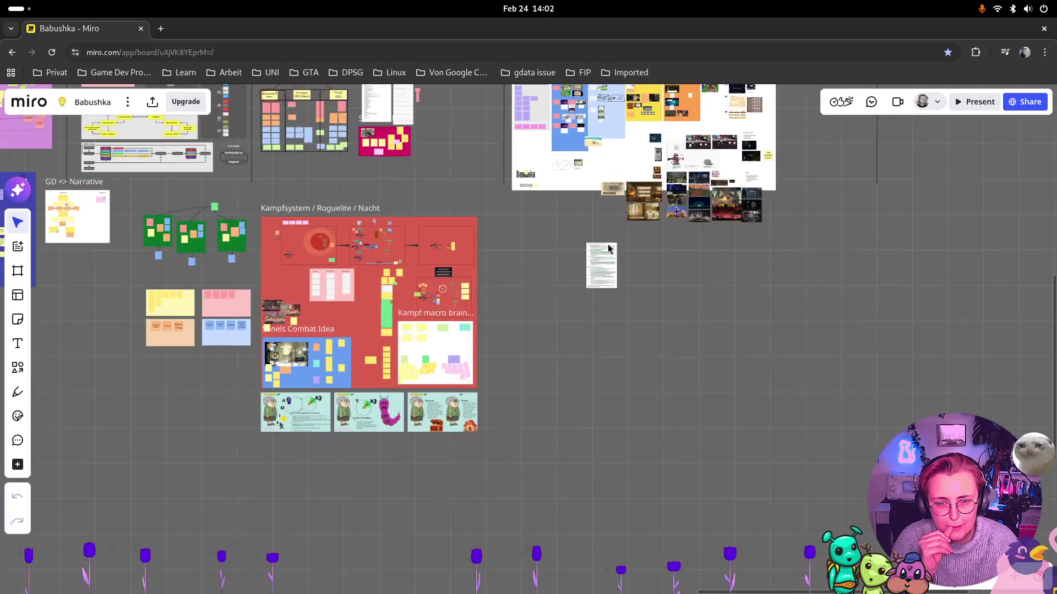
Select the small Spine2D notes document and drag it up and to the right
{"action": "scroll", "coordinate": [588, 210], "scroll_direction": "down", "scroll_amount": 5}
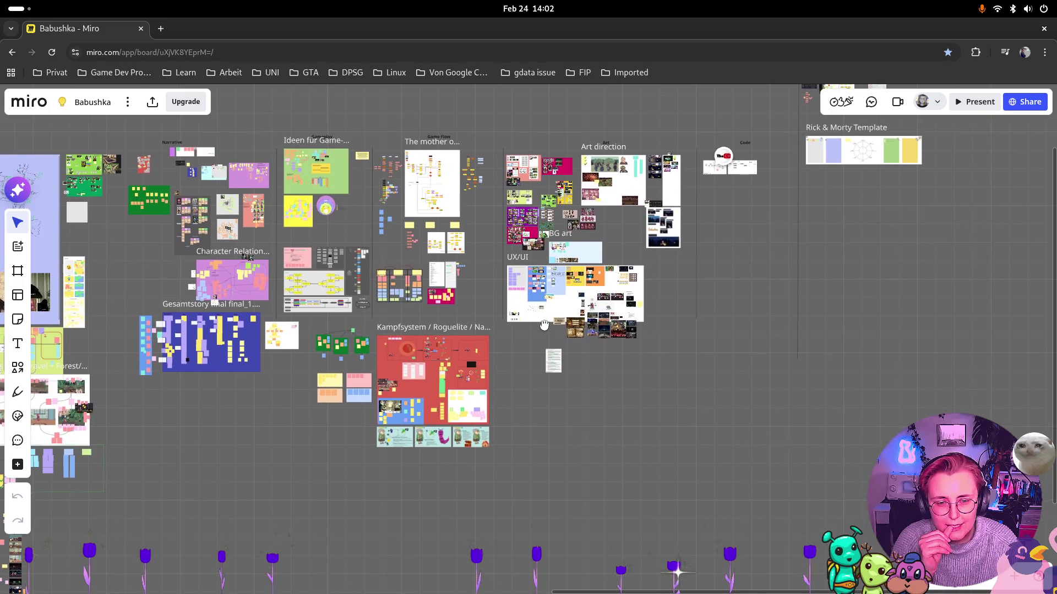
{"action": "scroll", "coordinate": [543, 304], "scroll_direction": "up", "scroll_amount": 5}
{"action": "left_click_drag", "start_coordinate": [532, 288], "coordinate": [600, 380]}
{"action": "left_click_drag", "start_coordinate": [514, 306], "coordinate": [596, 386]}
{"action": "mouse_move", "coordinate": [558, 343]}
{"action": "left_mouse_down"}
{"action": "mouse_move", "coordinate": [798, 160]}
{"action": "mouse_move", "coordinate": [782, 168]}
{"action": "left_mouse_up"}
{"action": "left_click", "coordinate": [515, 415]}
Move the notes document from beside the UX/UI frame next to the Art direction frame
{"action": "scroll", "coordinate": [736, 340], "scroll_direction": "down", "scroll_amount": 1}
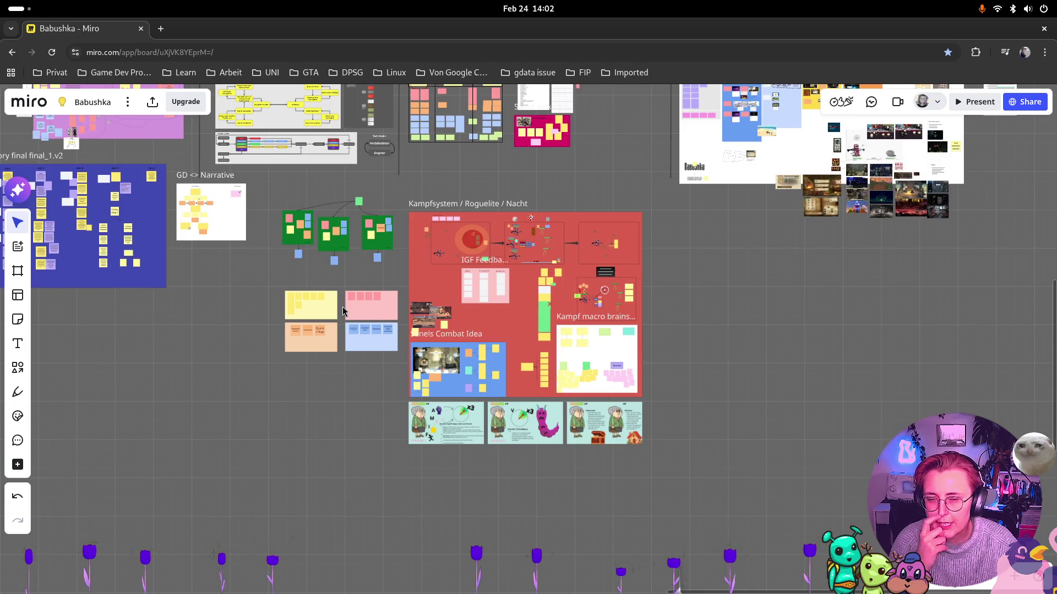
{"action": "scroll", "coordinate": [342, 311], "scroll_direction": "up", "scroll_amount": 5}
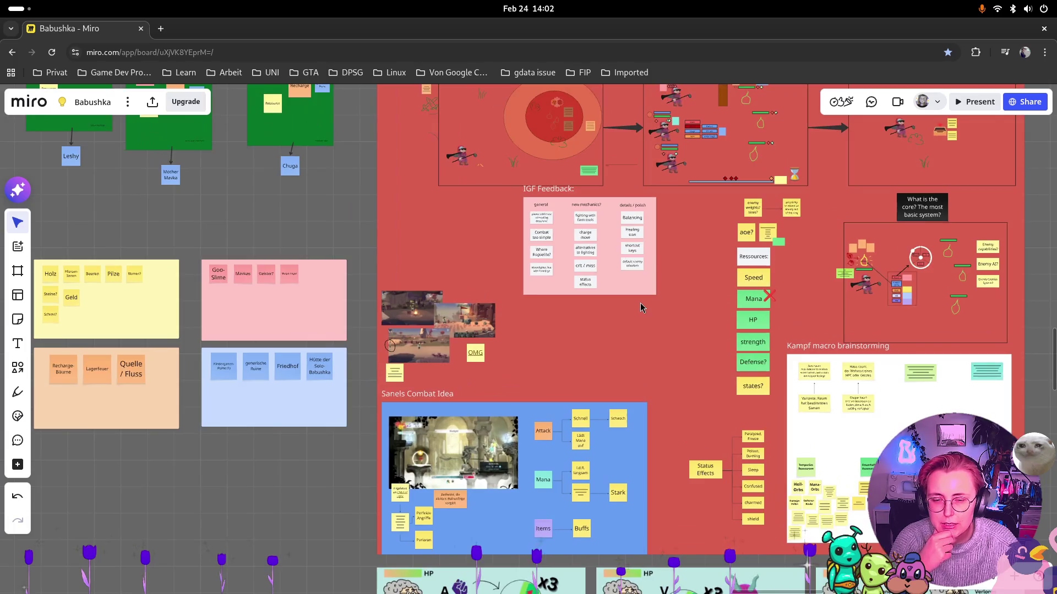
{"action": "scroll", "coordinate": [750, 269], "scroll_direction": "down", "scroll_amount": 3}
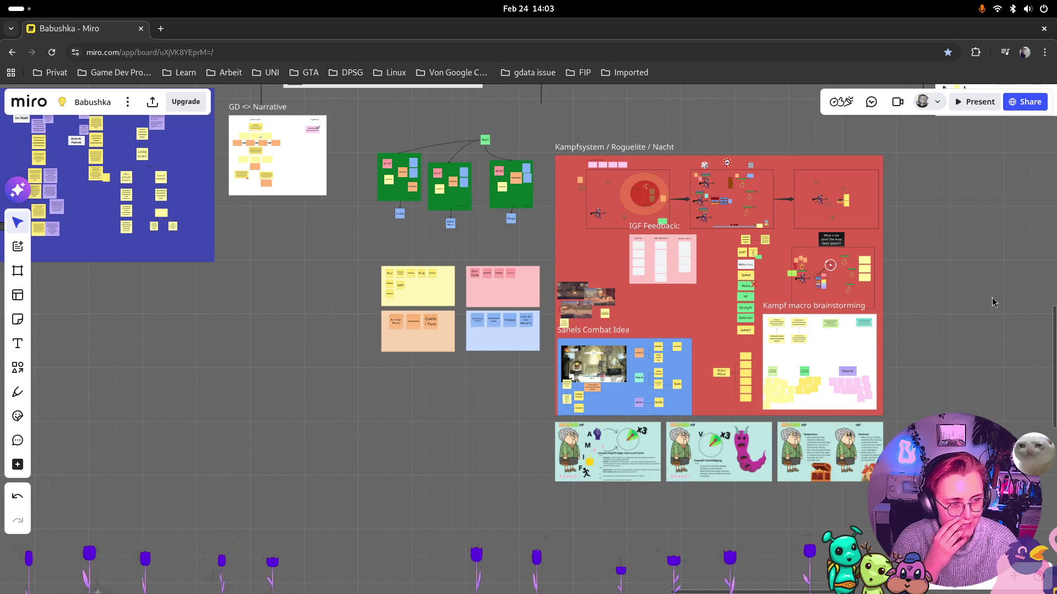
{"action": "scroll", "coordinate": [945, 249], "scroll_direction": "up", "scroll_amount": 7}
{"action": "scroll", "coordinate": [944, 249], "scroll_direction": "right", "scroll_amount": 10}
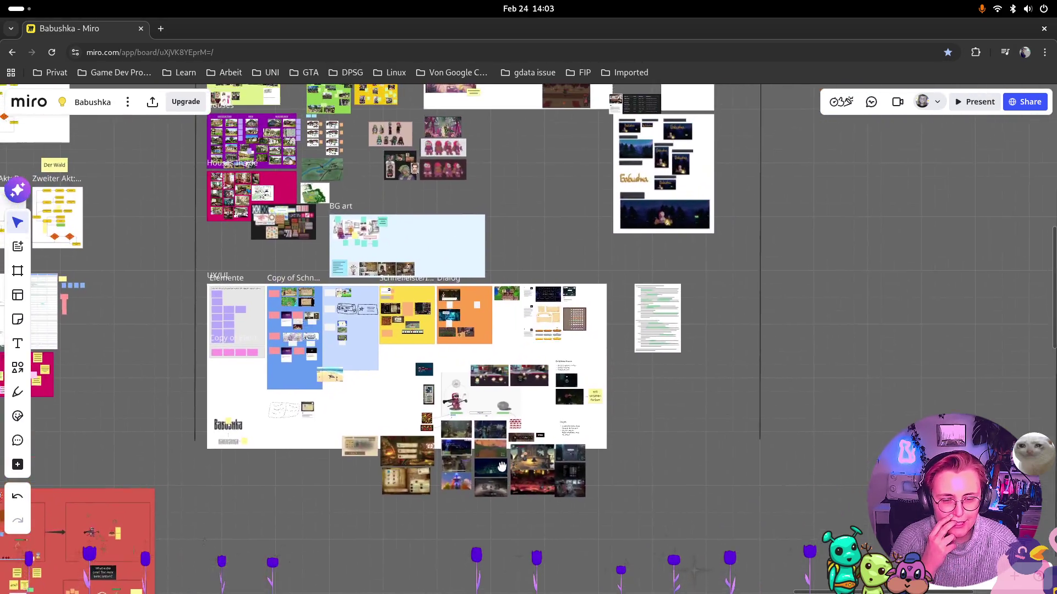
{"action": "scroll", "coordinate": [676, 383], "scroll_direction": "left", "scroll_amount": 1}
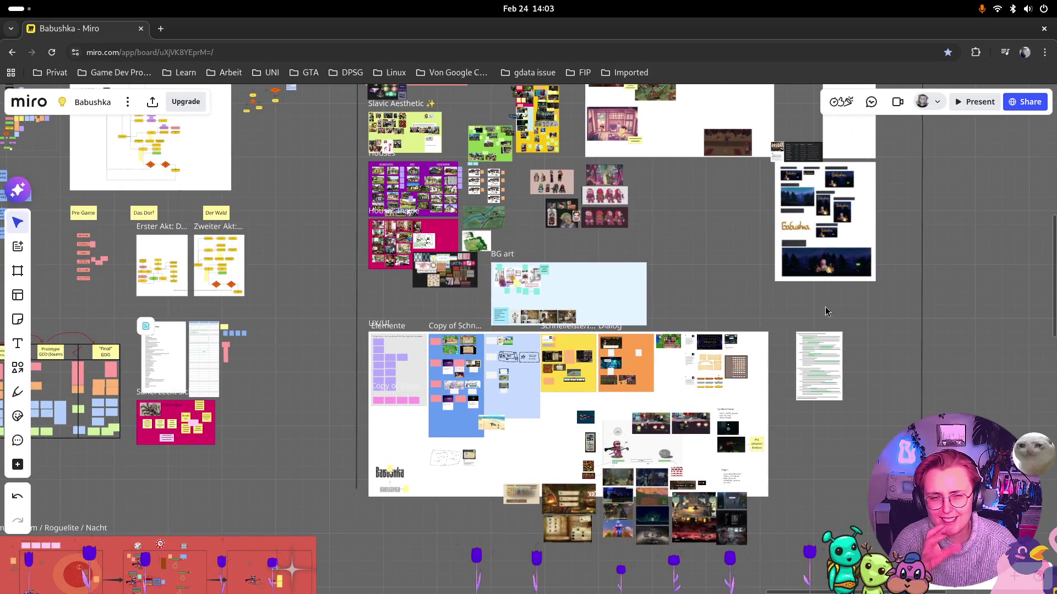
{"action": "left_click", "coordinate": [818, 378]}
{"action": "mouse_move", "coordinate": [821, 382]}
{"action": "left_mouse_down"}
{"action": "mouse_move", "coordinate": [793, 317]}
{"action": "mouse_move", "coordinate": [744, 274]}
{"action": "mouse_move", "coordinate": [734, 213]}
{"action": "mouse_move", "coordinate": [584, 401]}
{"action": "mouse_move", "coordinate": [576, 384]}
{"action": "left_mouse_up"}
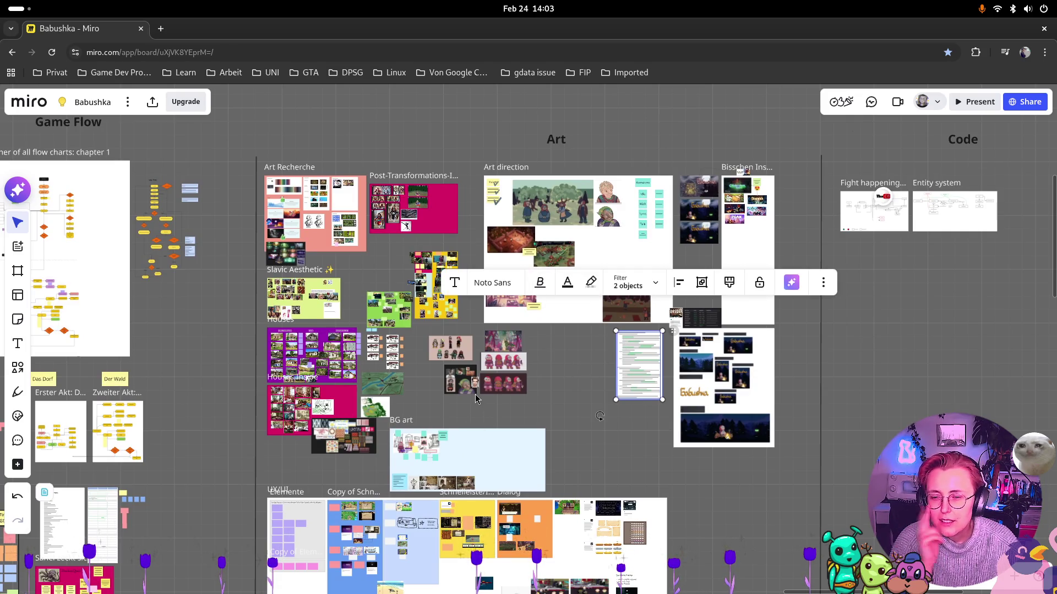
{"action": "scroll", "coordinate": [546, 355], "scroll_direction": "down", "scroll_amount": 1}
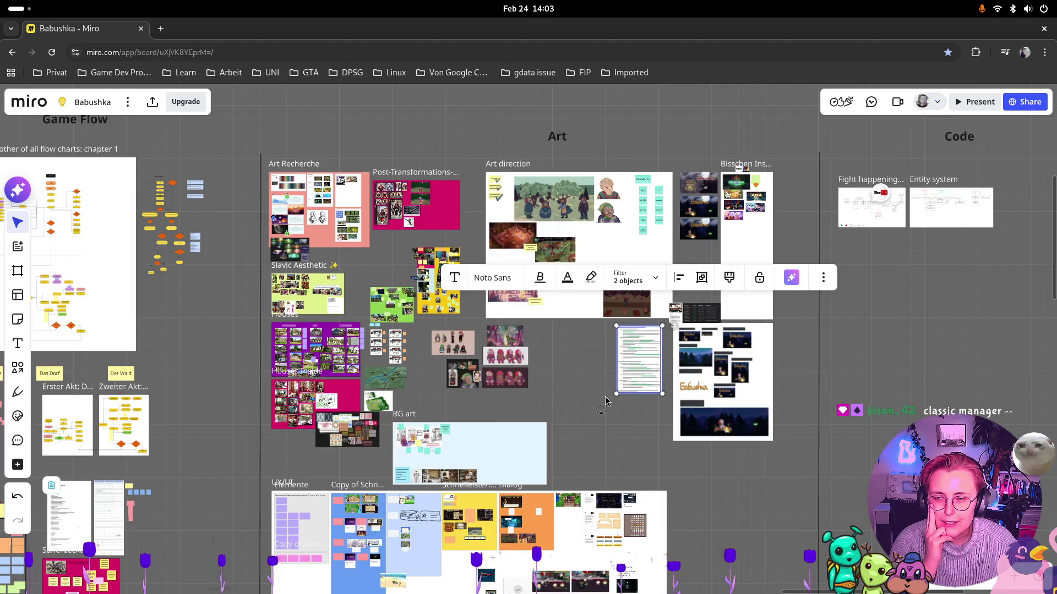
{"action": "mouse_move", "coordinate": [531, 381]}
{"action": "left_mouse_down"}
{"action": "mouse_move", "coordinate": [252, 428]}
{"action": "mouse_move", "coordinate": [250, 456]}
{"action": "mouse_move", "coordinate": [253, 427]}
{"action": "left_mouse_up"}
{"action": "scroll", "coordinate": [552, 273], "scroll_direction": "up", "scroll_amount": 5}
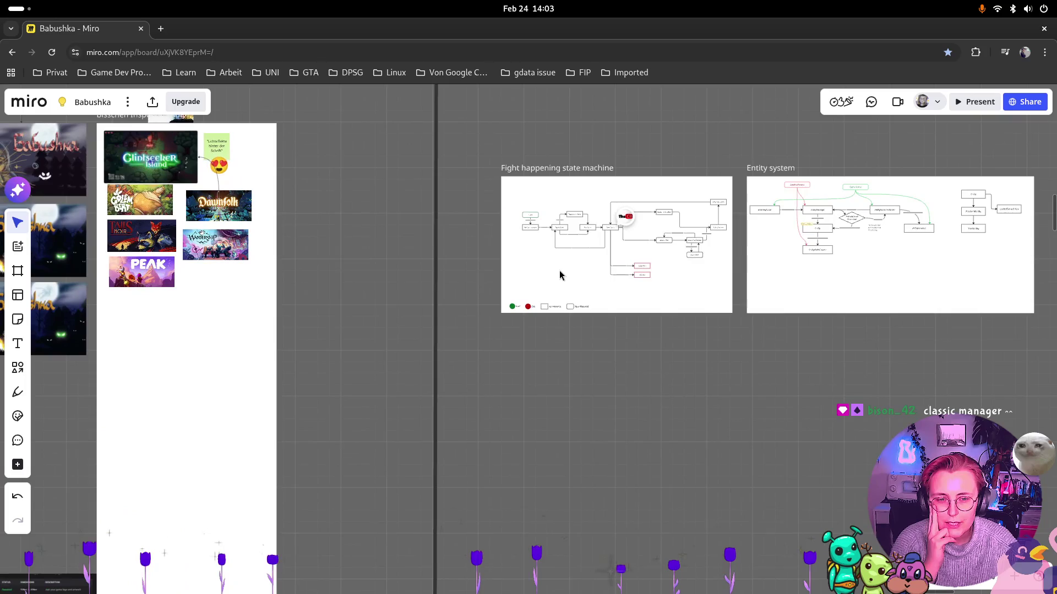
{"action": "scroll", "coordinate": [559, 270], "scroll_direction": "down", "scroll_amount": 10}
{"action": "left_click_drag", "start_coordinate": [288, 454], "coordinate": [372, 407]}
{"action": "scroll", "coordinate": [372, 407], "scroll_direction": "up", "scroll_amount": 5}
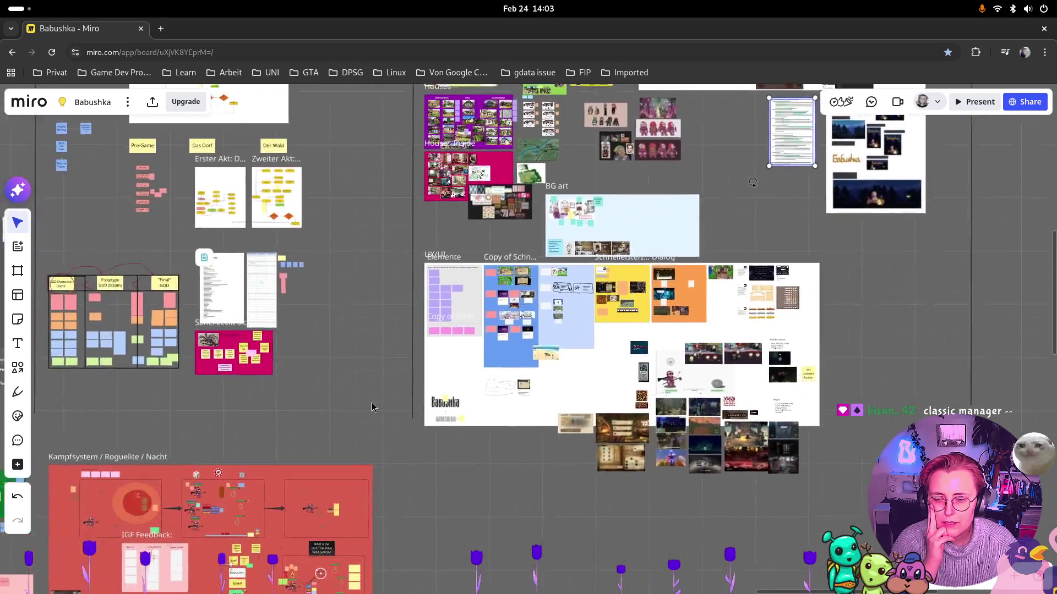
Zoom in on the Kampf macro frame to read its Seed, Haus, resource and Räume notes
{"action": "scroll", "coordinate": [372, 407], "scroll_direction": "down", "scroll_amount": 7}
{"action": "scroll", "coordinate": [371, 407], "scroll_direction": "left", "scroll_amount": 7}
{"action": "scroll", "coordinate": [406, 220], "scroll_direction": "up", "scroll_amount": 3}
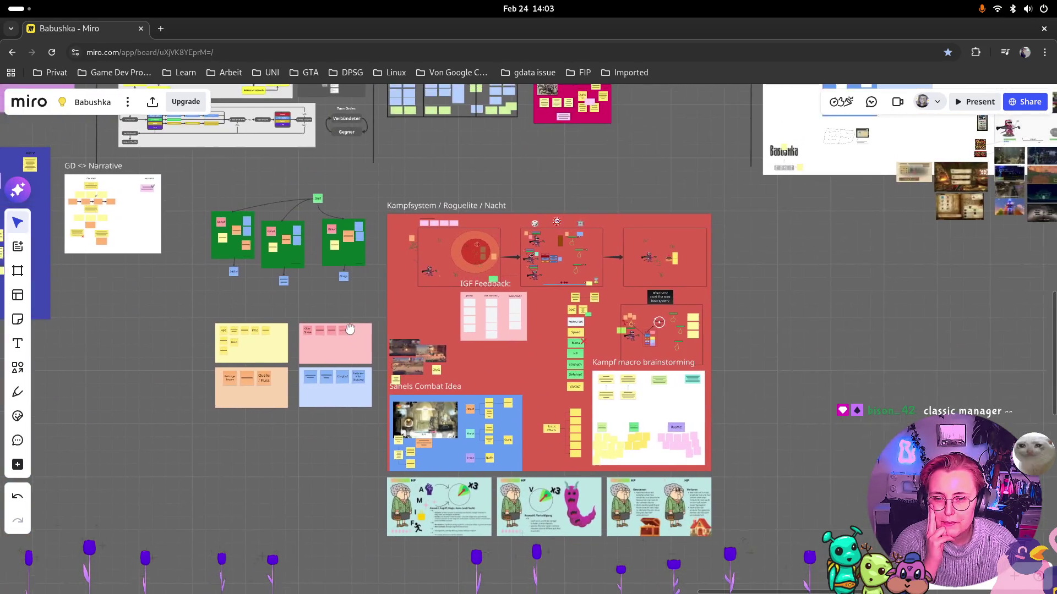
{"action": "scroll", "coordinate": [551, 330], "scroll_direction": "right", "scroll_amount": 1}
{"action": "scroll", "coordinate": [666, 475], "scroll_direction": "up", "scroll_amount": 5}
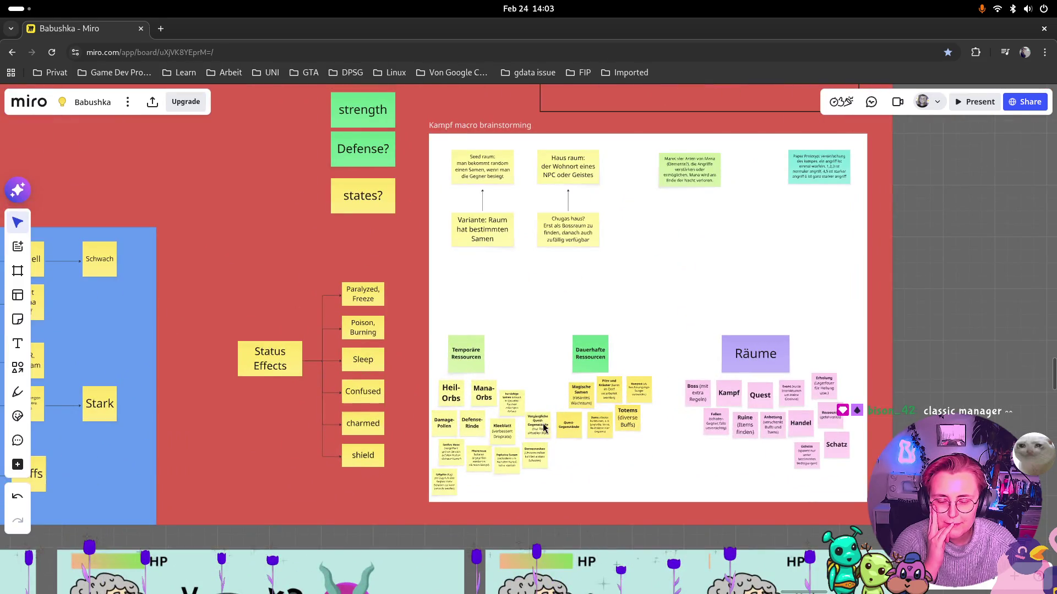
{"action": "scroll", "coordinate": [544, 428], "scroll_direction": "up", "scroll_amount": 2}
{"action": "scroll", "coordinate": [567, 422], "scroll_direction": "up", "scroll_amount": 1}
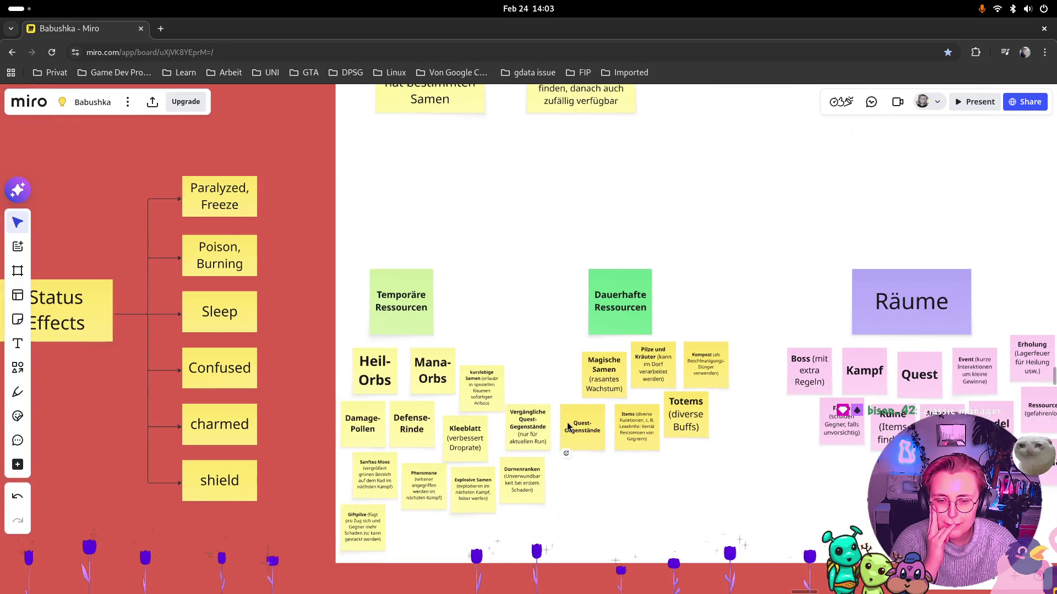
{"action": "scroll", "coordinate": [611, 406], "scroll_direction": "down", "scroll_amount": 3}
{"action": "scroll", "coordinate": [612, 403], "scroll_direction": "down", "scroll_amount": 2}
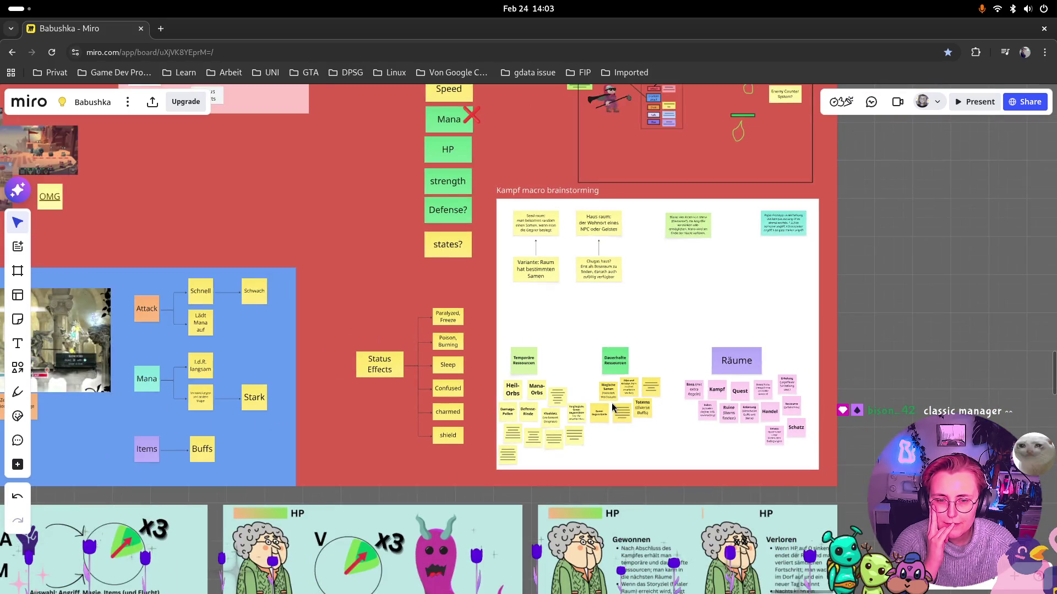
{"action": "scroll", "coordinate": [647, 219], "scroll_direction": "up", "scroll_amount": 4}
{"action": "scroll", "coordinate": [647, 222], "scroll_direction": "up", "scroll_amount": 1}
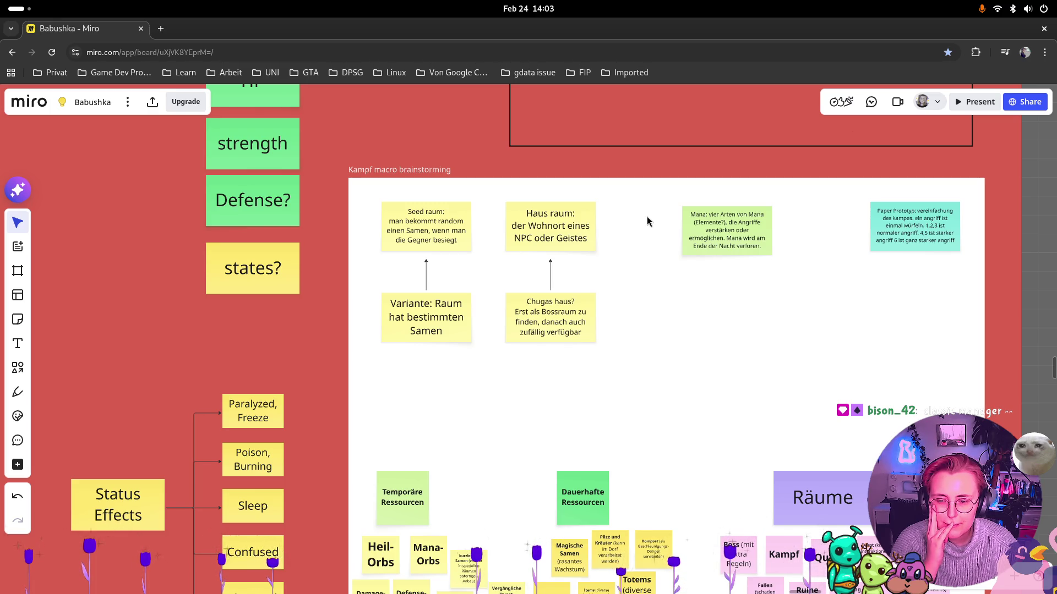
Zoom out until the IGF Feedback, Sanels Combat Idea and Kampf macro frames are visible
{"action": "scroll", "coordinate": [647, 222], "scroll_direction": "down", "scroll_amount": 2}
{"action": "scroll", "coordinate": [648, 222], "scroll_direction": "down", "scroll_amount": 3}
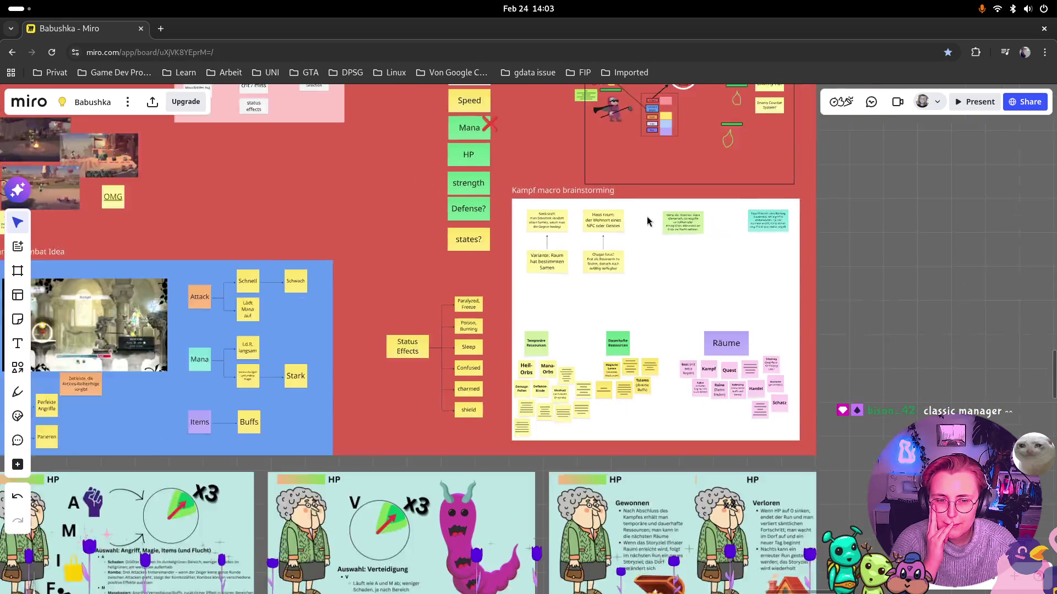
{"action": "scroll", "coordinate": [647, 222], "scroll_direction": "down", "scroll_amount": 2}
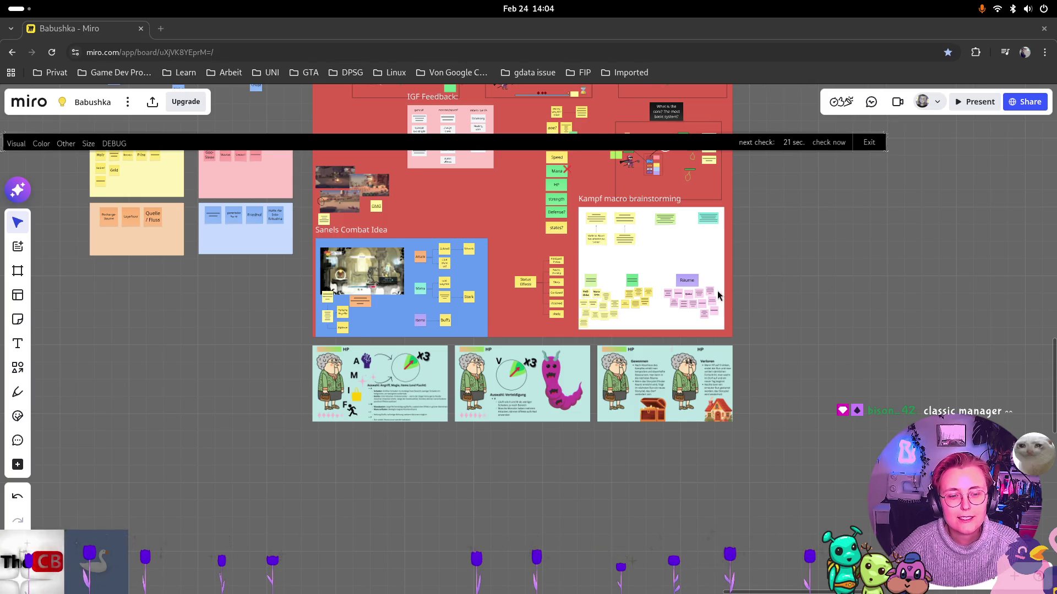
Pan up to the Kampfsystem frame and recentre it on the combat stats and Status Effects list
{"action": "scroll", "coordinate": [718, 291], "scroll_direction": "down", "scroll_amount": 1}
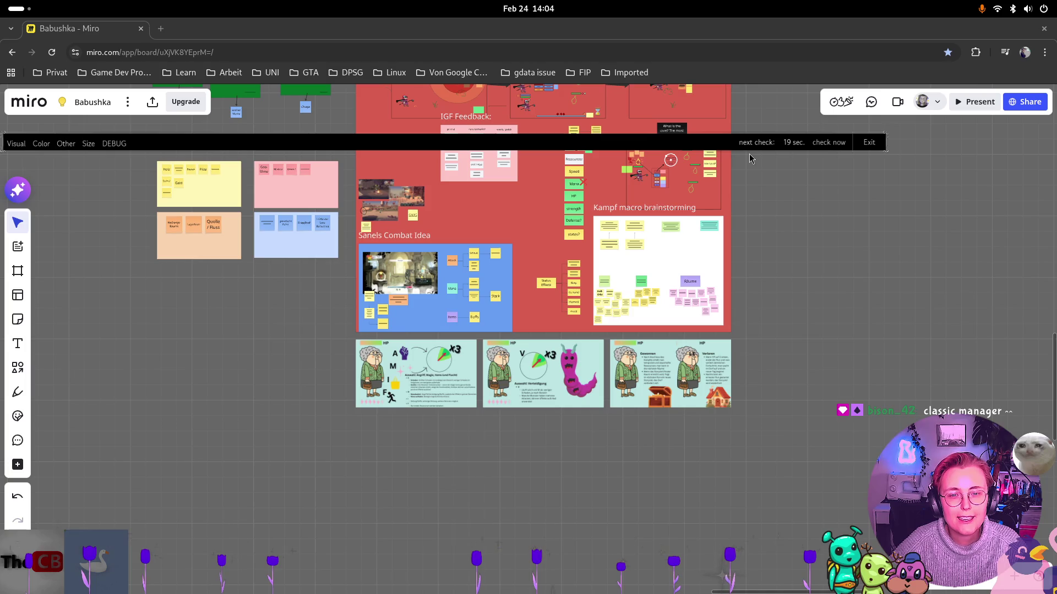
{"action": "scroll", "coordinate": [761, 217], "scroll_direction": "up", "scroll_amount": 3}
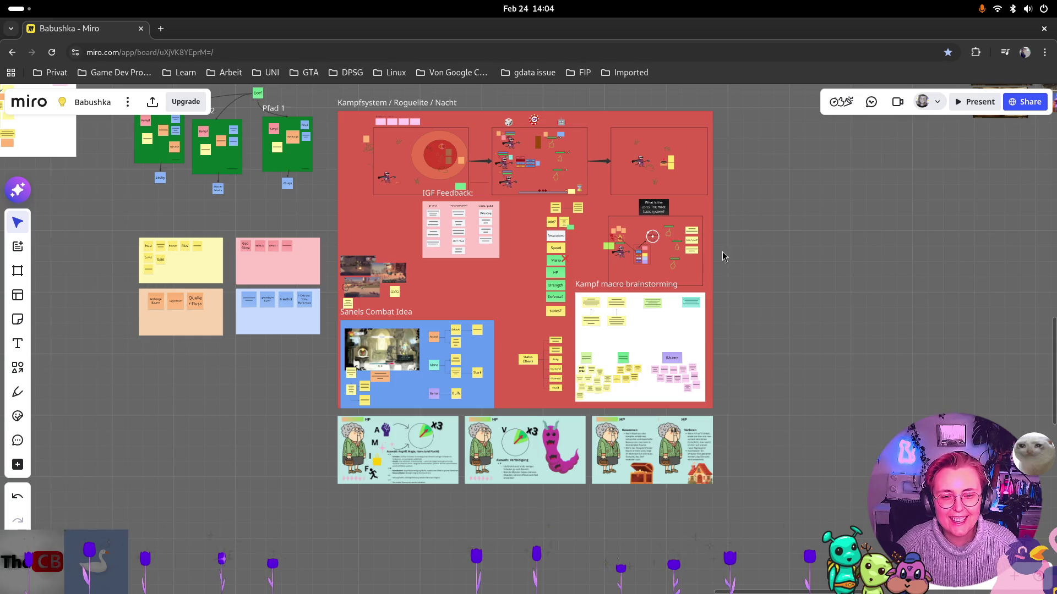
{"action": "scroll", "coordinate": [363, 241], "scroll_direction": "up", "scroll_amount": 5}
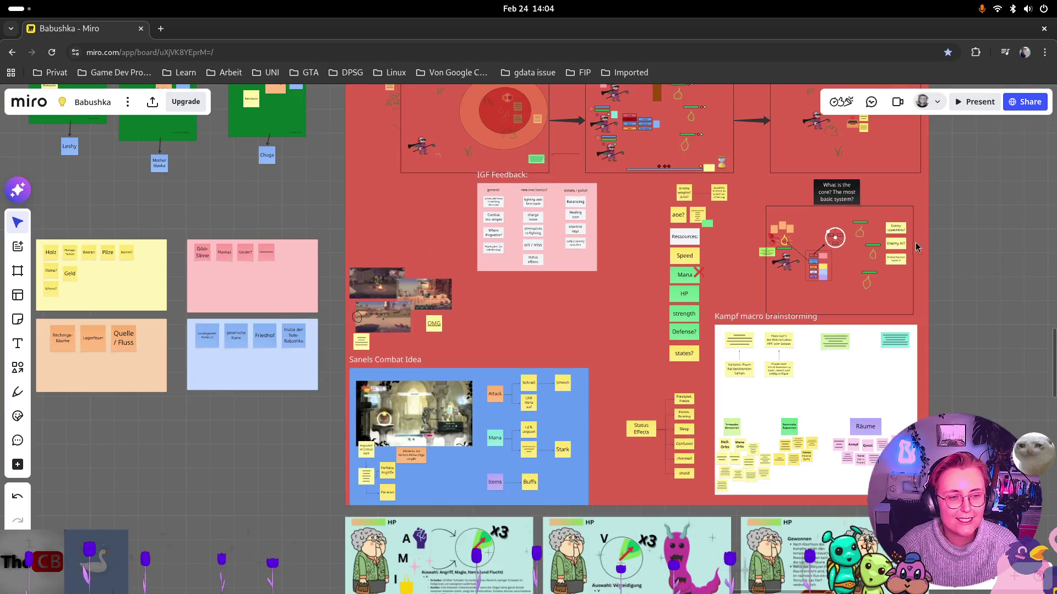
{"action": "mouse_move", "coordinate": [857, 248]}
{"action": "left_mouse_down"}
{"action": "mouse_move", "coordinate": [772, 260]}
{"action": "mouse_move", "coordinate": [647, 384]}
{"action": "left_mouse_up"}
{"action": "scroll", "coordinate": [537, 395], "scroll_direction": "down", "scroll_amount": 2}
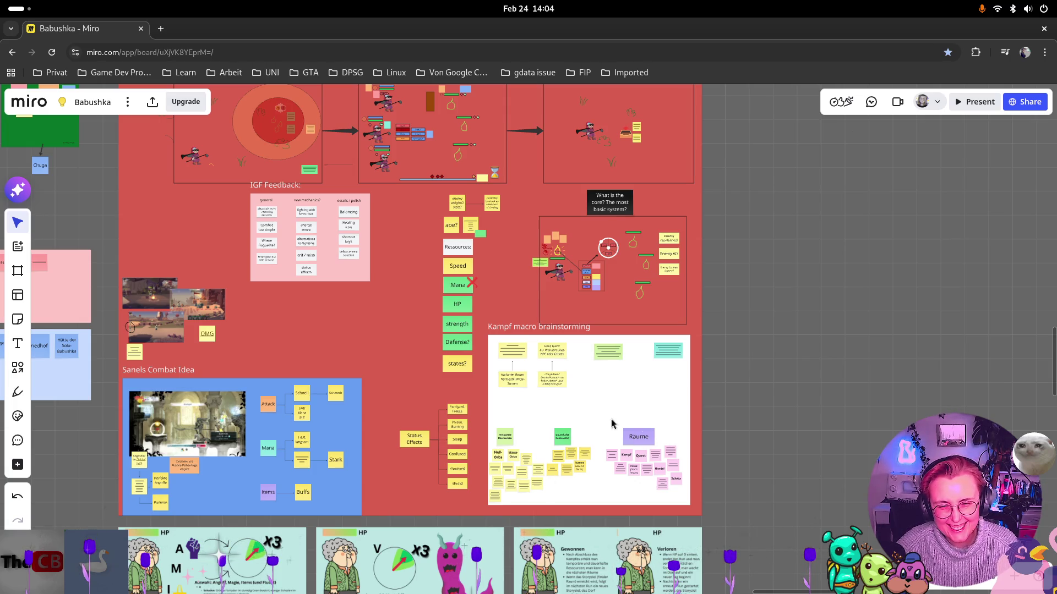
Zoom into the brainstorming frame until the Seed, Haus, Mana and paper-prototype stickies are readable
{"action": "scroll", "coordinate": [648, 468], "scroll_direction": "up", "scroll_amount": 2}
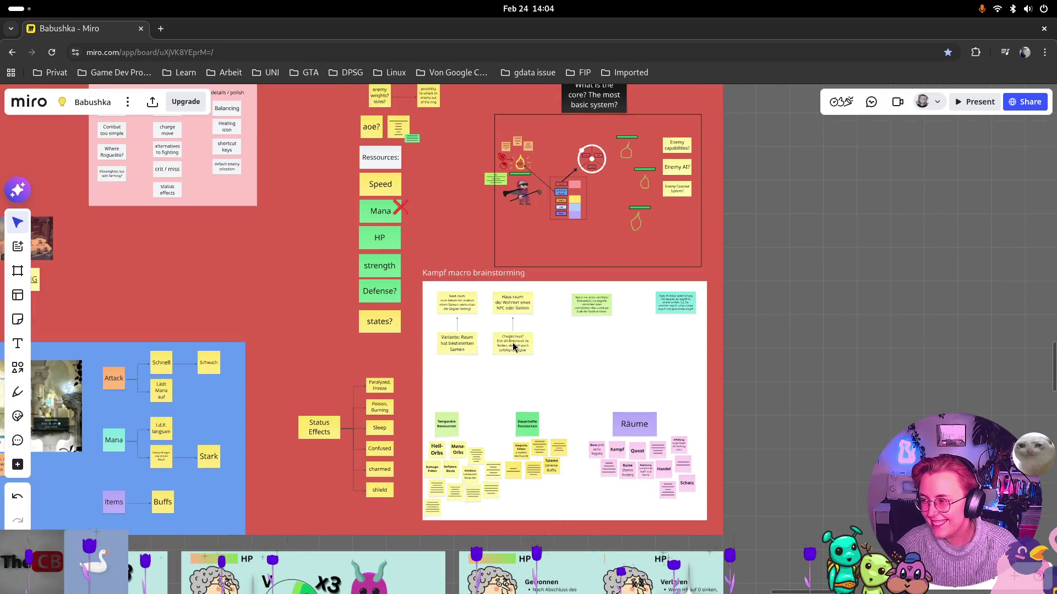
{"action": "scroll", "coordinate": [633, 429], "scroll_direction": "up", "scroll_amount": 1}
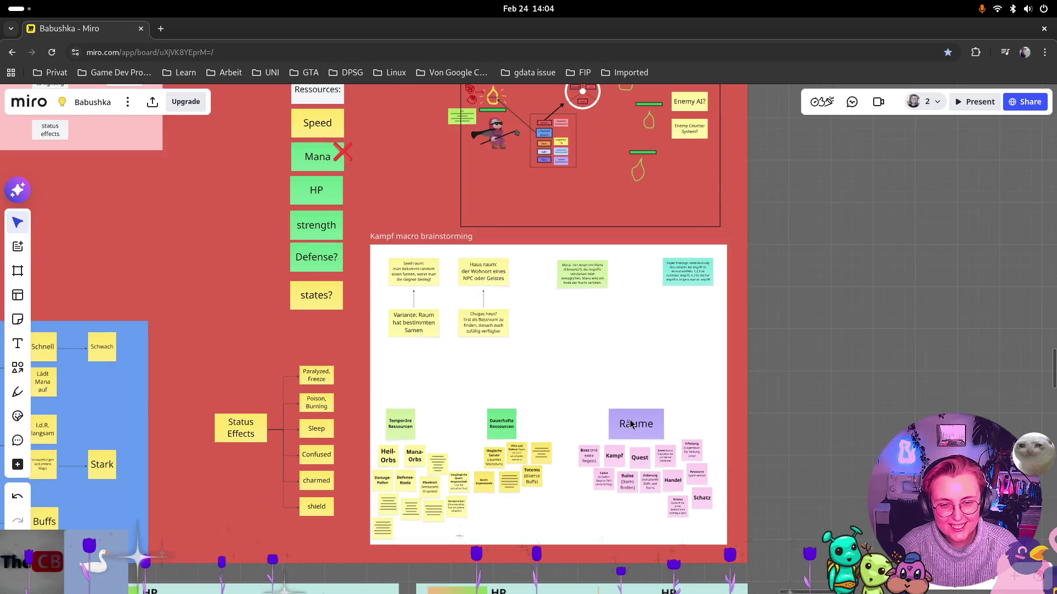
{"action": "scroll", "coordinate": [589, 341], "scroll_direction": "up", "scroll_amount": 1}
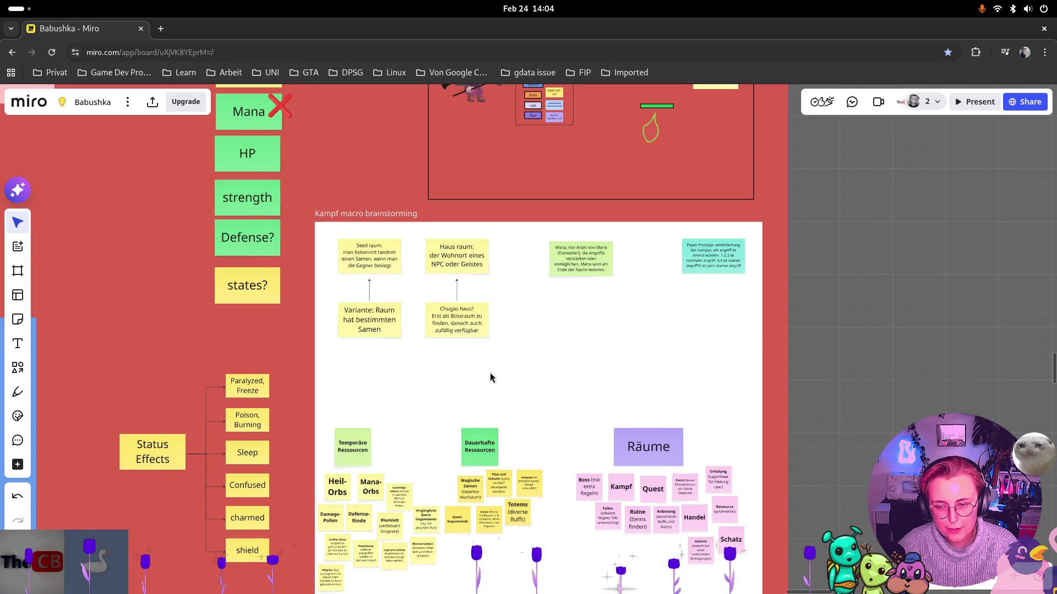
{"action": "scroll", "coordinate": [384, 234], "scroll_direction": "up", "scroll_amount": 1}
{"action": "mouse_move", "coordinate": [655, 349]}
{"action": "left_mouse_down"}
{"action": "mouse_move", "coordinate": [635, 380]}
{"action": "mouse_move", "coordinate": [637, 291]}
{"action": "left_mouse_up"}
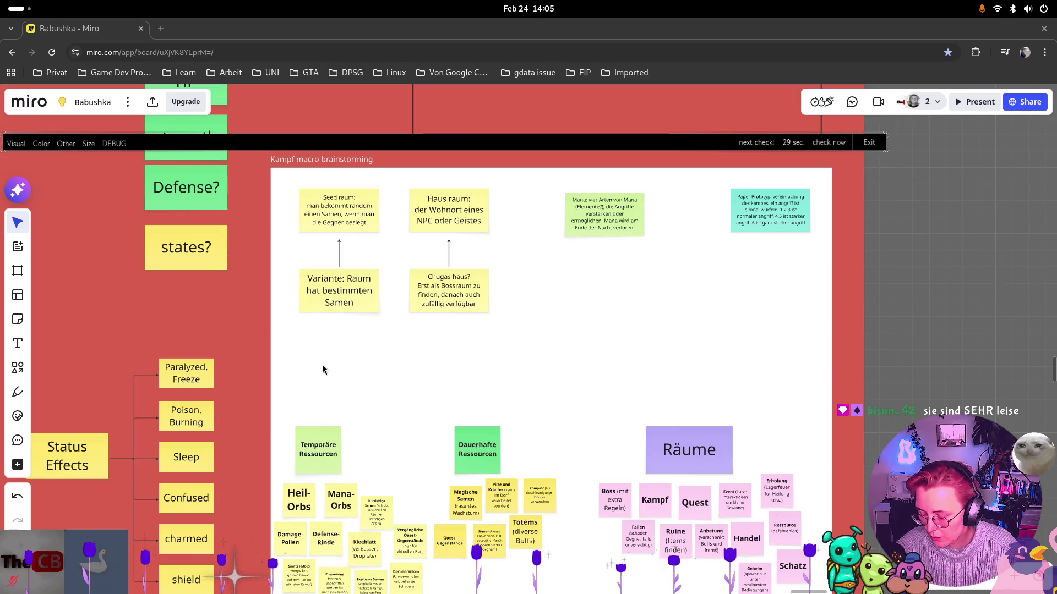
{"action": "key", "text": "super"}
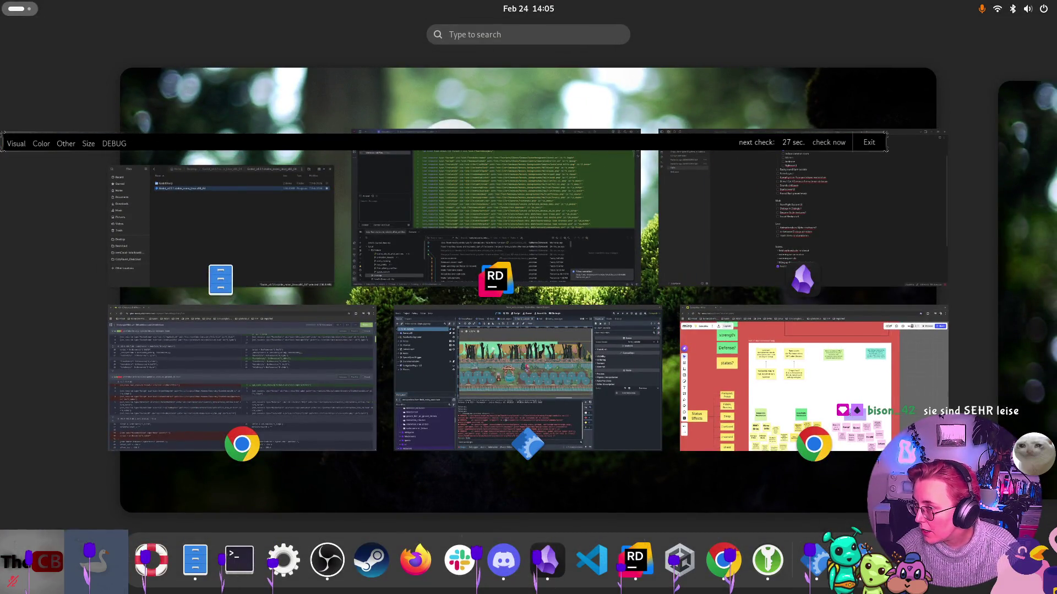
{"action": "key", "text": "super"}
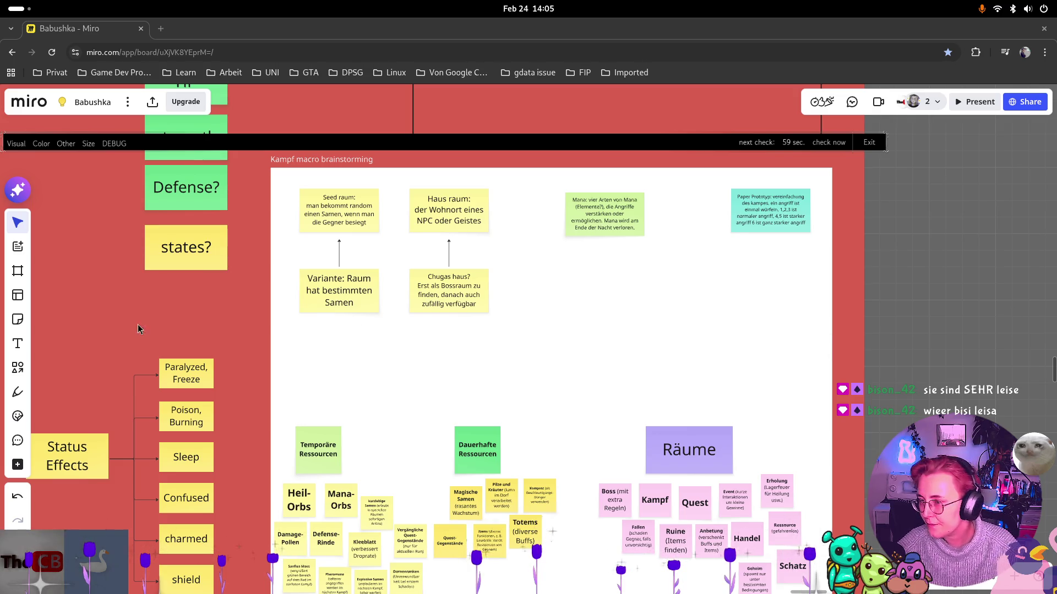
{"action": "key", "text": "super"}
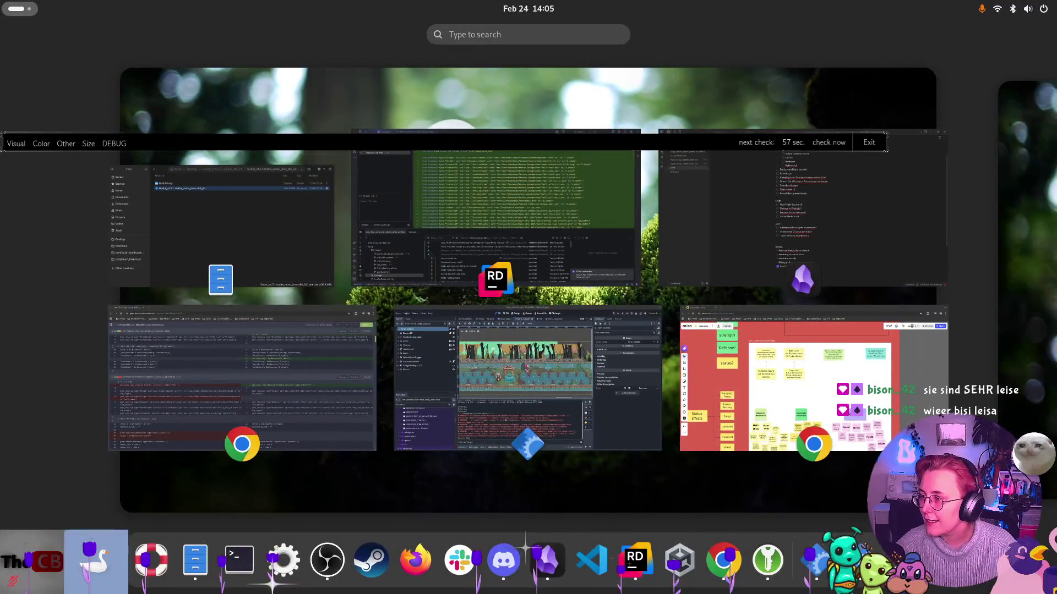
{"action": "key", "text": "super"}
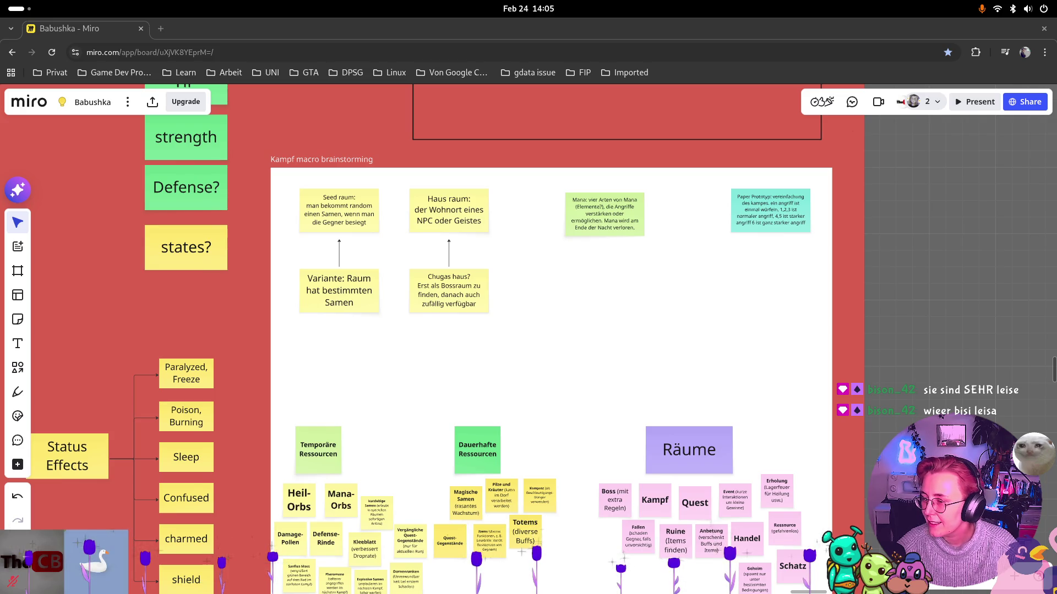
{"action": "key", "text": "super"}
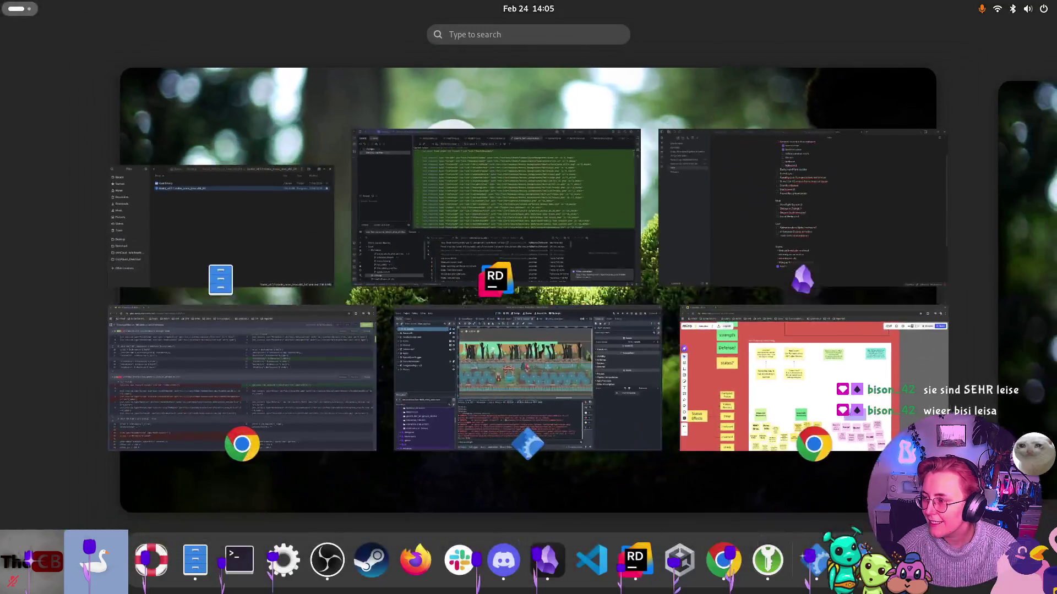
{"action": "key", "text": "super"}
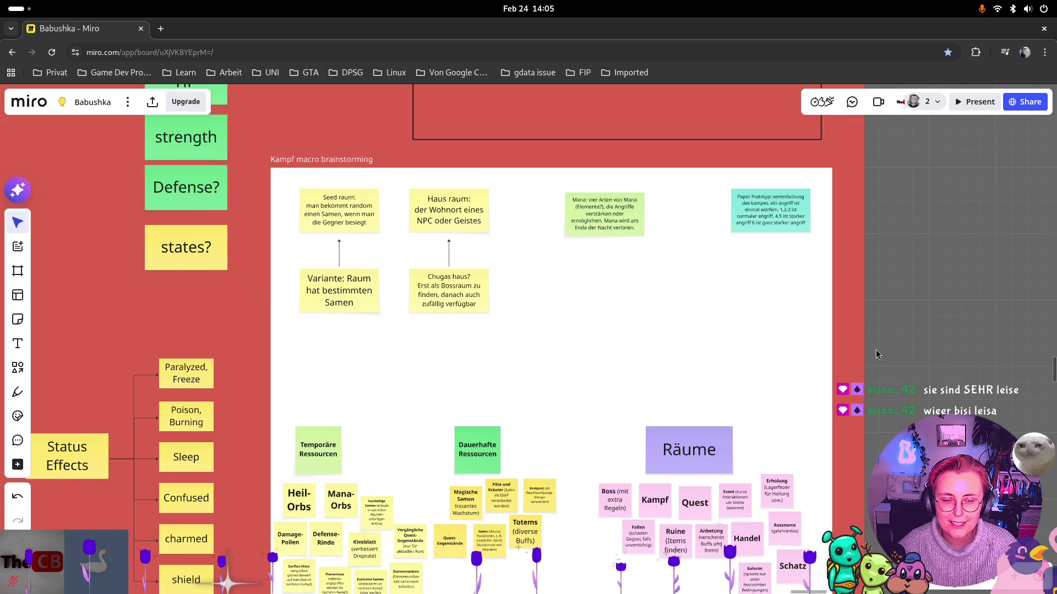
Fit the whole Kampf macro brainstorming frame on screen, then bring up the Activities overview
{"action": "scroll", "coordinate": [876, 349], "scroll_direction": "down", "scroll_amount": 2}
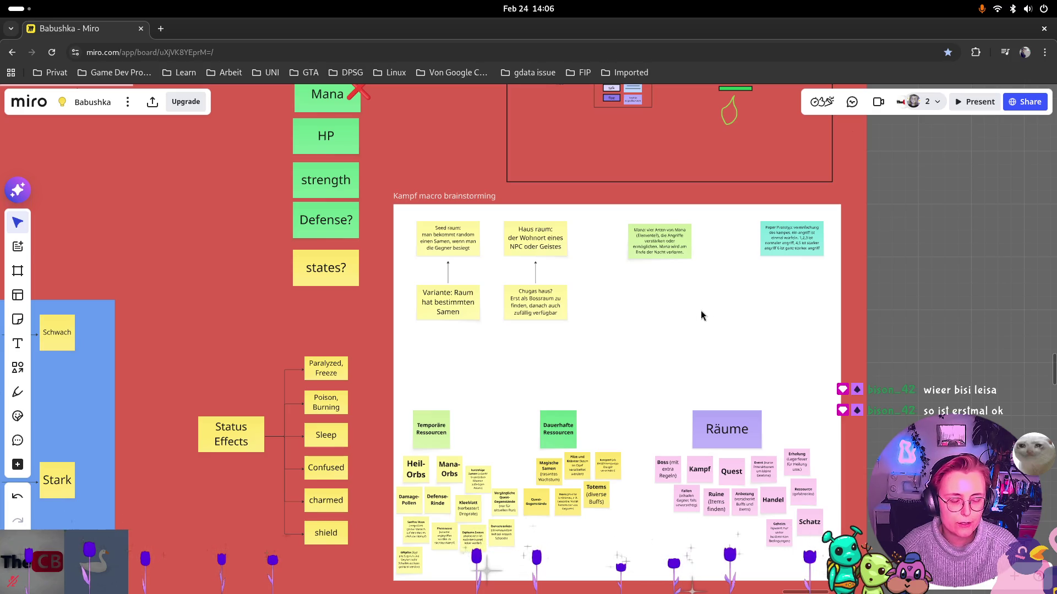
{"action": "scroll", "coordinate": [671, 350], "scroll_direction": "right", "scroll_amount": 5}
{"action": "scroll", "coordinate": [671, 349], "scroll_direction": "down", "scroll_amount": 2}
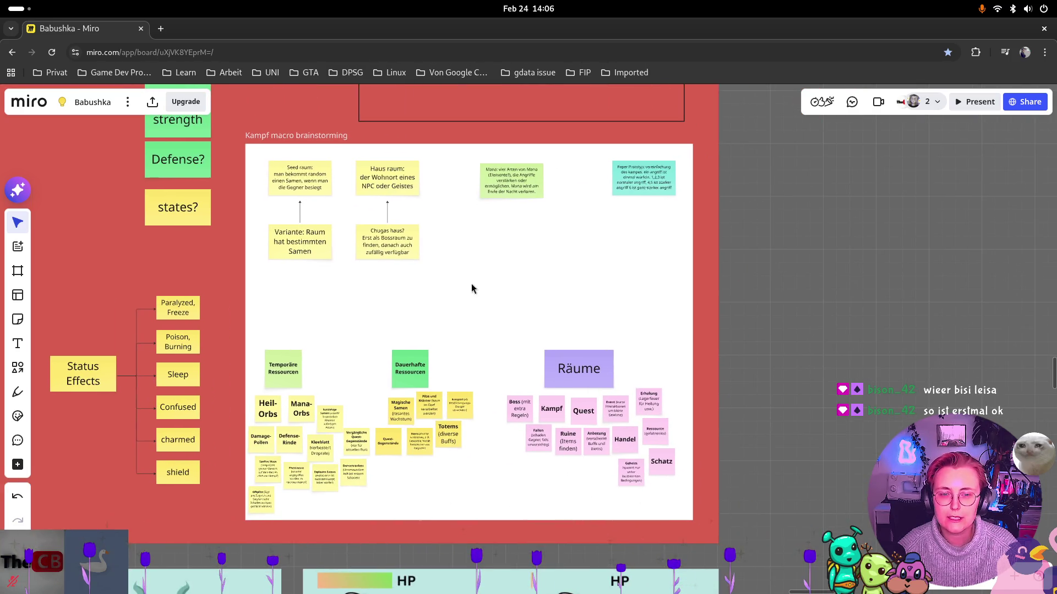
{"action": "scroll", "coordinate": [284, 278], "scroll_direction": "up", "scroll_amount": 2}
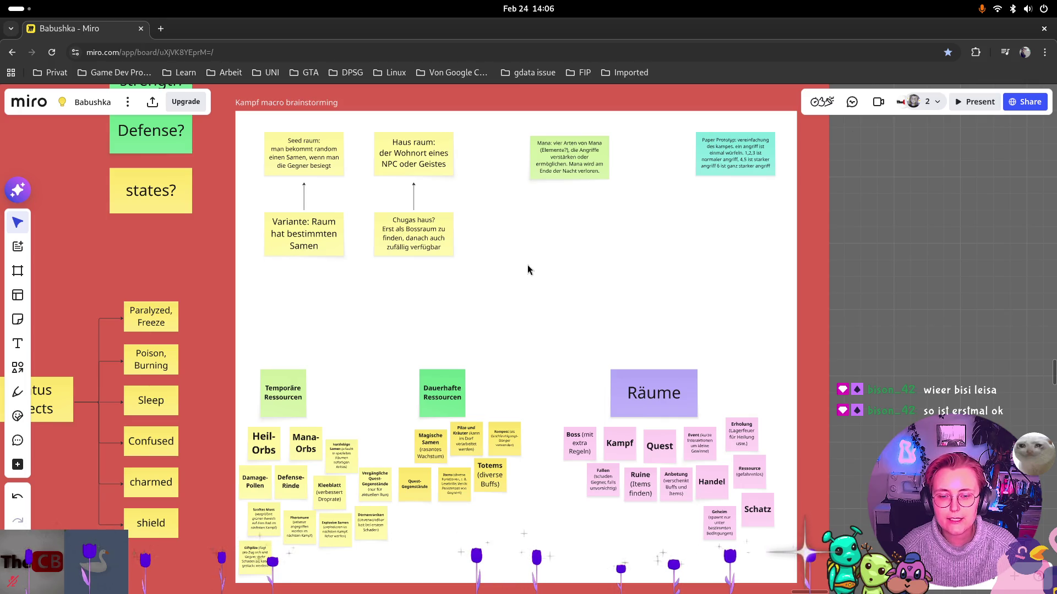
{"action": "scroll", "coordinate": [349, 270], "scroll_direction": "left", "scroll_amount": 1}
{"action": "scroll", "coordinate": [349, 270], "scroll_direction": "up", "scroll_amount": 1}
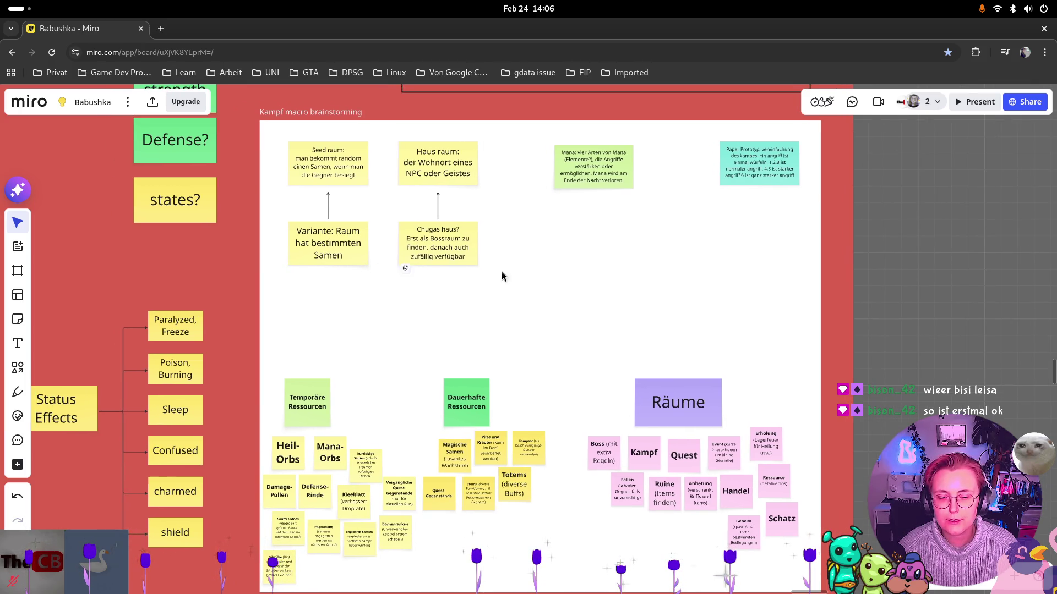
{"action": "scroll", "coordinate": [468, 286], "scroll_direction": "left", "scroll_amount": 2}
{"action": "scroll", "coordinate": [467, 286], "scroll_direction": "down", "scroll_amount": 1}
{"action": "scroll", "coordinate": [398, 298], "scroll_direction": "right", "scroll_amount": 1}
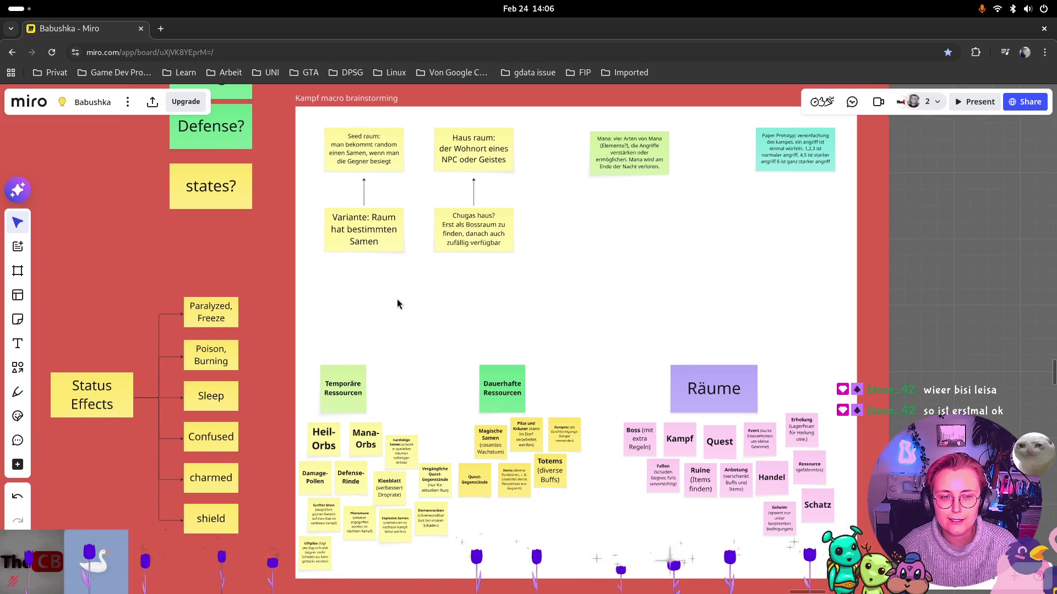
{"action": "scroll", "coordinate": [407, 300], "scroll_direction": "right", "scroll_amount": 2}
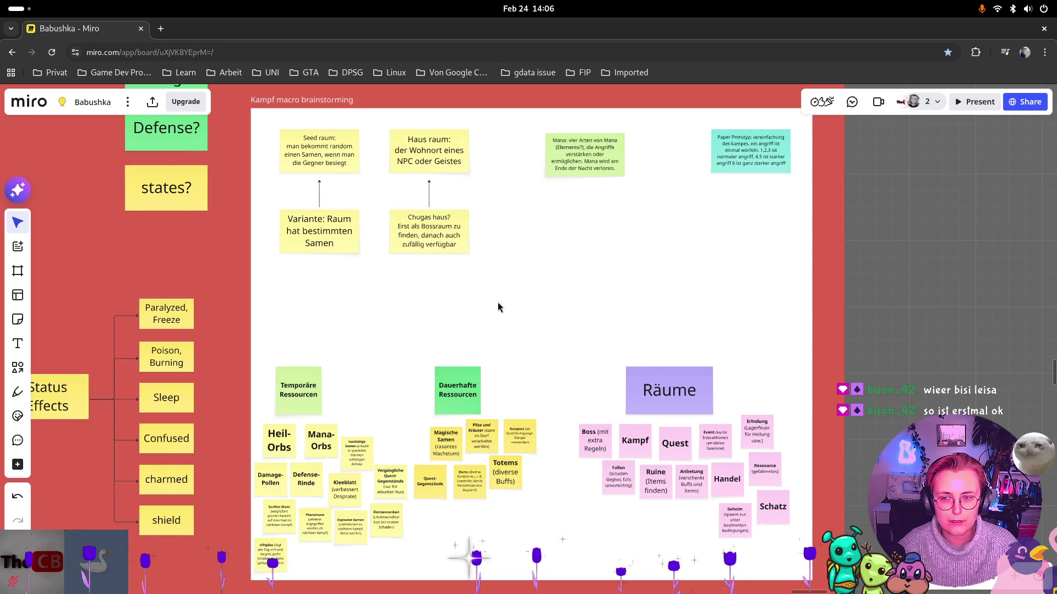
{"action": "scroll", "coordinate": [494, 305], "scroll_direction": "right", "scroll_amount": 2}
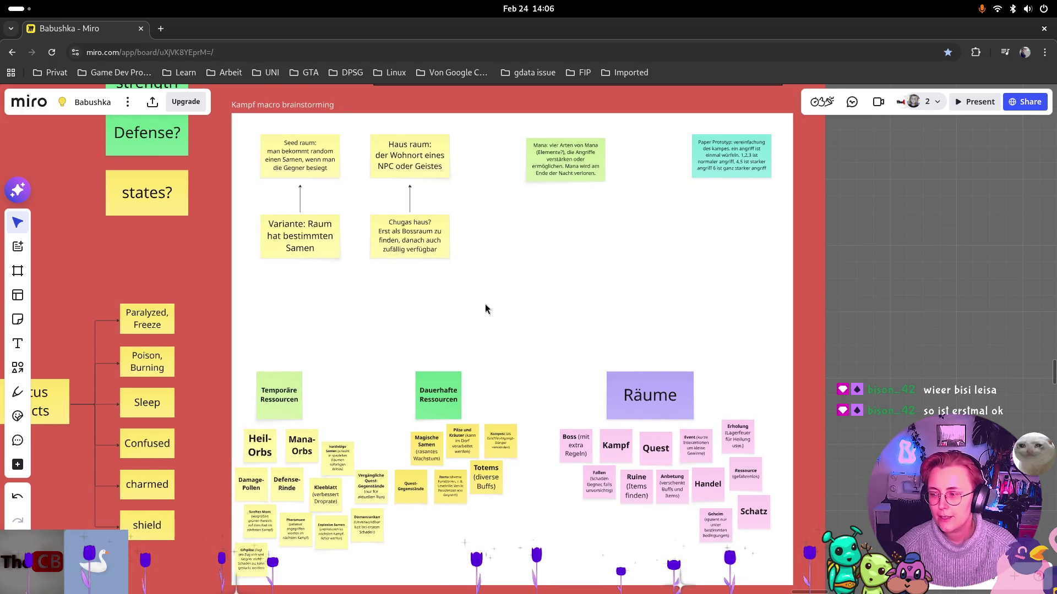
{"action": "key", "text": "super"}
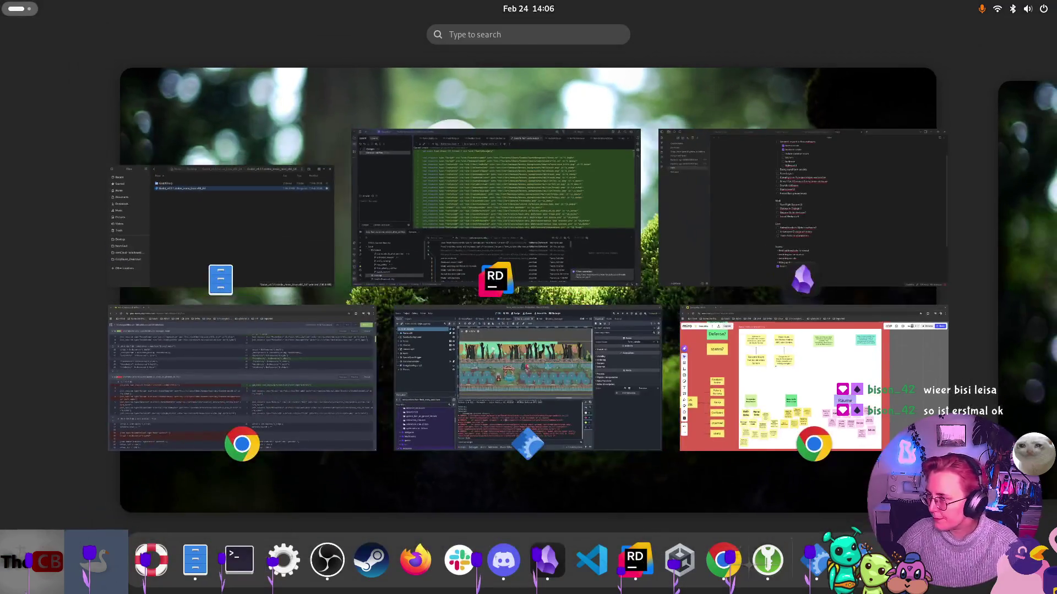
Leave the Activities overview and return to the Miro board's Kampf macro brainstorming frame
{"action": "key", "text": "super"}
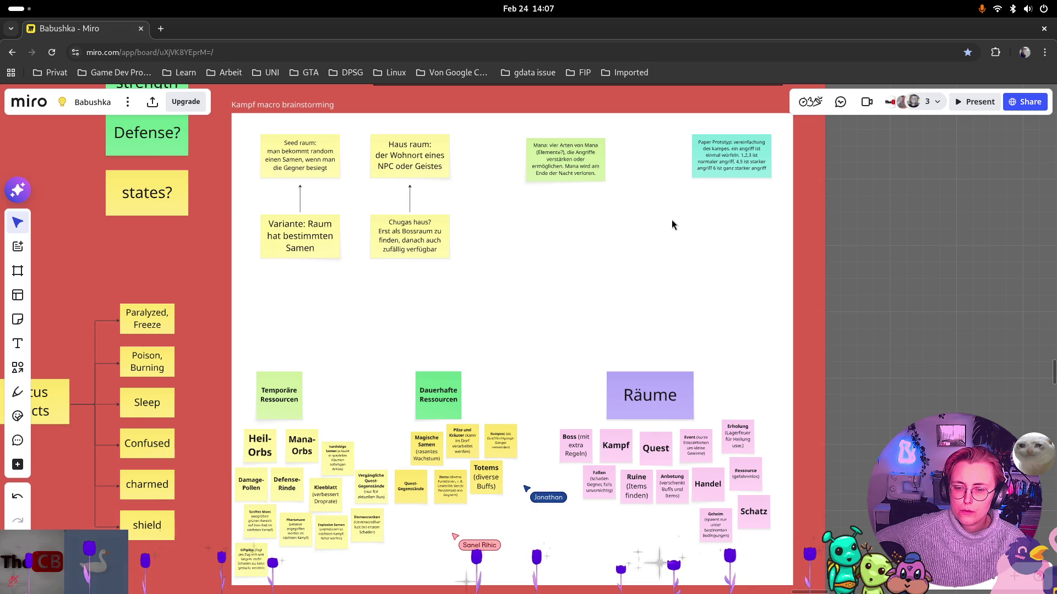
{"action": "scroll", "coordinate": [468, 221], "scroll_direction": "down", "scroll_amount": 2}
Zoom and pan to the Temporäre Ressourcen cluster showing Heil-Orbs, Mana-Orbs and Pheromone stickies
{"action": "scroll", "coordinate": [449, 374], "scroll_direction": "up", "scroll_amount": 3}
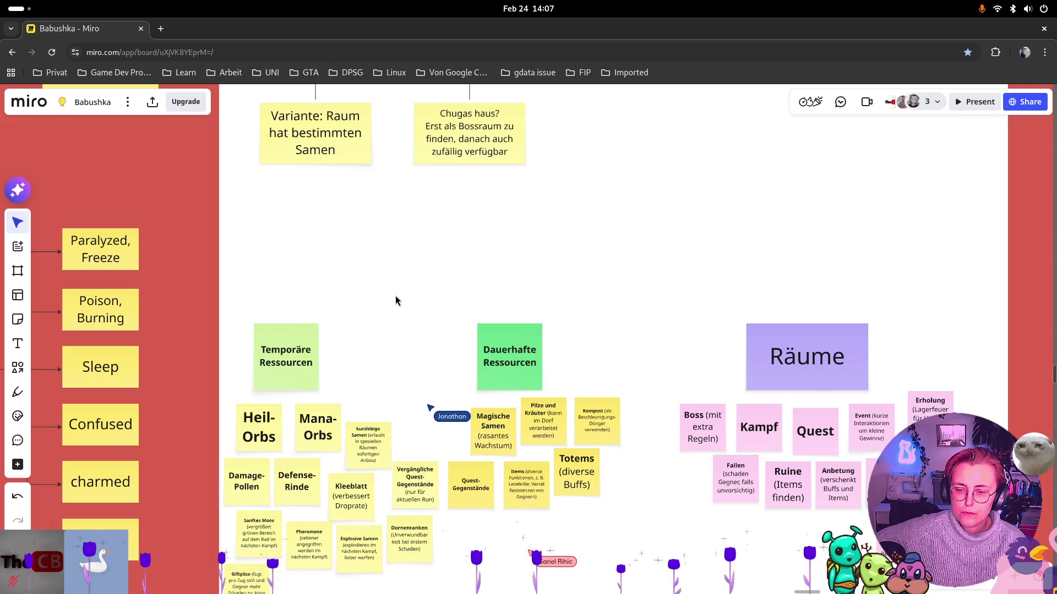
{"action": "scroll", "coordinate": [395, 301], "scroll_direction": "down", "scroll_amount": 1}
{"action": "scroll", "coordinate": [379, 303], "scroll_direction": "down", "scroll_amount": 2}
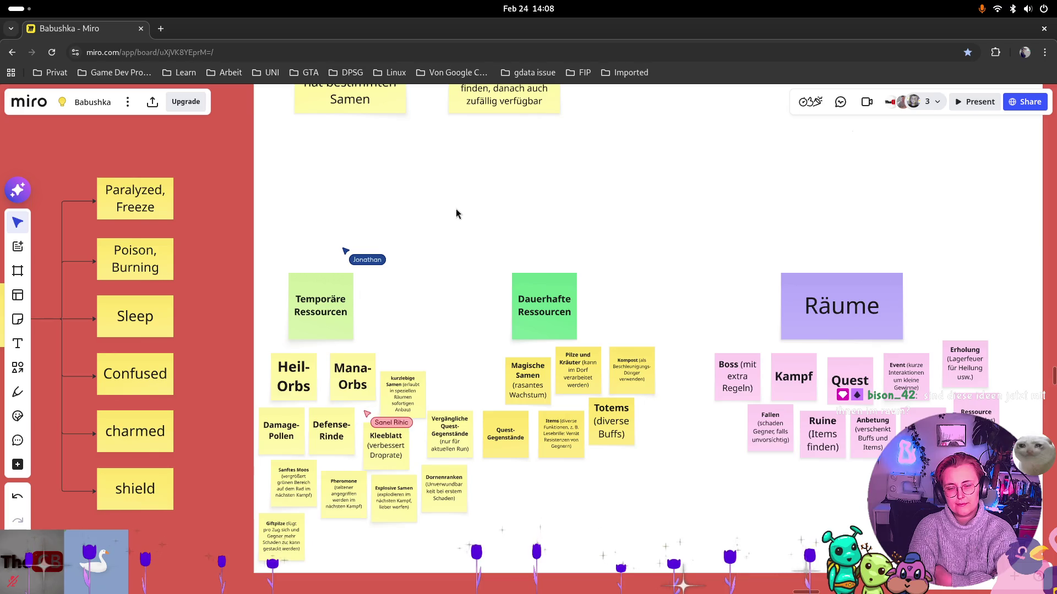
{"action": "scroll", "coordinate": [382, 460], "scroll_direction": "up", "scroll_amount": 5}
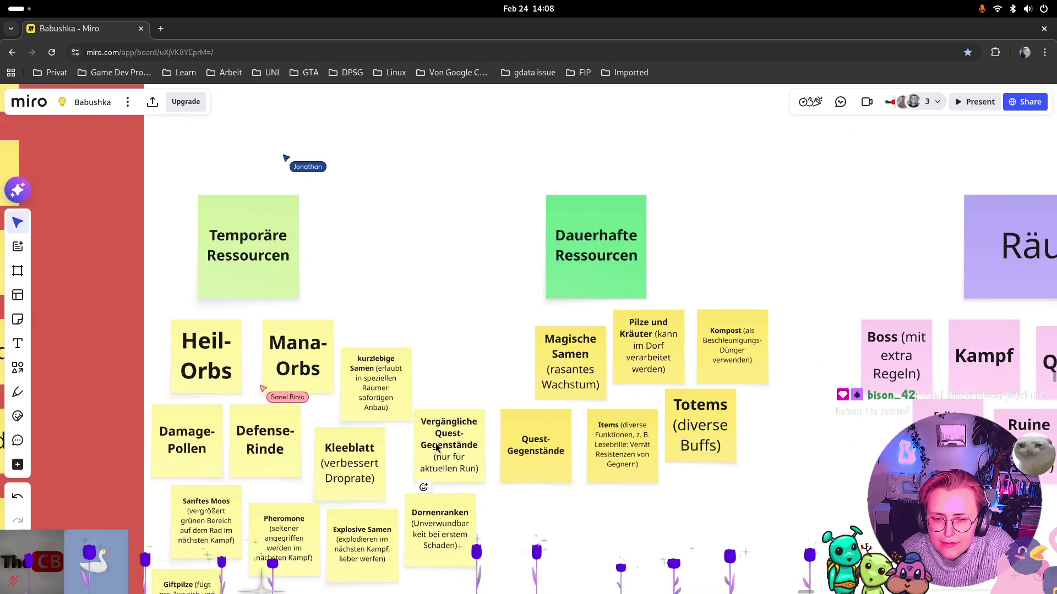
Center the view on the Temporäre Ressourcen notes, including Sanftes Moos and Dornenranken
{"action": "left_click_drag", "start_coordinate": [382, 460], "coordinate": [576, 391]}
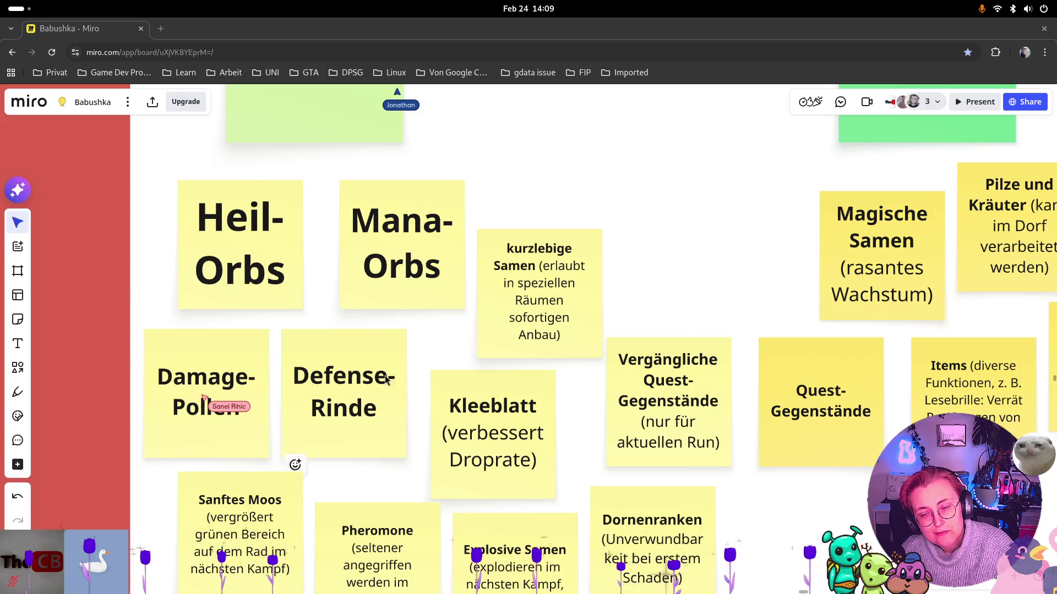
Pan to the lower Temporäre Ressourcen notes so the Giftpilze sticky comes into view
{"action": "mouse_move", "coordinate": [396, 477]}
{"action": "left_mouse_down"}
{"action": "mouse_move", "coordinate": [431, 458]}
{"action": "mouse_move", "coordinate": [457, 419]}
{"action": "mouse_move", "coordinate": [457, 385]}
{"action": "left_mouse_up"}
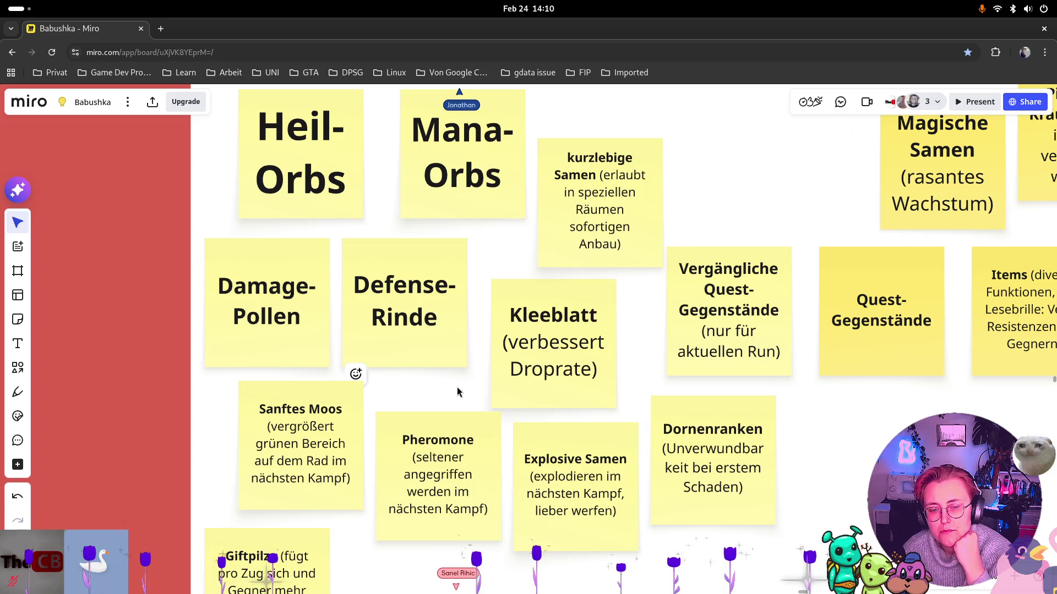
{"action": "scroll", "coordinate": [620, 540], "scroll_direction": "down", "scroll_amount": 3}
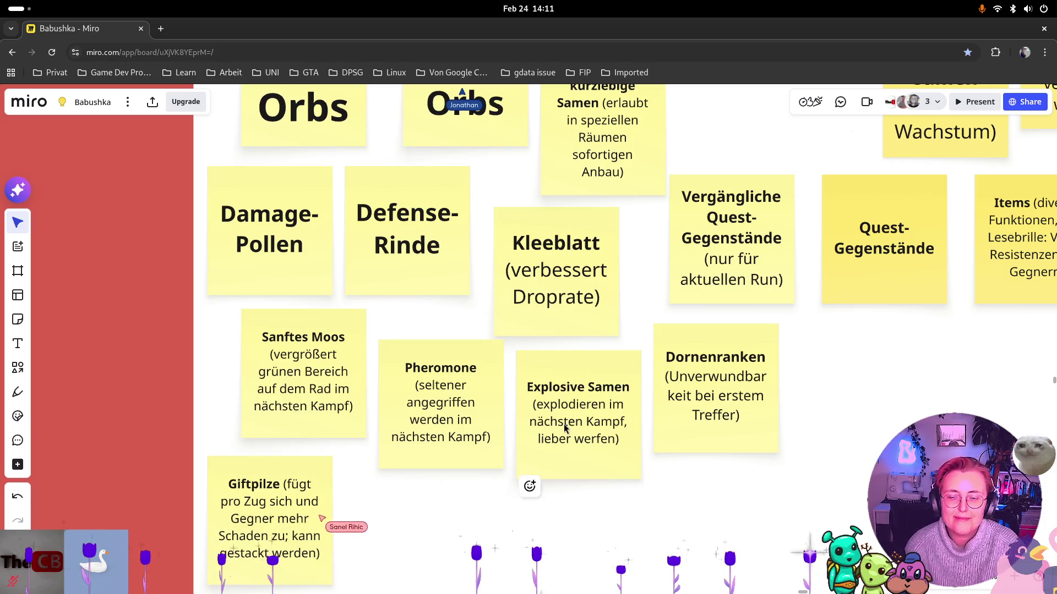
Shift the board to reveal the notes below the Dornenranken sticky
{"action": "left_click_drag", "start_coordinate": [375, 536], "coordinate": [403, 457]}
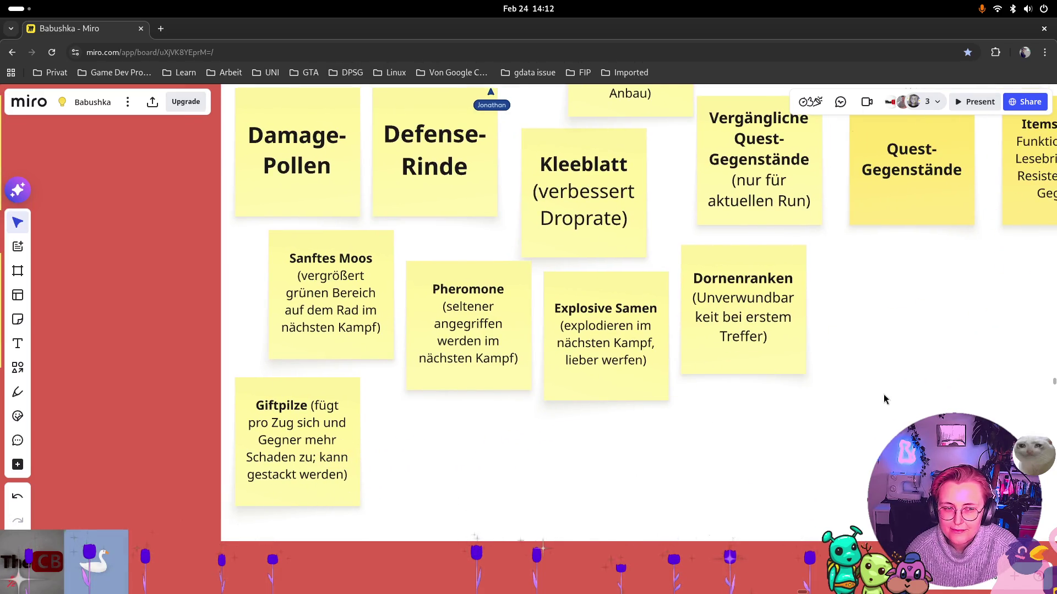
Zoom out to show the Dauerhafte Ressourcen cluster, from Magische Samen to Items, beside the Räume notes
{"action": "scroll", "coordinate": [885, 399], "scroll_direction": "right", "scroll_amount": 10}
{"action": "scroll", "coordinate": [884, 399], "scroll_direction": "up", "scroll_amount": 6}
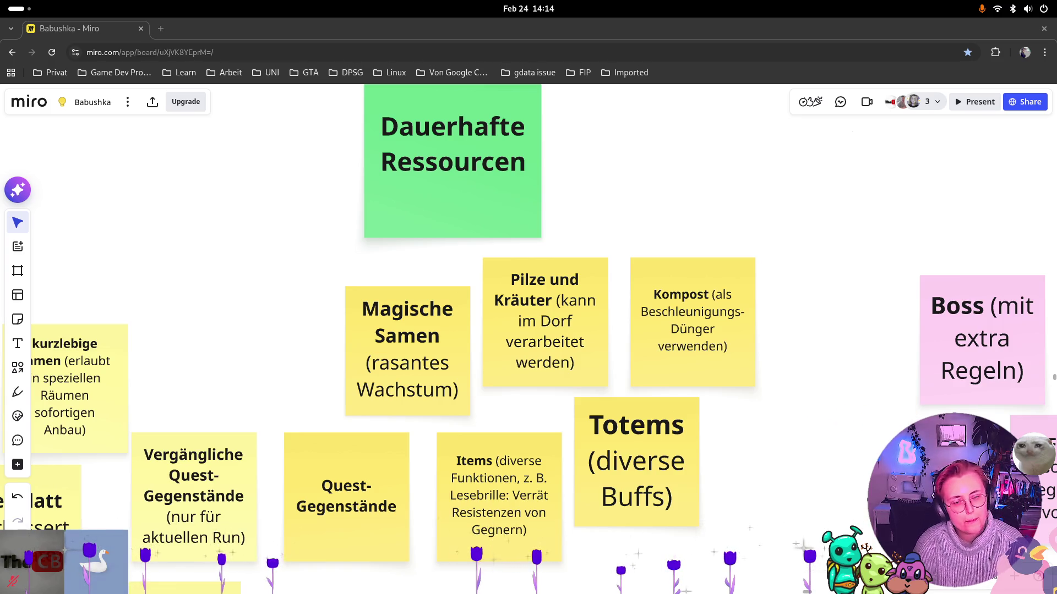
{"action": "scroll", "coordinate": [718, 257], "scroll_direction": "down", "scroll_amount": 5}
Pan left to reveal the whole Räume column, then open the stickers, emojis and GIFs library
{"action": "mouse_move", "coordinate": [943, 270]}
{"action": "left_mouse_down"}
{"action": "mouse_move", "coordinate": [692, 330]}
{"action": "mouse_move", "coordinate": [517, 302]}
{"action": "left_mouse_up"}
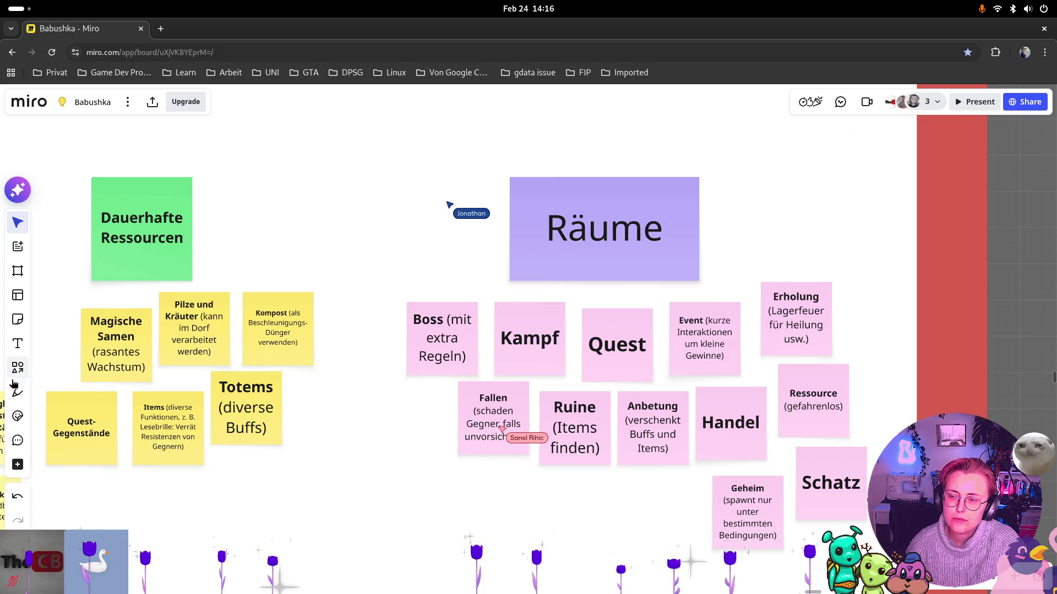
{"action": "left_click", "coordinate": [18, 416]}
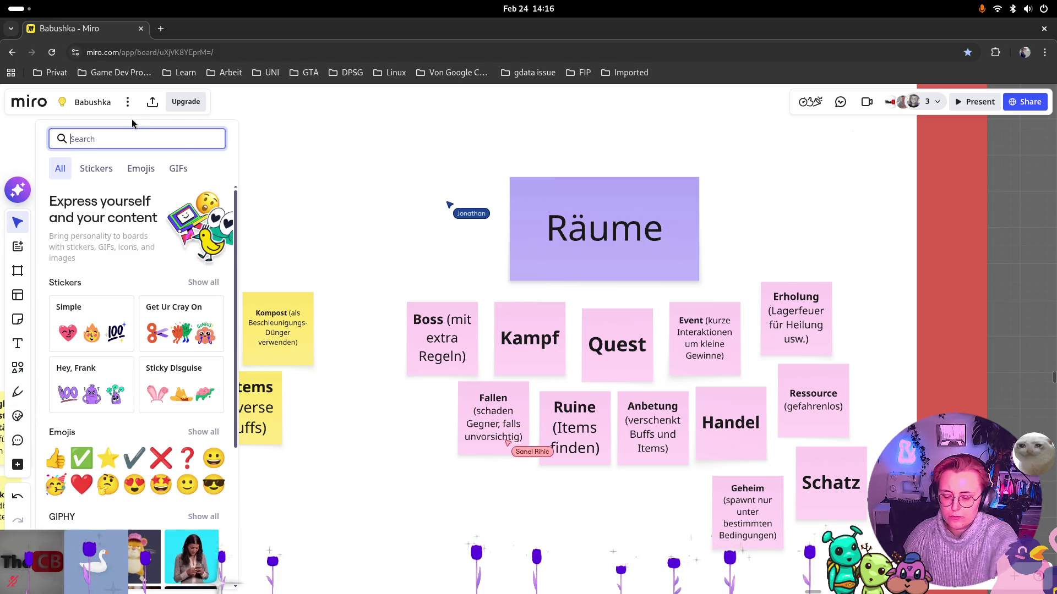
Place the BOSS mug sticker left of the Boss note, then search stickers for 'trap'
{"action": "type", "text": "boss"}
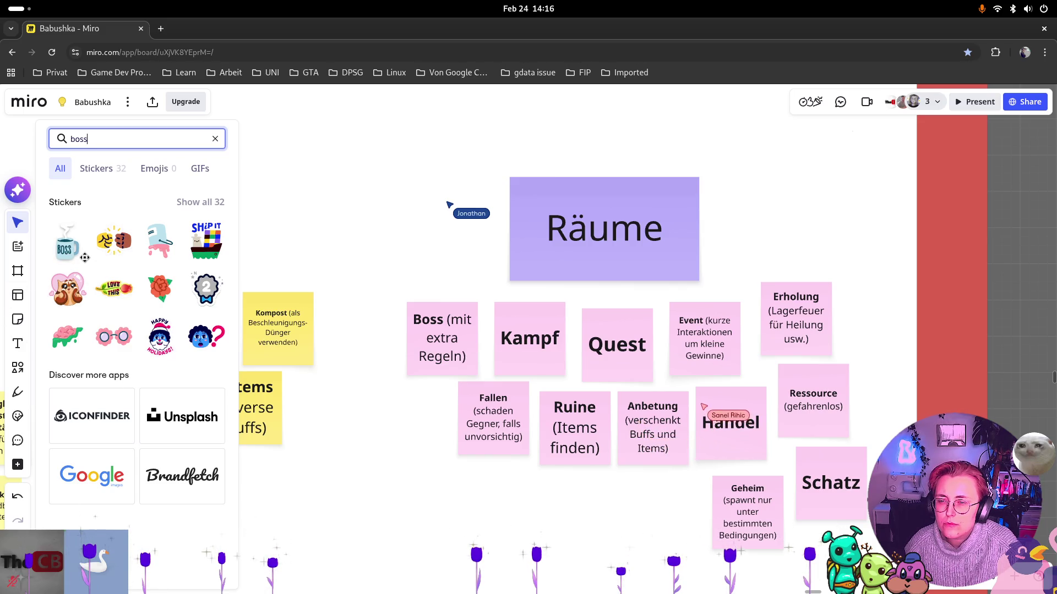
{"action": "mouse_move", "coordinate": [70, 251]}
{"action": "left_mouse_down"}
{"action": "mouse_move", "coordinate": [217, 300]}
{"action": "mouse_move", "coordinate": [394, 285]}
{"action": "mouse_move", "coordinate": [387, 308]}
{"action": "left_mouse_up"}
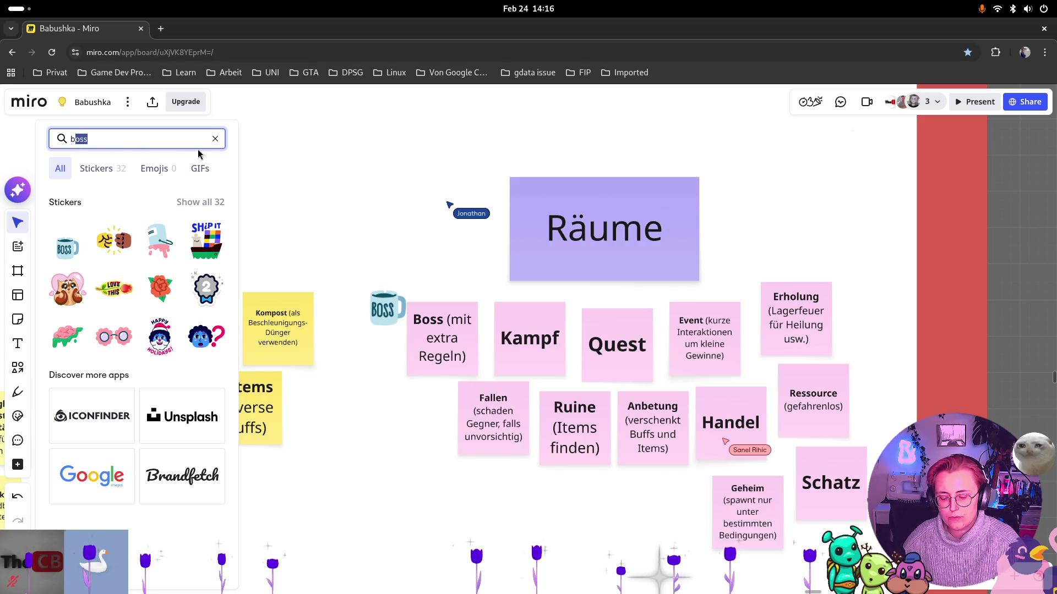
{"action": "key", "text": "BackSpace"}
{"action": "type", "text": "trap"}
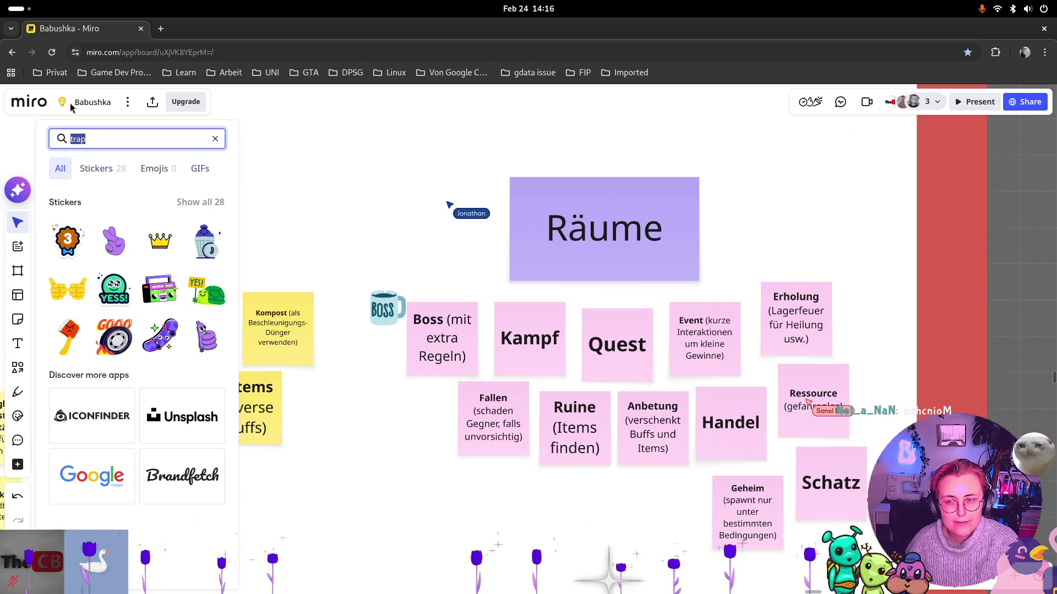
Add the heart-eyed fire sticker beside Erholung, then try sticker searches 'treasure' and 'chest'
{"action": "type", "text": "fire"}
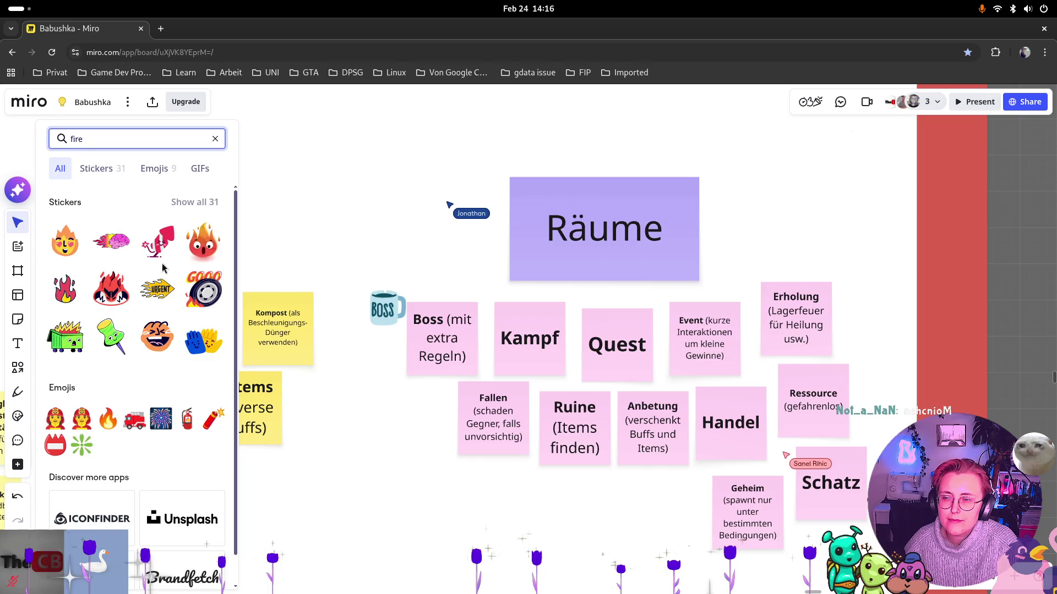
{"action": "mouse_move", "coordinate": [58, 250]}
{"action": "left_mouse_down"}
{"action": "mouse_move", "coordinate": [203, 289]}
{"action": "mouse_move", "coordinate": [758, 248]}
{"action": "mouse_move", "coordinate": [851, 284]}
{"action": "left_mouse_up"}
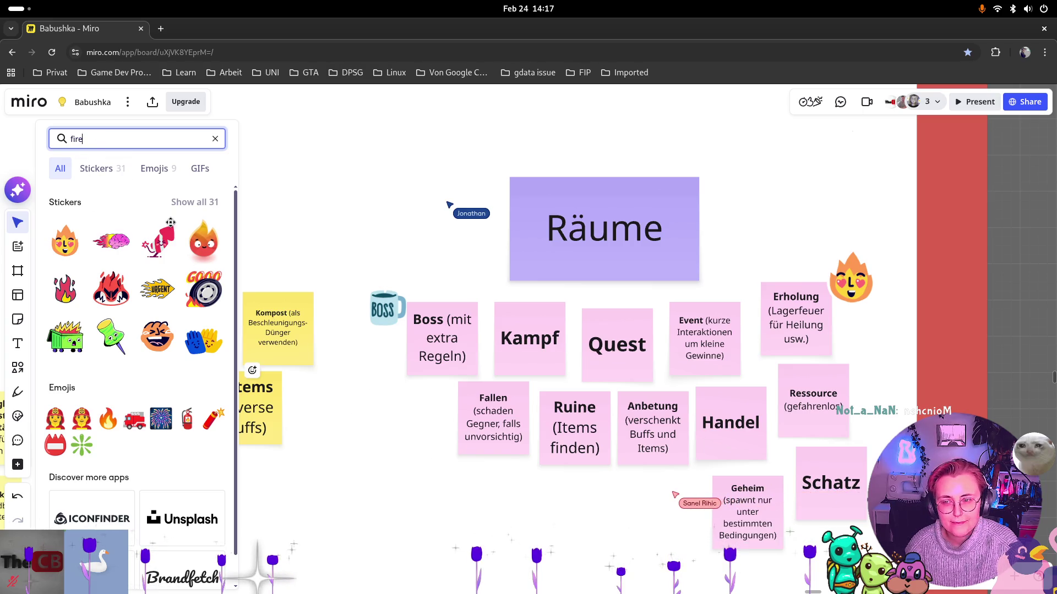
{"action": "type", "text": "treasure"}
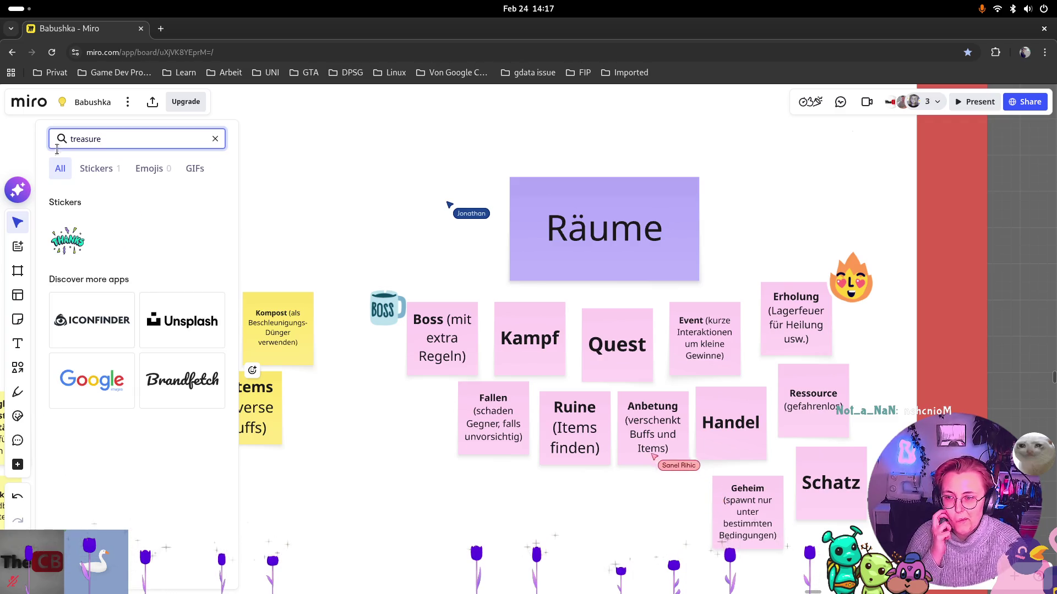
{"action": "key", "text": "BackSpace"}
{"action": "key", "text": "BackSpace"}
{"action": "key", "text": "BackSpace"}
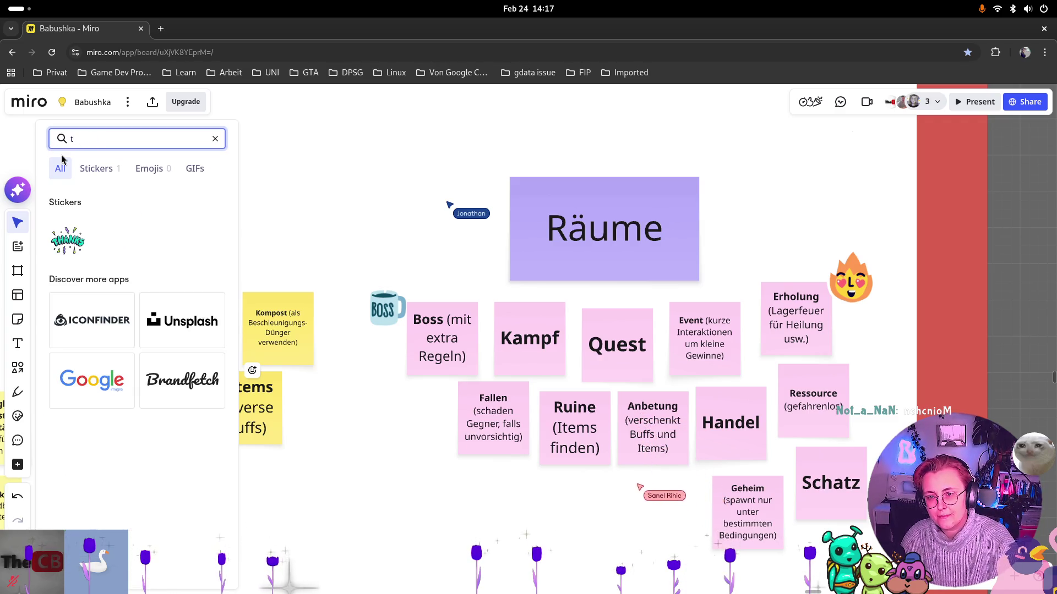
{"action": "key", "text": "BackSpace"}
{"action": "type", "text": "chest"}
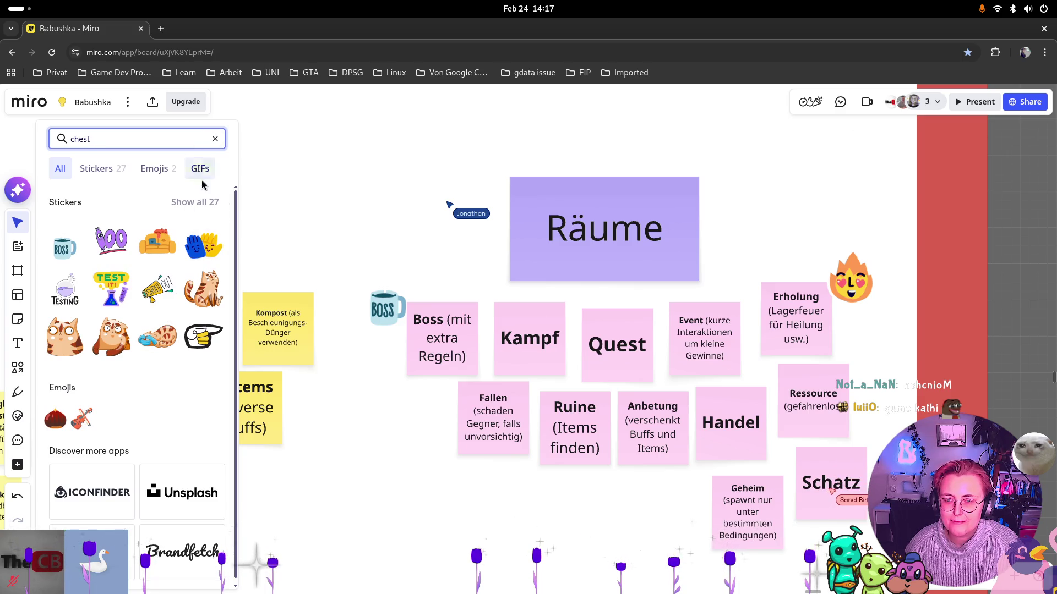
{"action": "double_click", "coordinate": [116, 147]}
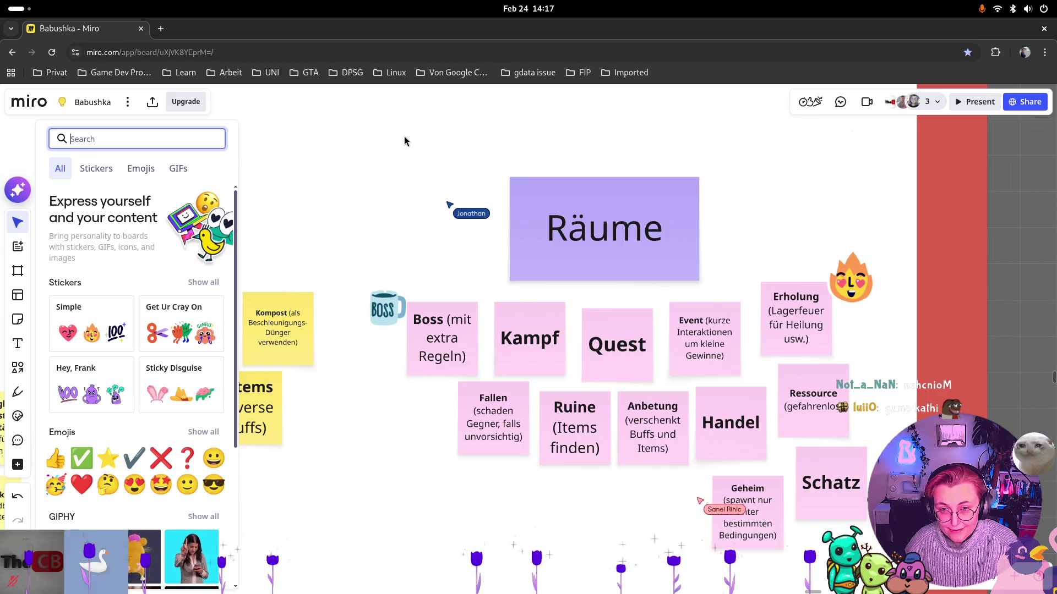
Close the sticker library and pan up to show the Seed raum and Haus raum notes
{"action": "left_click", "coordinate": [299, 259]}
{"action": "scroll", "coordinate": [571, 524], "scroll_direction": "right", "scroll_amount": 2}
{"action": "scroll", "coordinate": [571, 523], "scroll_direction": "down", "scroll_amount": 1}
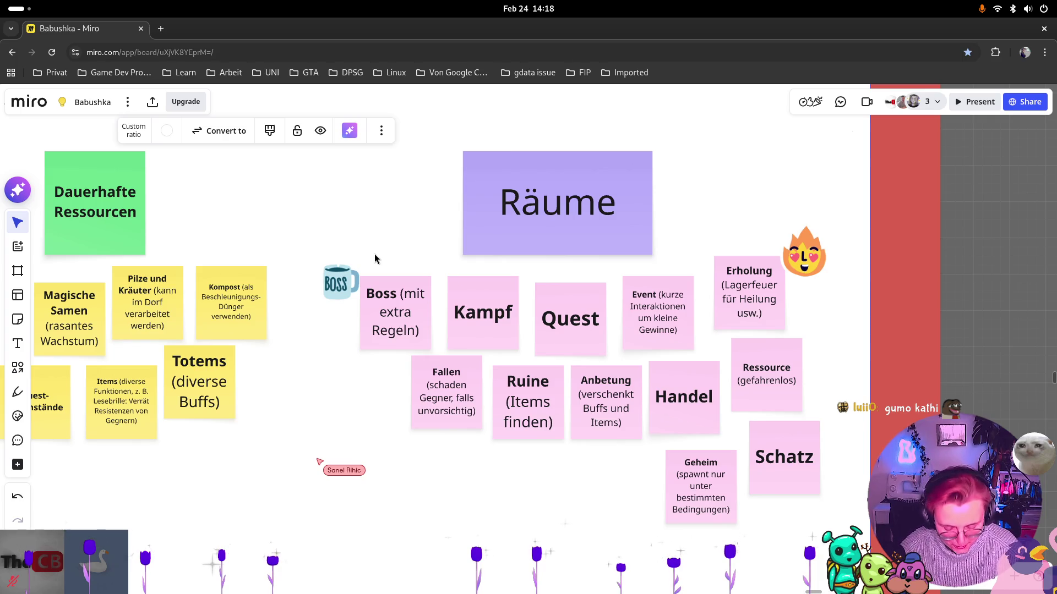
{"action": "scroll", "coordinate": [270, 317], "scroll_direction": "down", "scroll_amount": 3}
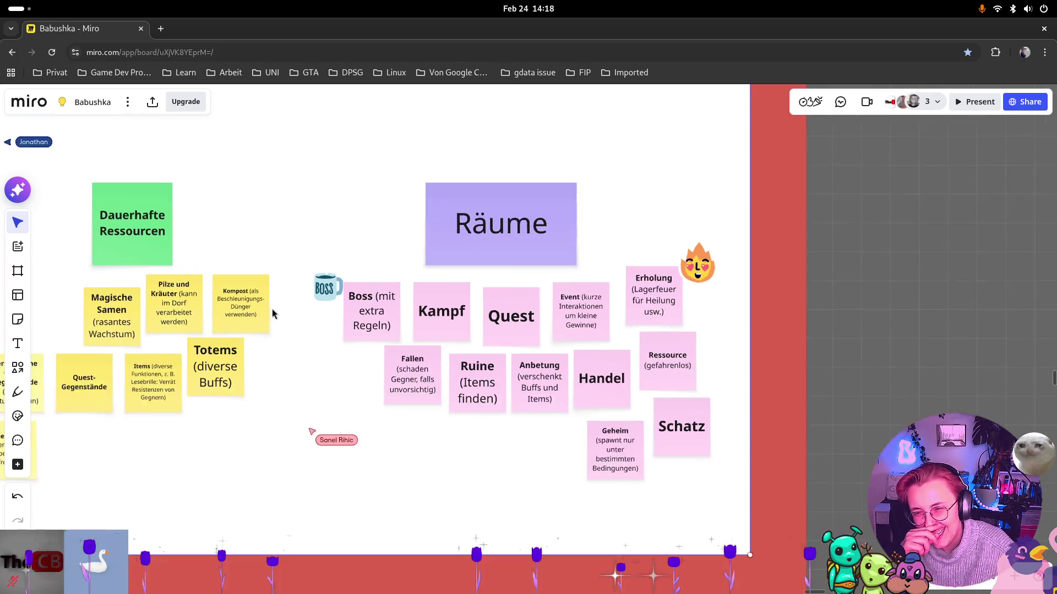
{"action": "left_click_drag", "start_coordinate": [269, 324], "coordinate": [438, 303]}
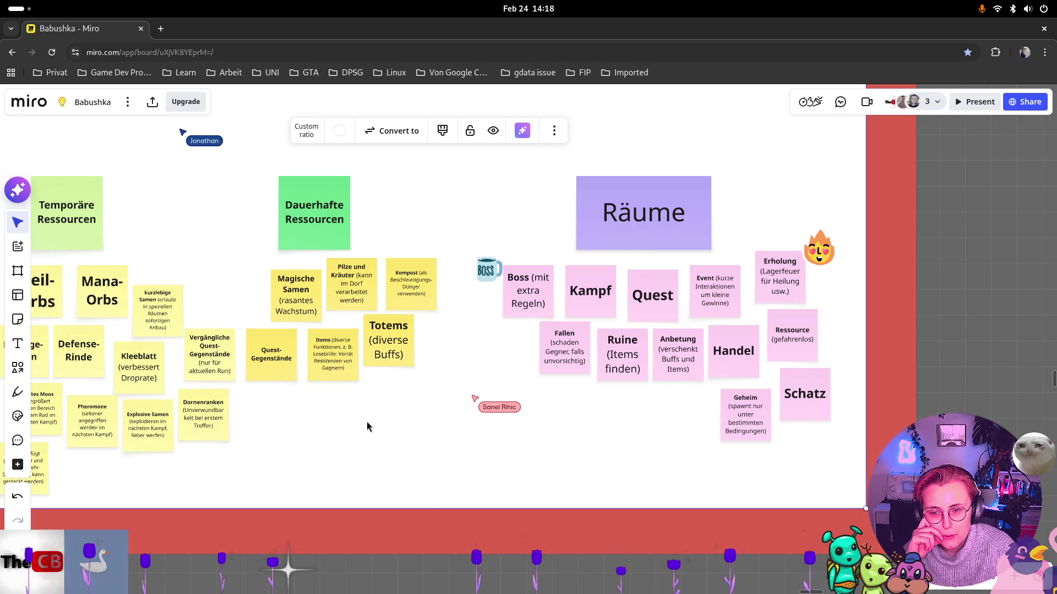
{"action": "left_click_drag", "start_coordinate": [366, 421], "coordinate": [375, 420]}
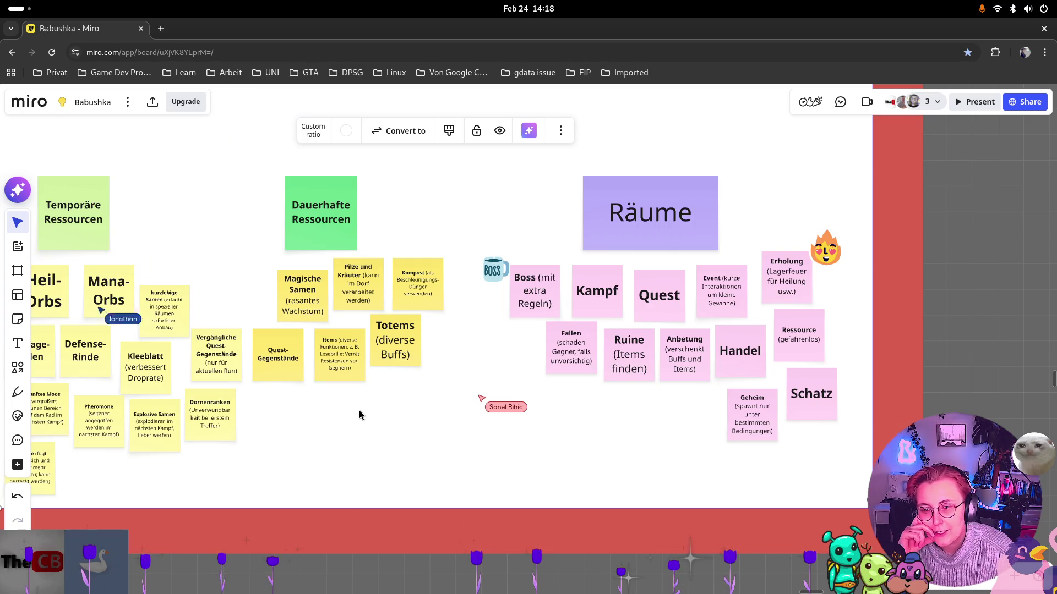
{"action": "scroll", "coordinate": [427, 278], "scroll_direction": "up", "scroll_amount": 10}
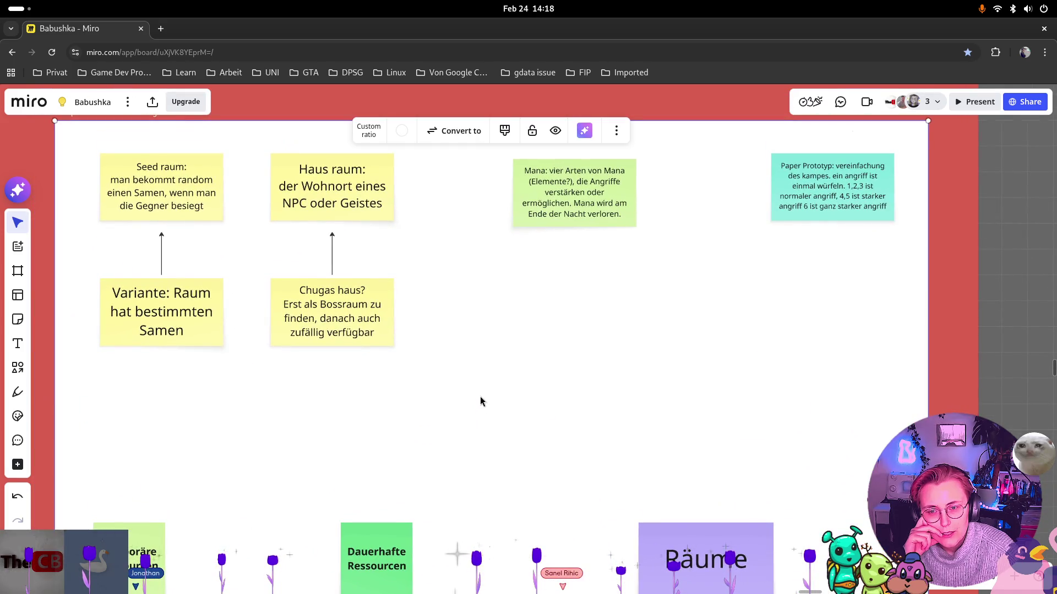
{"action": "left_click_drag", "start_coordinate": [365, 357], "coordinate": [404, 421]}
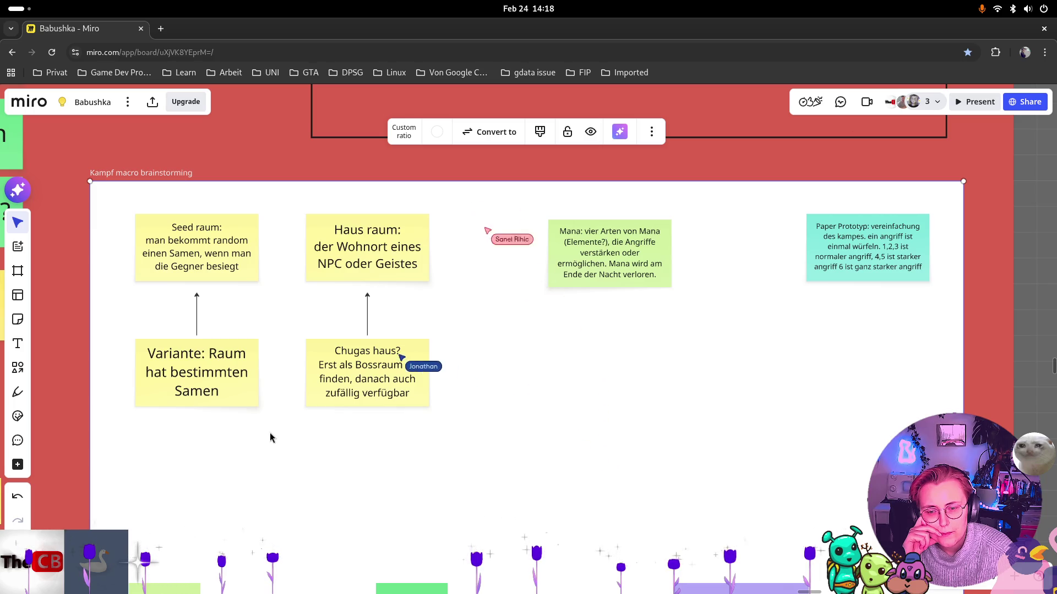
{"action": "scroll", "coordinate": [204, 245], "scroll_direction": "up", "scroll_amount": 2}
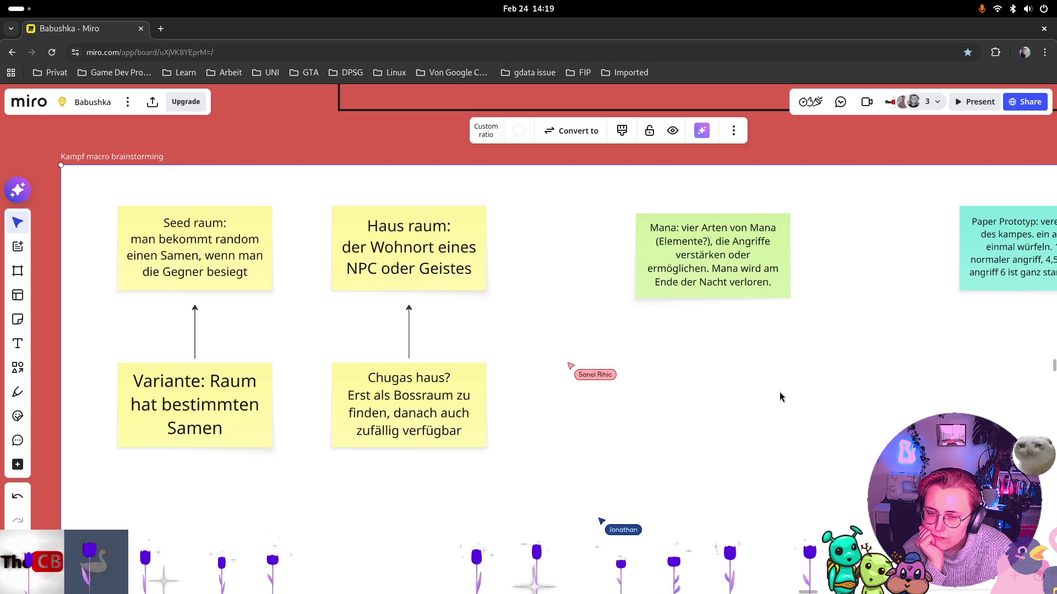
{"action": "left_click_drag", "start_coordinate": [610, 389], "coordinate": [479, 389]}
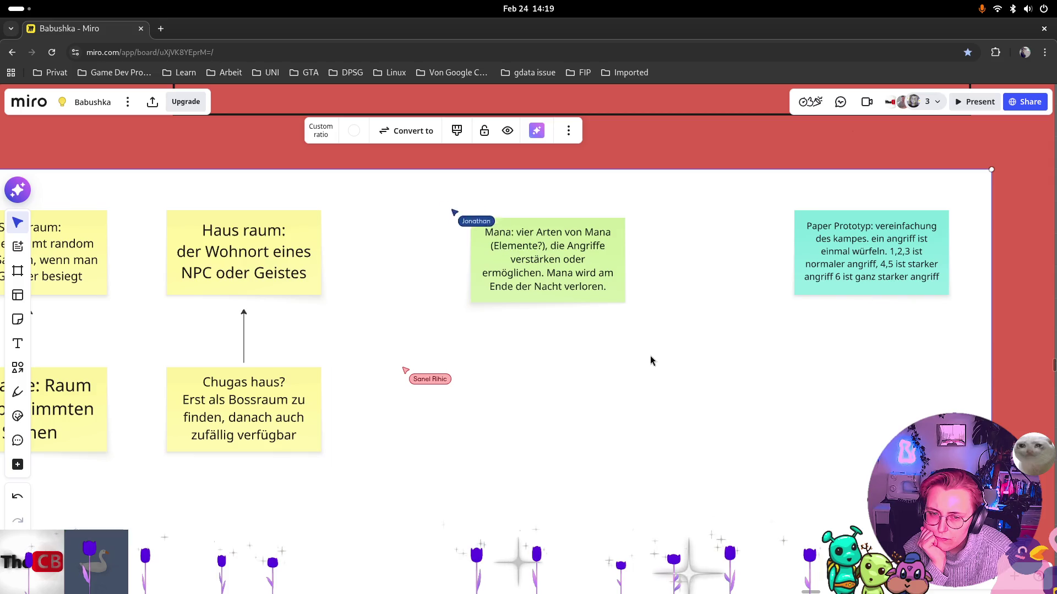
{"action": "scroll", "coordinate": [649, 360], "scroll_direction": "down", "scroll_amount": 3, "text": "ctrl"}
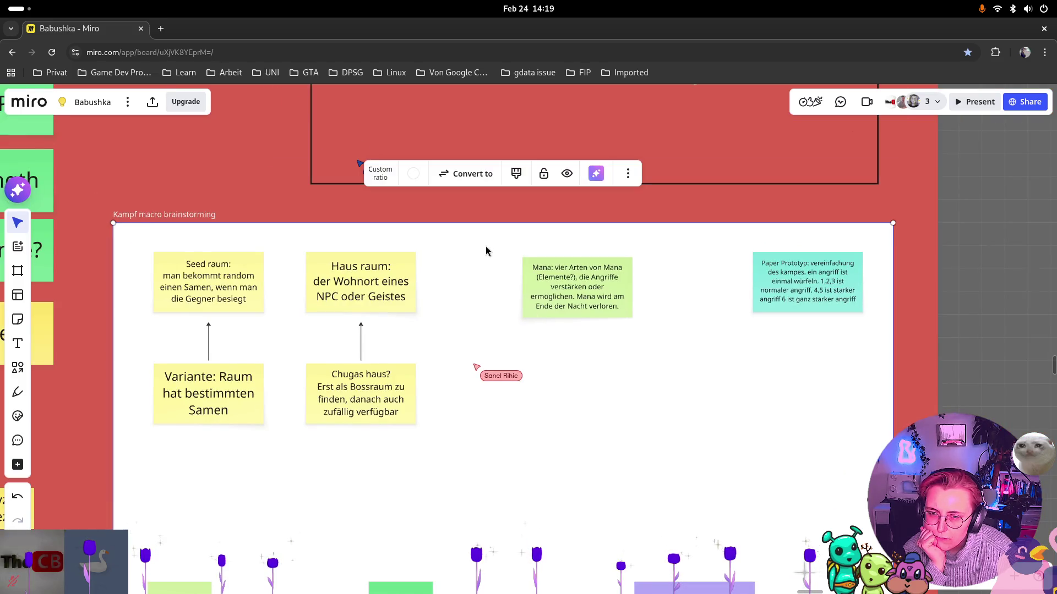
{"action": "scroll", "coordinate": [485, 248], "scroll_direction": "up", "scroll_amount": 5}
{"action": "scroll", "coordinate": [435, 325], "scroll_direction": "down", "scroll_amount": 4}
{"action": "scroll", "coordinate": [434, 325], "scroll_direction": "down", "scroll_amount": 2}
{"action": "left_click", "coordinate": [415, 290]}
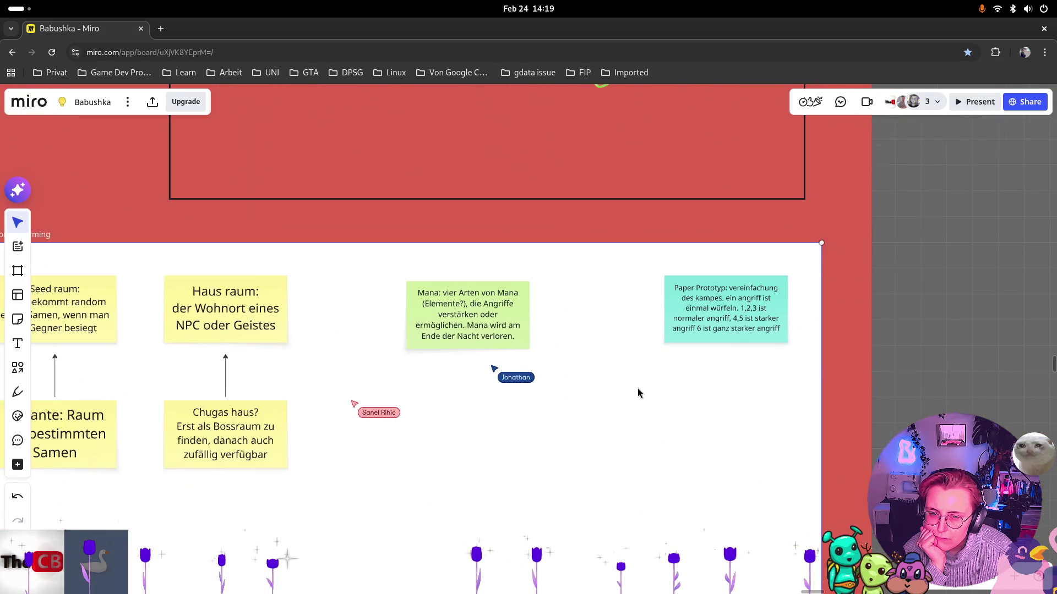
{"action": "scroll", "coordinate": [563, 309], "scroll_direction": "up", "scroll_amount": 2, "text": "ctrl"}
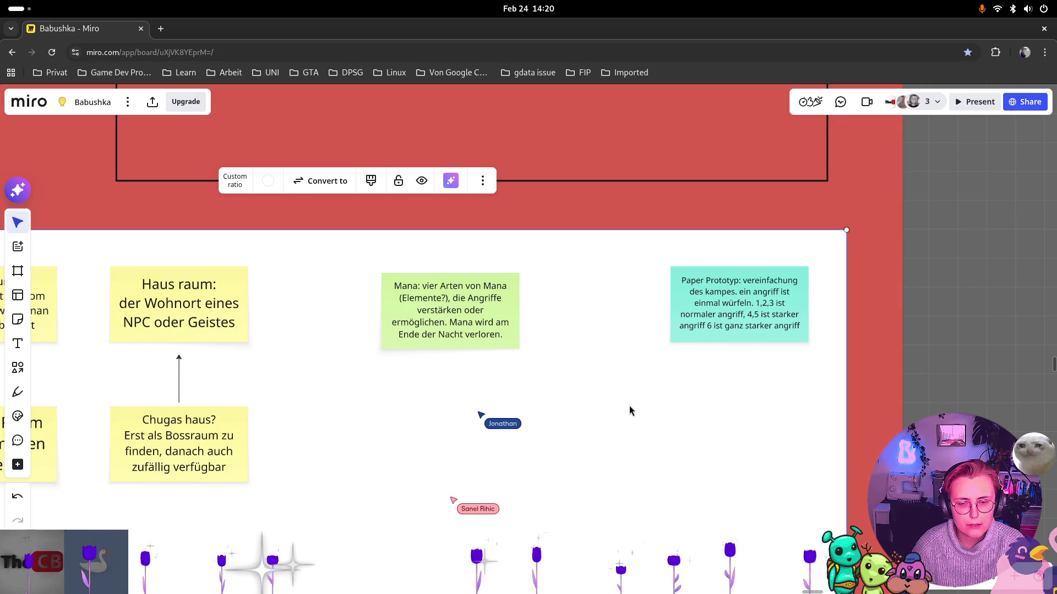
{"action": "scroll", "coordinate": [630, 411], "scroll_direction": "down", "scroll_amount": 1}
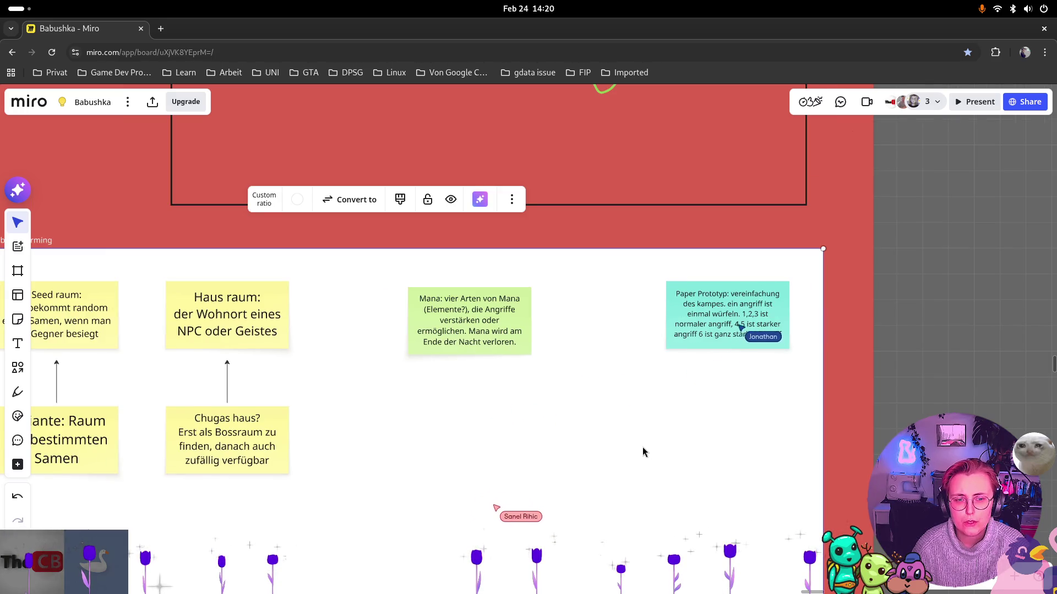
Zoom out to reveal the empty canvas right of the Kampf macro brainstorming frame
{"action": "scroll", "coordinate": [639, 446], "scroll_direction": "down", "scroll_amount": 1}
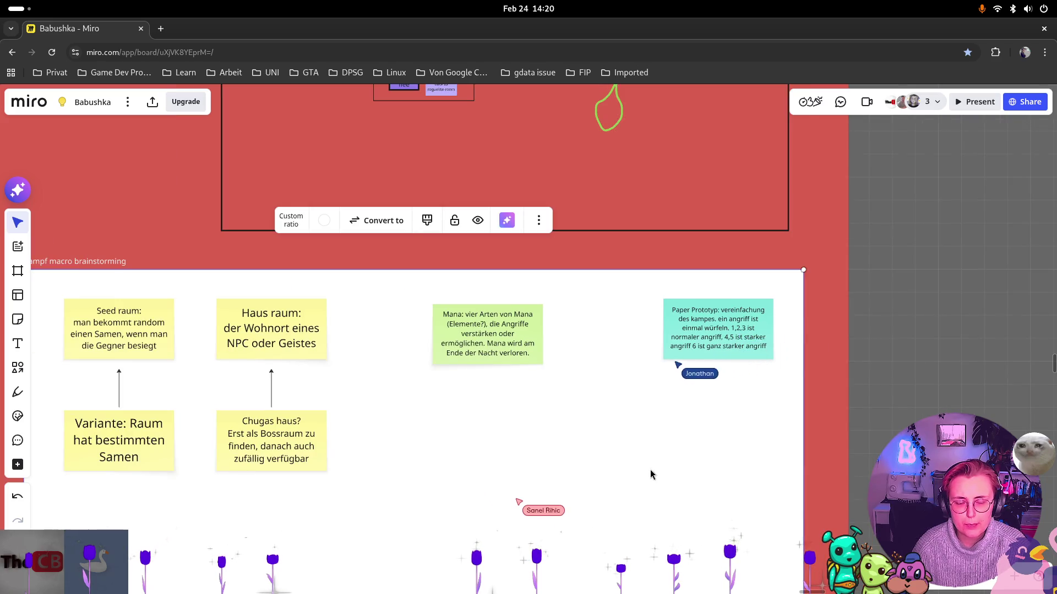
{"action": "scroll", "coordinate": [685, 496], "scroll_direction": "down", "scroll_amount": 2}
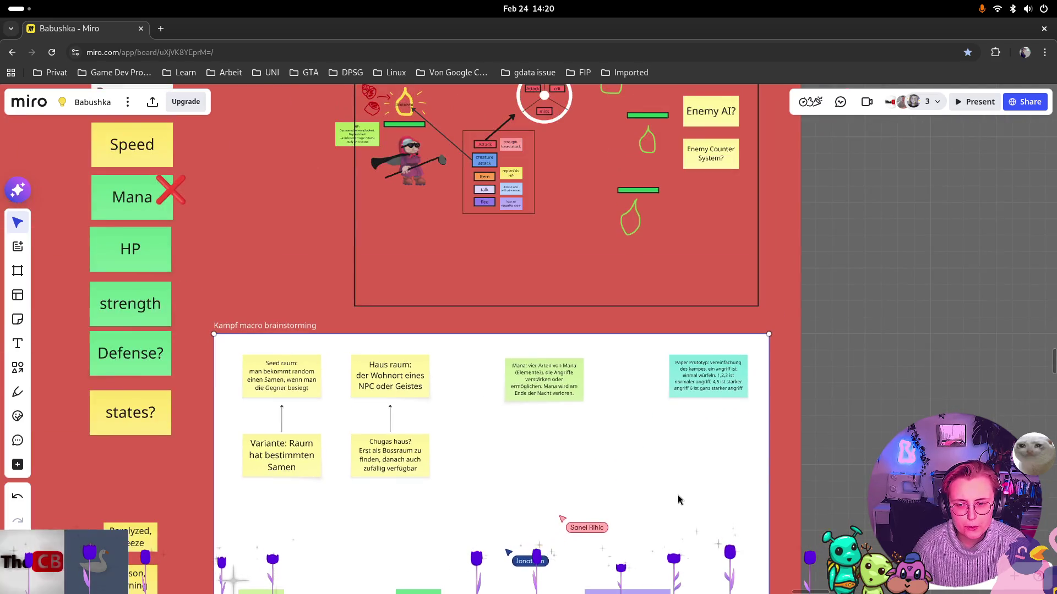
{"action": "left_click_drag", "start_coordinate": [677, 497], "coordinate": [655, 365]}
{"action": "scroll", "coordinate": [383, 476], "scroll_direction": "down", "scroll_amount": 10}
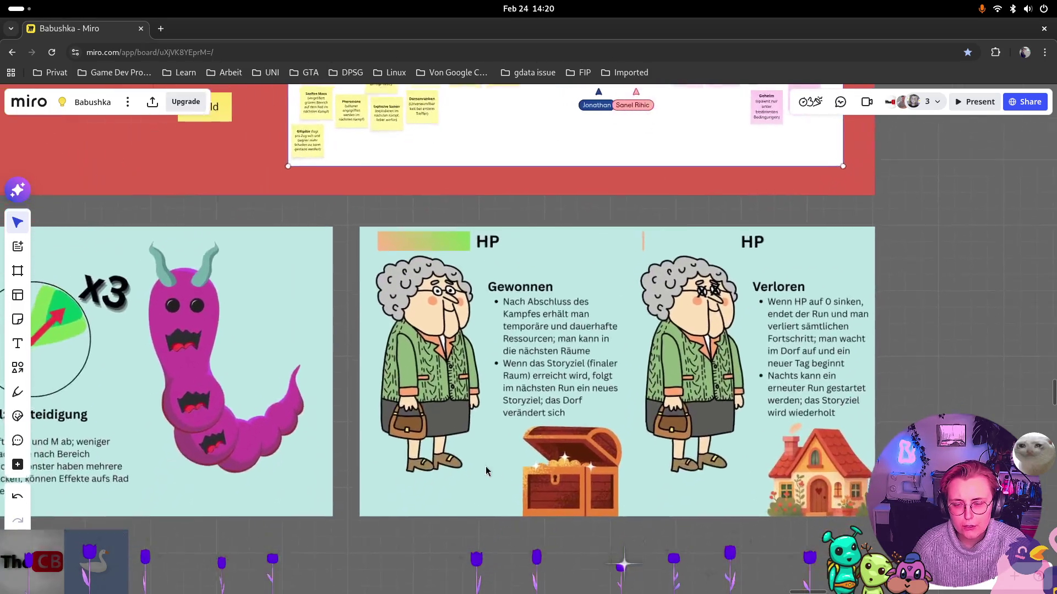
{"action": "scroll", "coordinate": [483, 460], "scroll_direction": "down", "scroll_amount": 5}
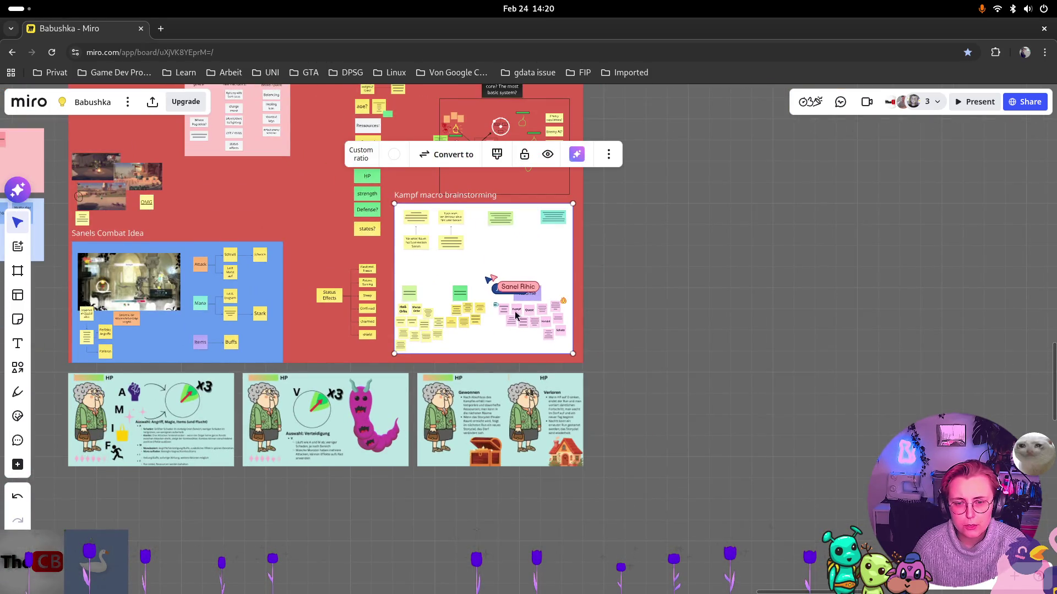
{"action": "scroll", "coordinate": [406, 419], "scroll_direction": "right", "scroll_amount": 2}
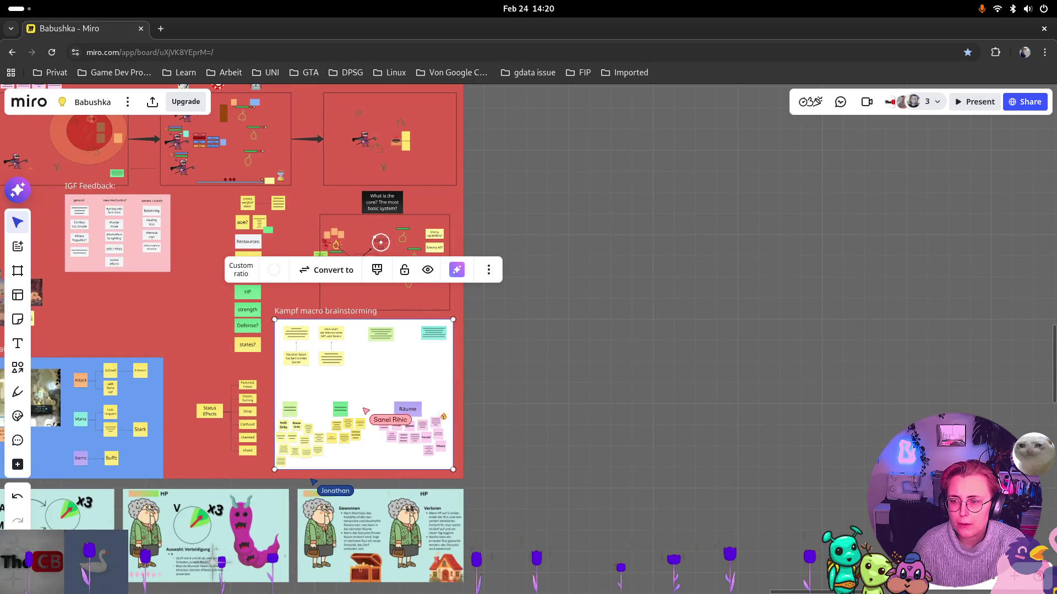
{"action": "scroll", "coordinate": [366, 389], "scroll_direction": "up", "scroll_amount": 5}
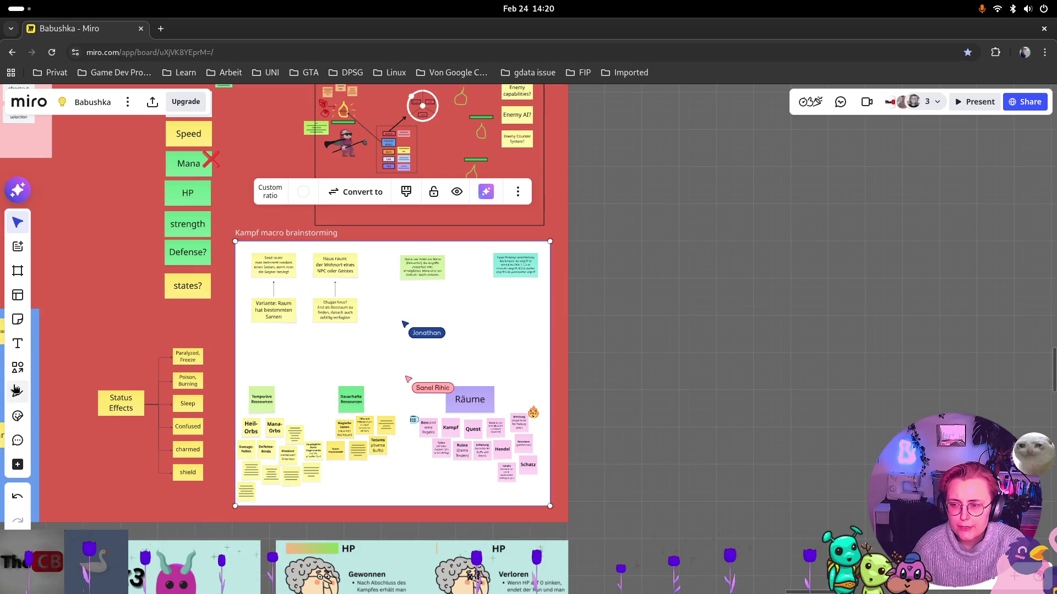
Draw a new rectangle right of the frame and bring up its border colour options
{"action": "left_click", "coordinate": [24, 372]}
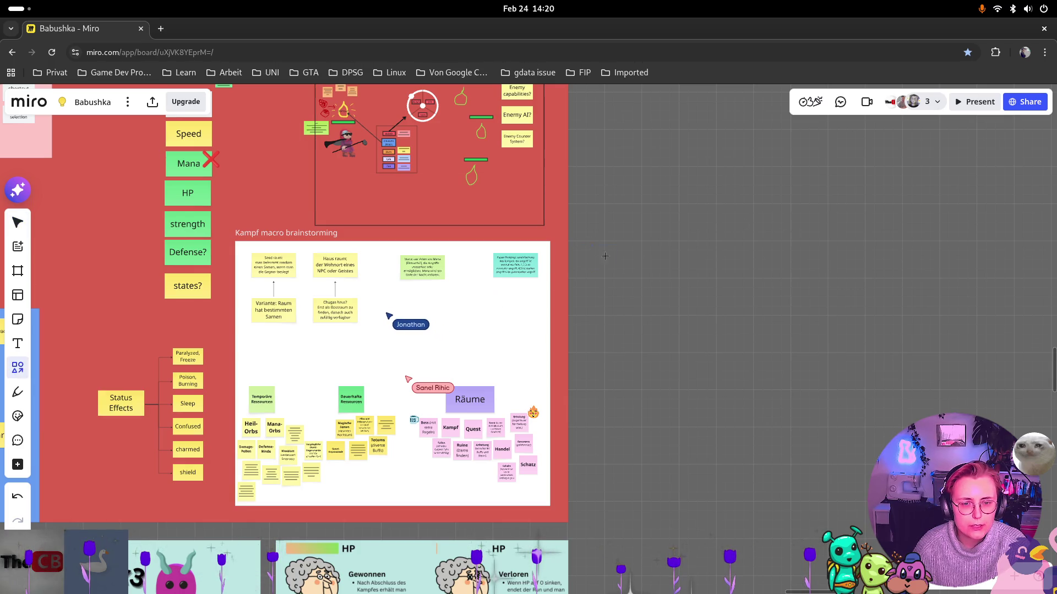
{"action": "left_click_drag", "start_coordinate": [591, 245], "coordinate": [837, 385]}
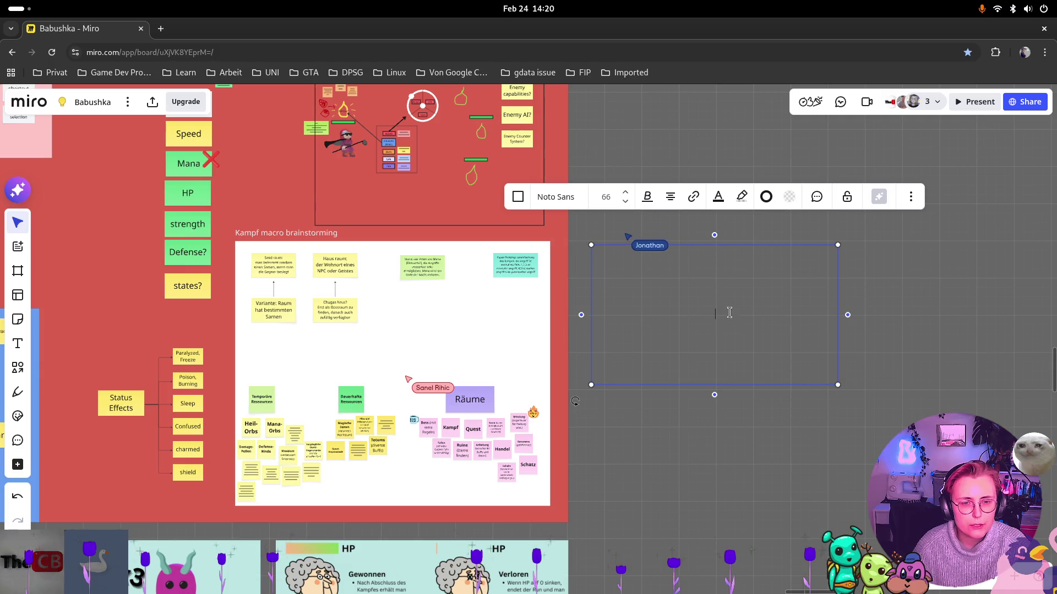
{"action": "left_click", "coordinate": [766, 197]}
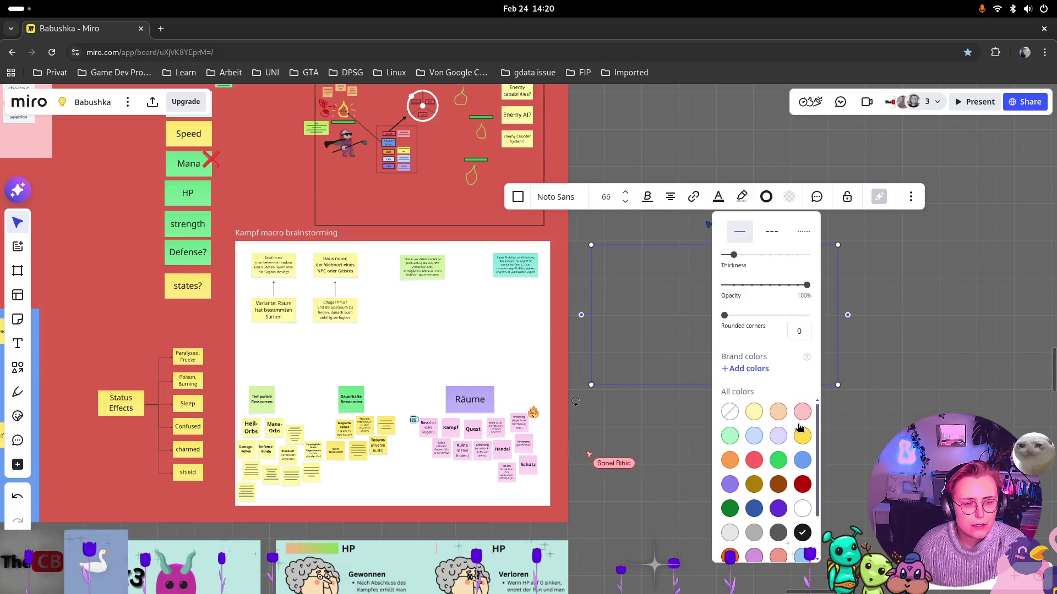